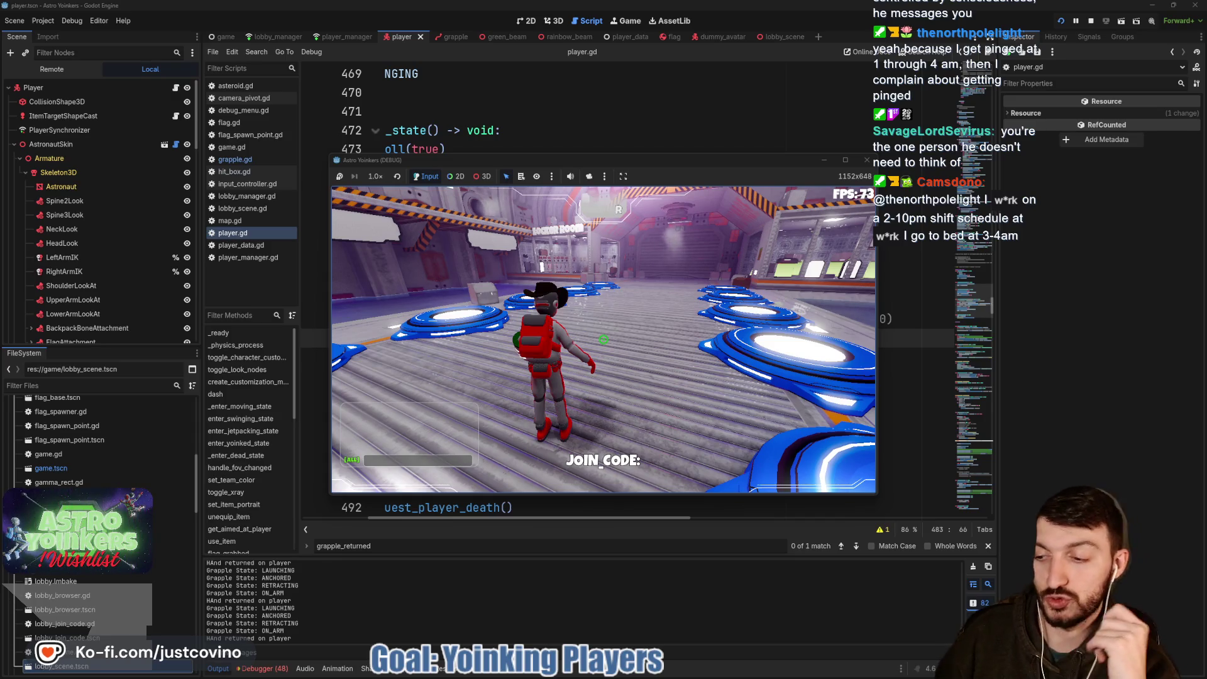
Stop the running game and change line 482's basis.y to basis.z.
{"action": "key", "text": "F8"}
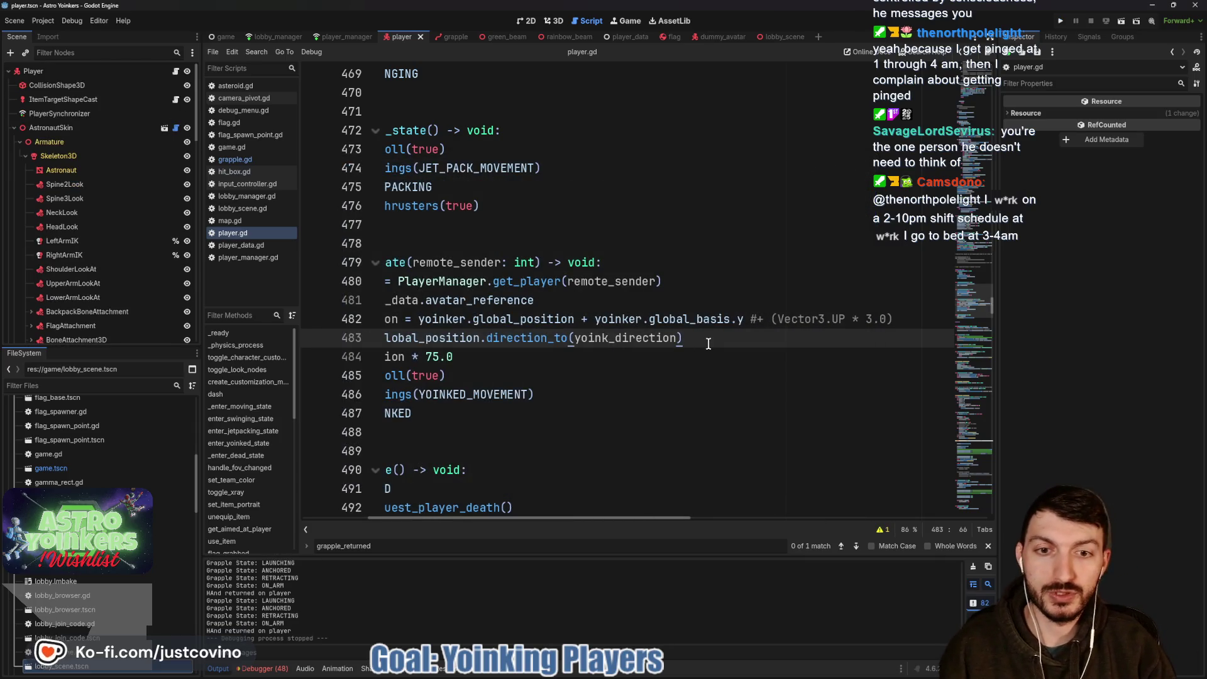
{"action": "left_click", "coordinate": [742, 319]}
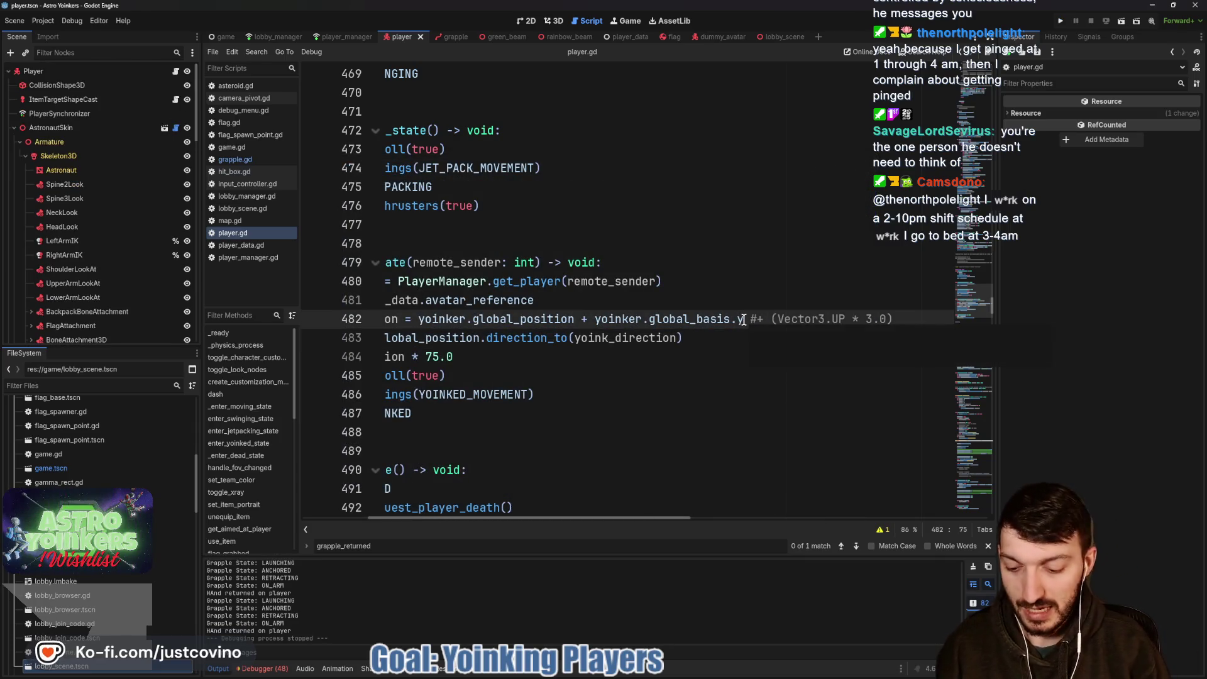
{"action": "key", "text": "BackSpace"}
{"action": "type", "text": "z"}
Re-enable the (Vector3.UP * 3.0) offset with a plus sign and save player.gd.
{"action": "left_click", "coordinate": [759, 320]}
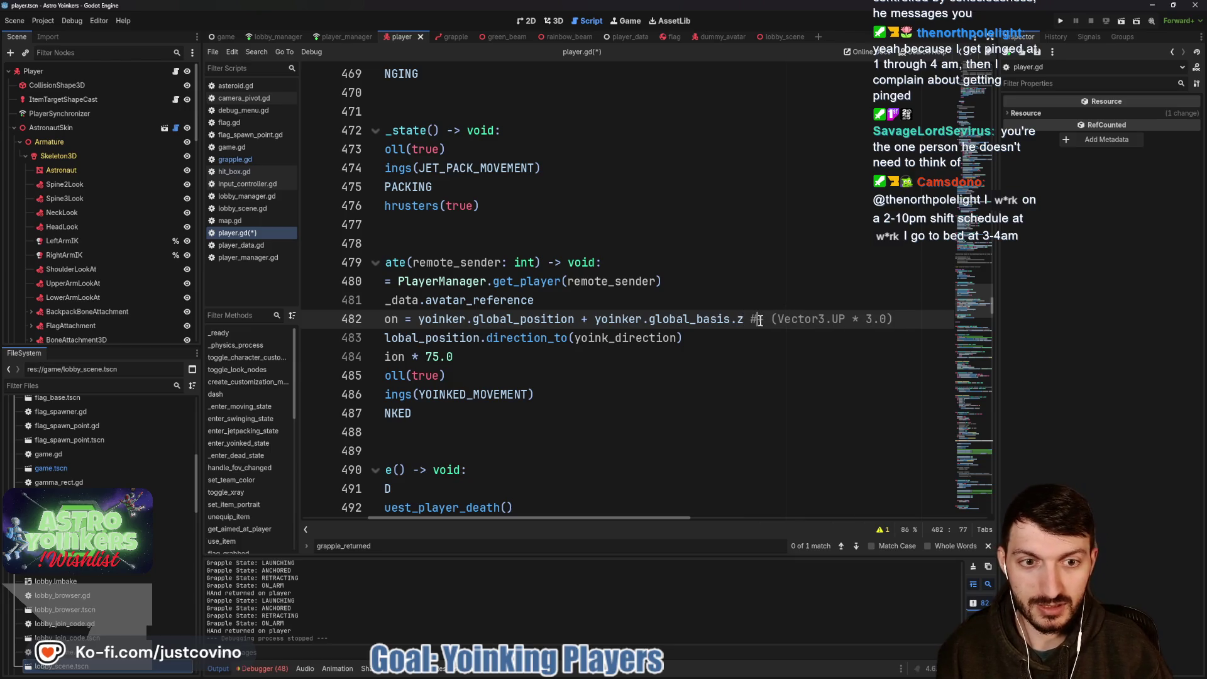
{"action": "key", "text": "BackSpace"}
{"action": "type", "text": "+"}
{"action": "key", "text": "ctrl+s"}
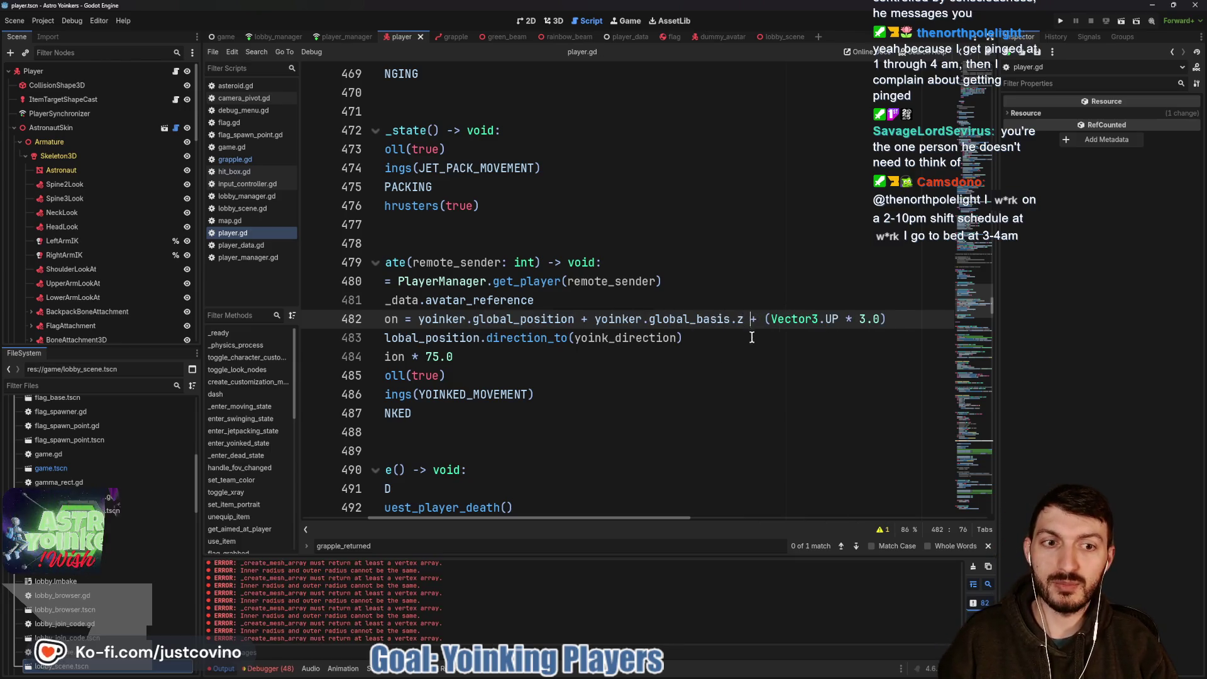
{"action": "left_click", "coordinate": [746, 339]}
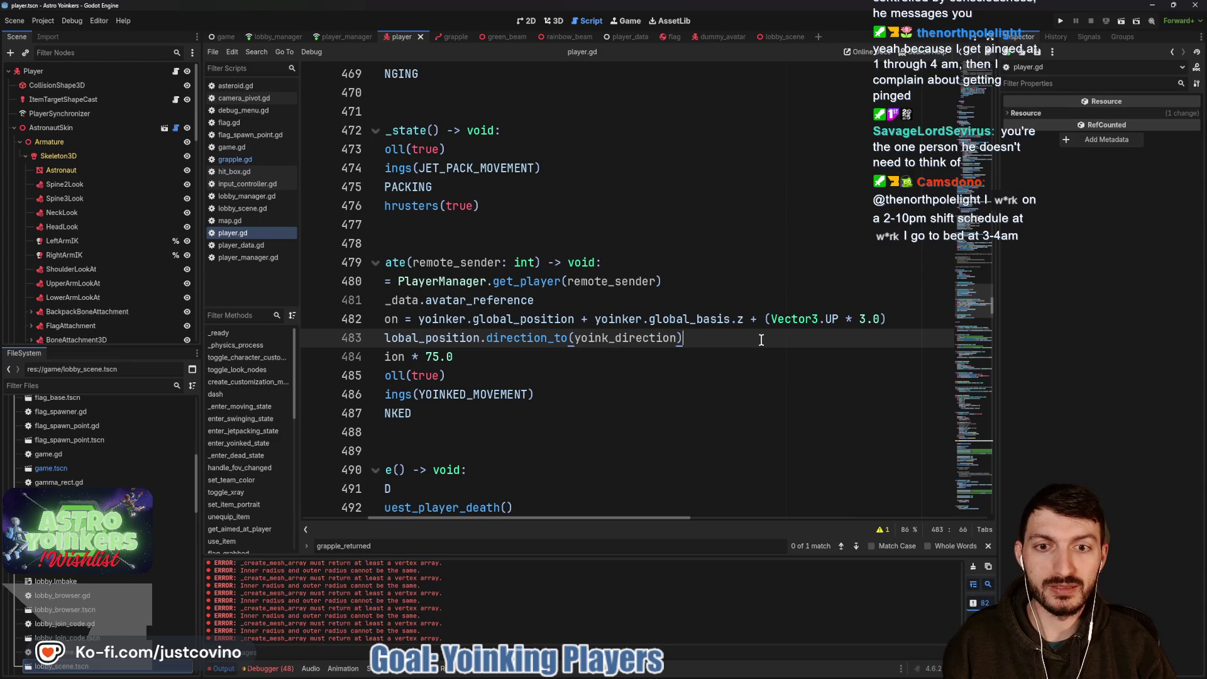
{"action": "left_click", "coordinate": [1059, 23]}
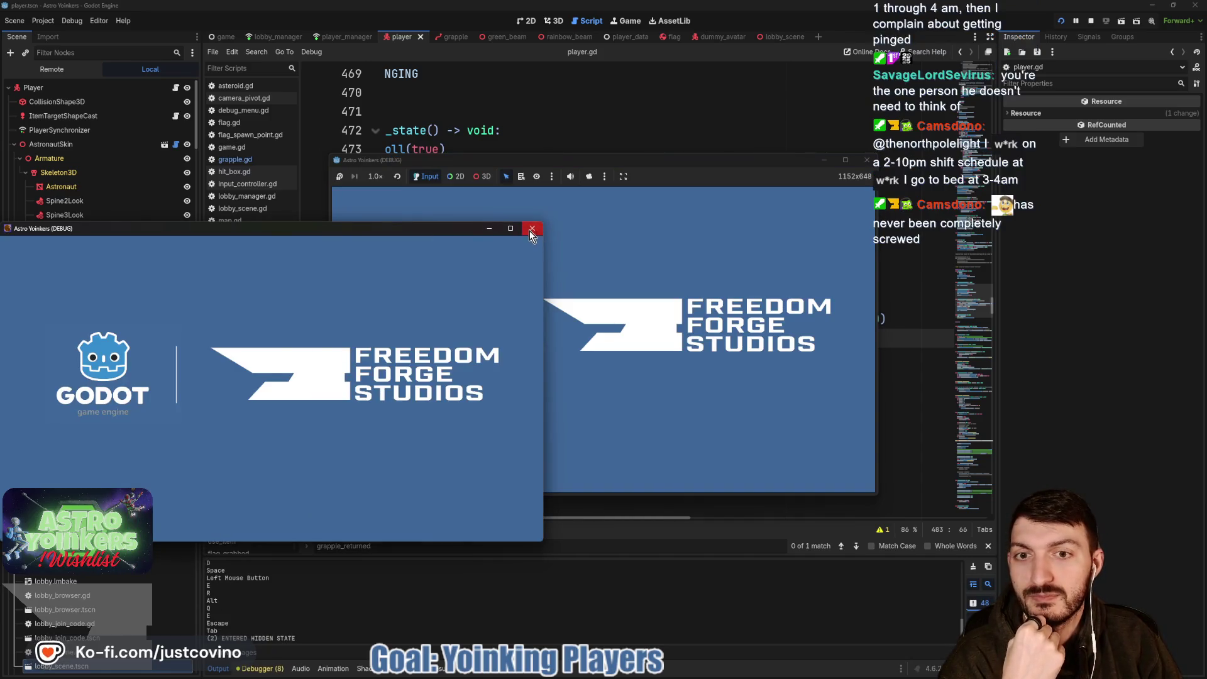
{"action": "left_click", "coordinate": [532, 230]}
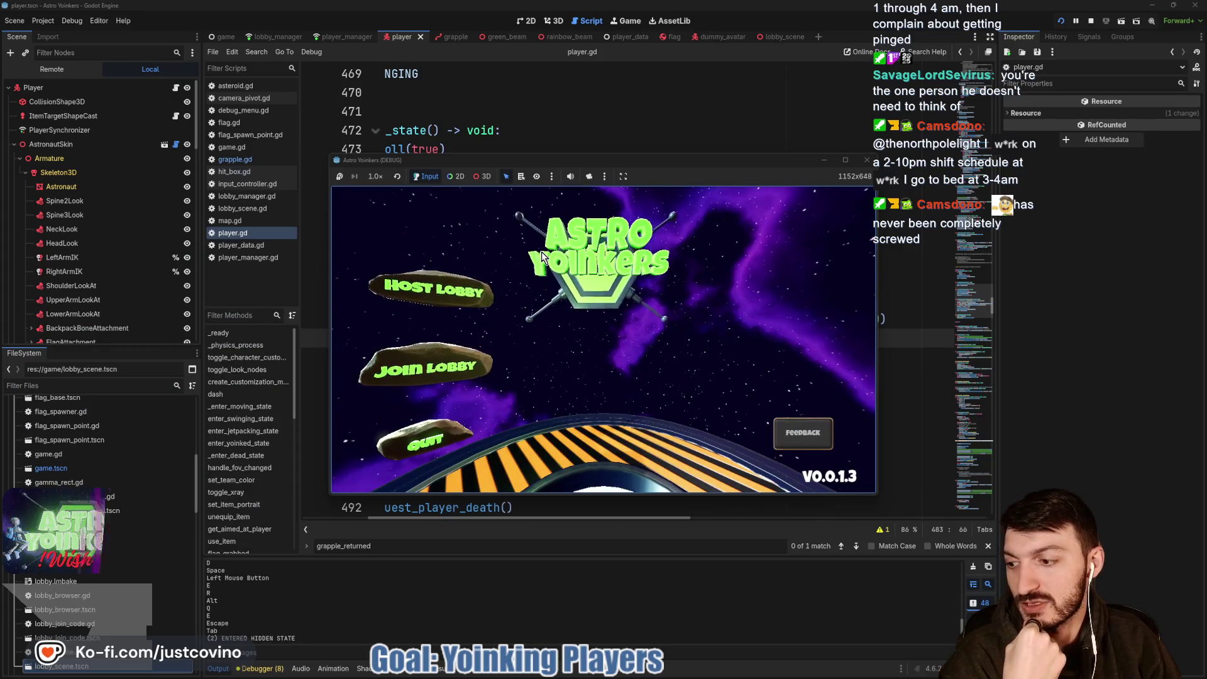
{"action": "left_click", "coordinate": [425, 302]}
{"action": "left_click", "coordinate": [575, 277]}
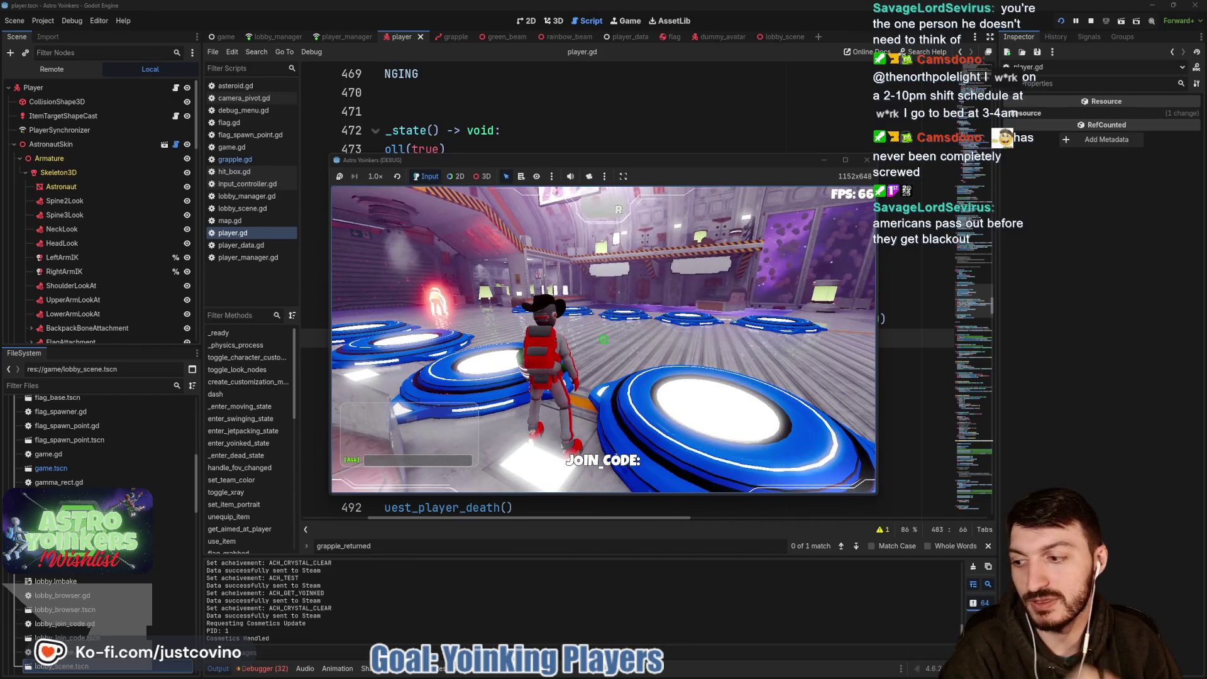
{"action": "key", "text": "w"}
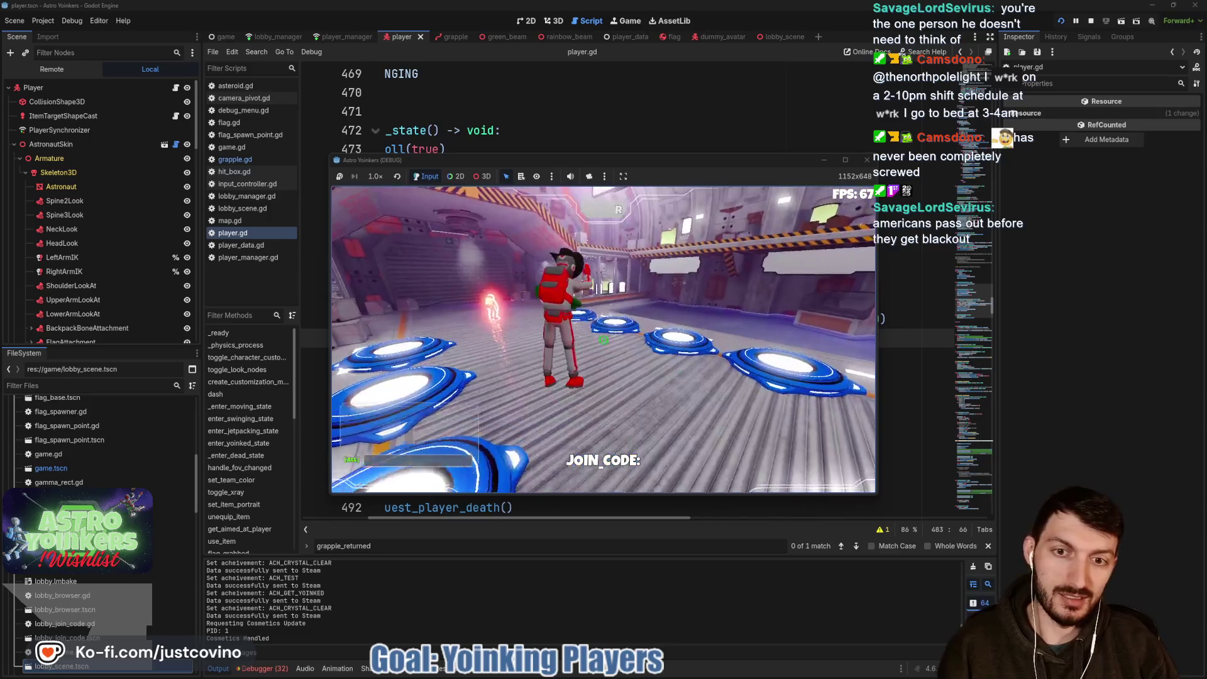
{"action": "left_click", "coordinate": [603, 339]}
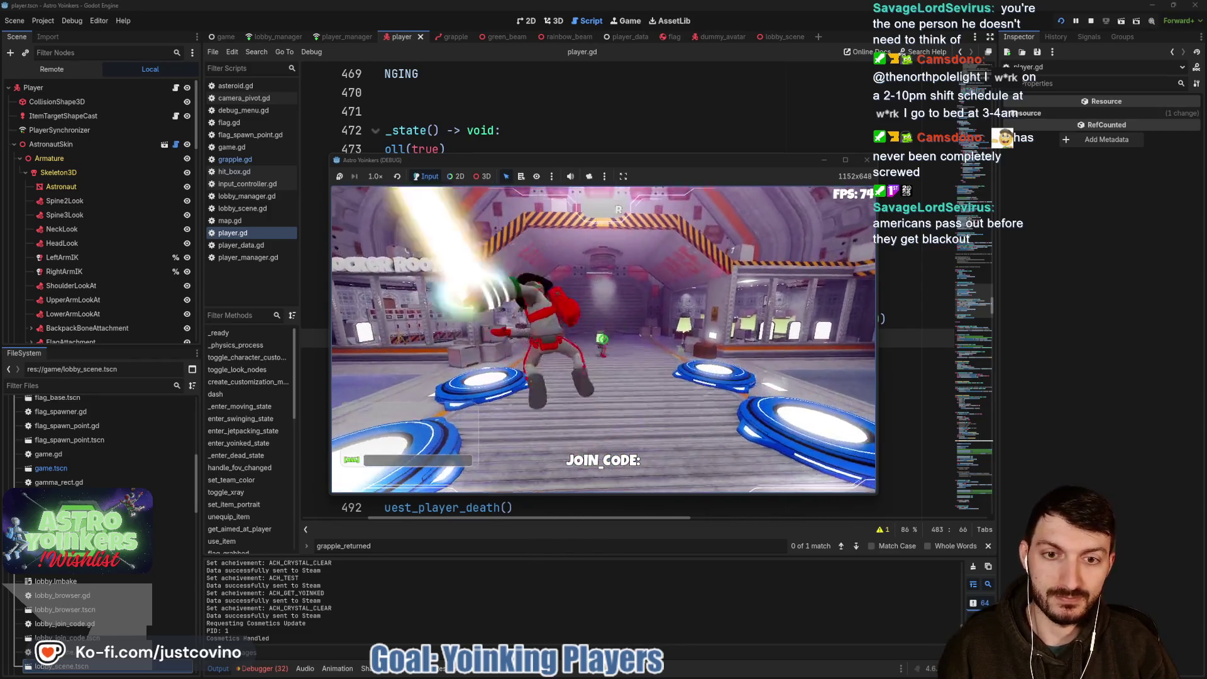
{"action": "key", "text": "space"}
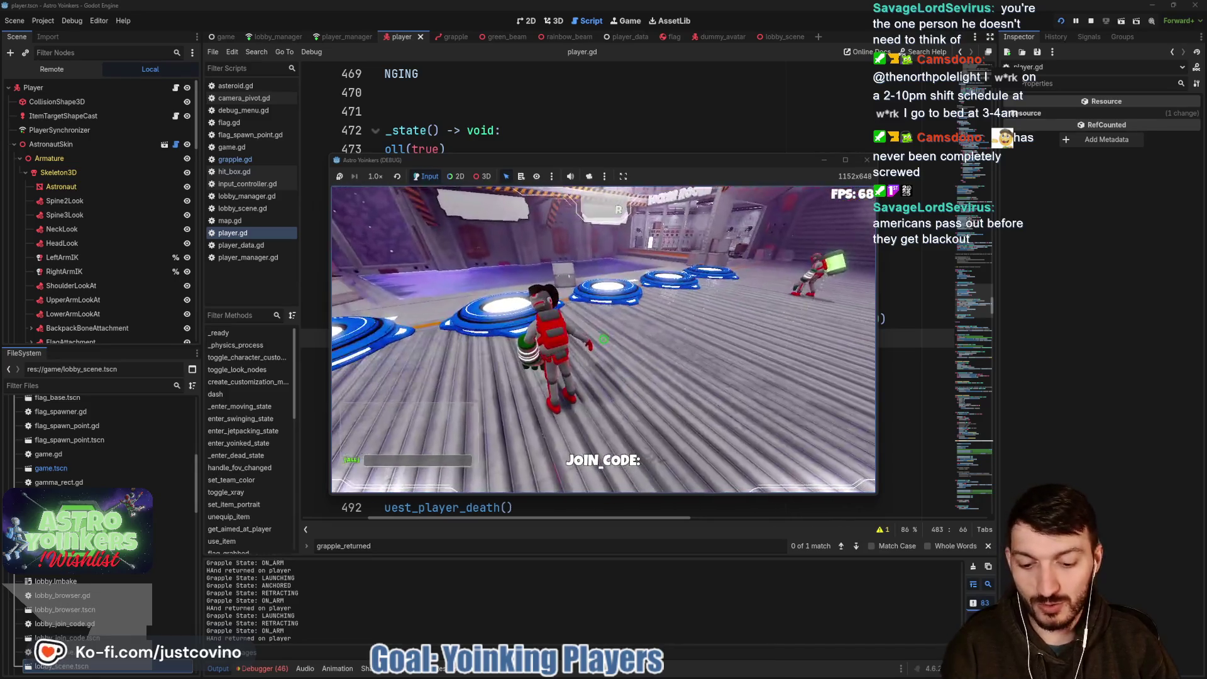
{"action": "key", "text": "F8"}
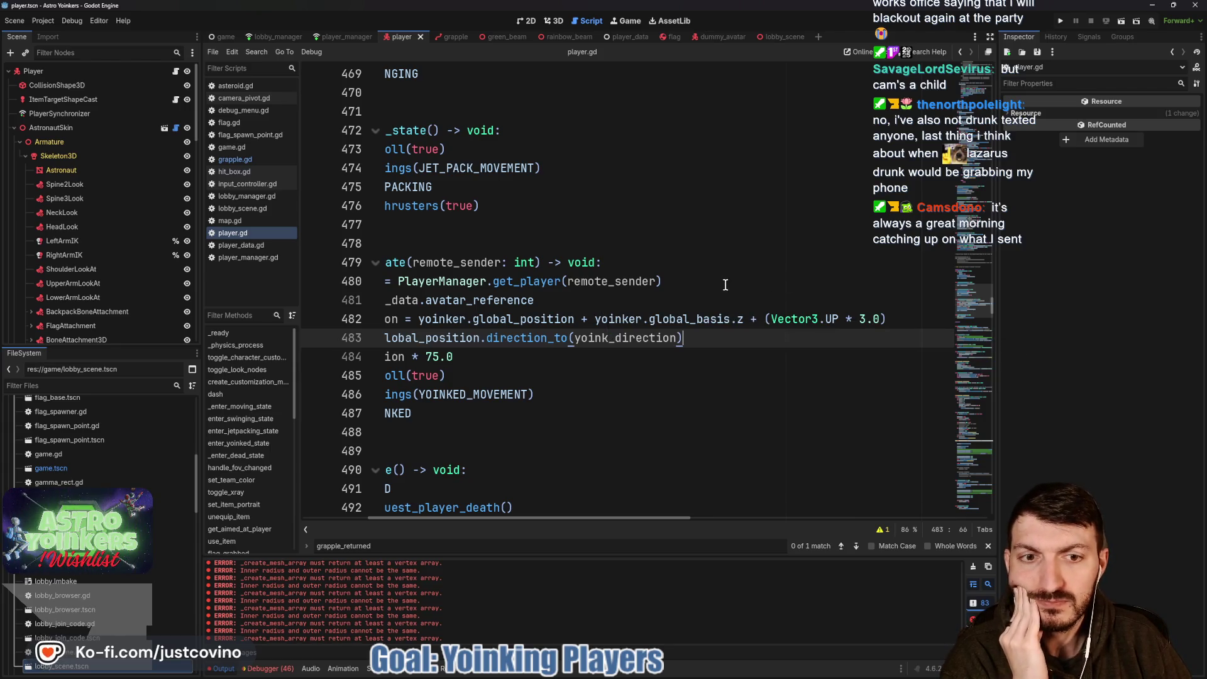
Wrap yoinker.global_basis.z on line 482 as ( * 2.0), save, and run the project.
{"action": "left_click", "coordinate": [743, 313]}
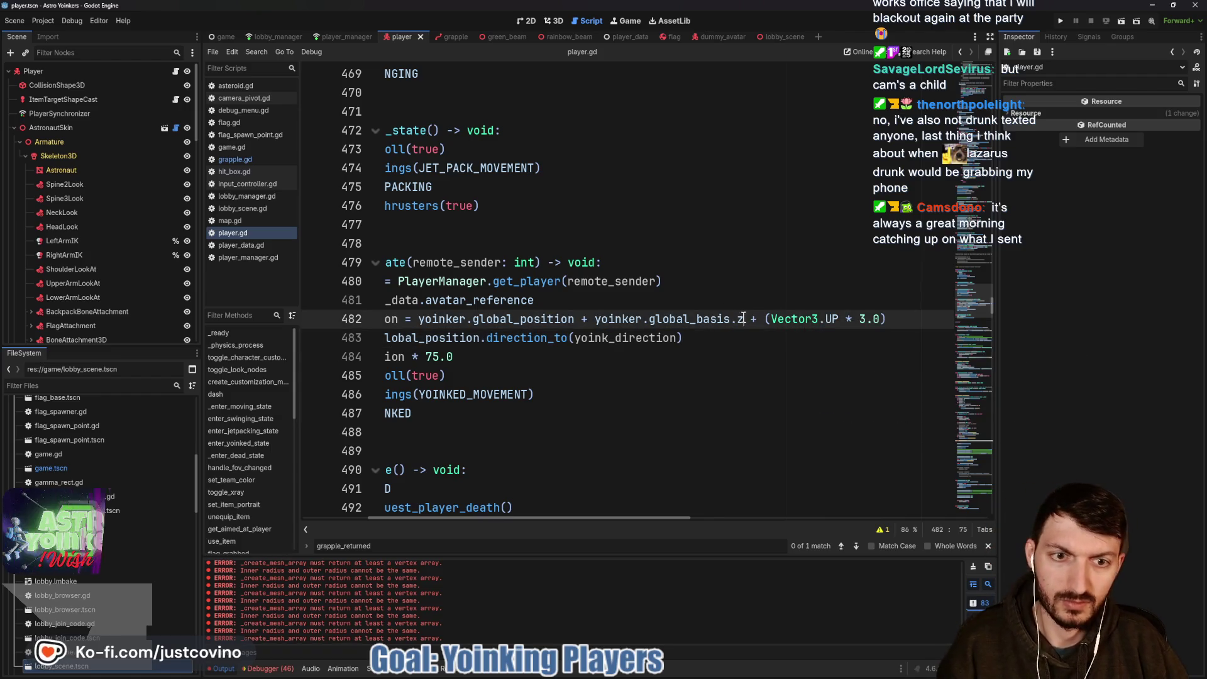
{"action": "left_click_drag", "start_coordinate": [744, 318], "coordinate": [595, 320]}
{"action": "type", "text": "("}
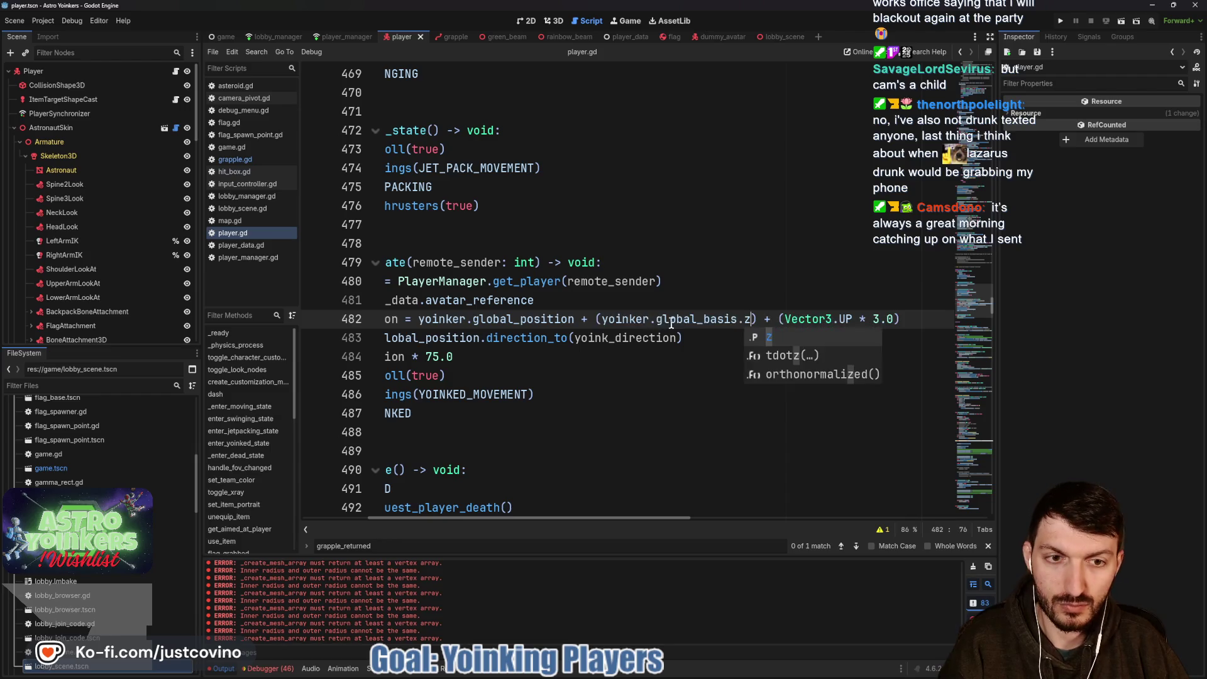
{"action": "type", "text": " * 2.0"}
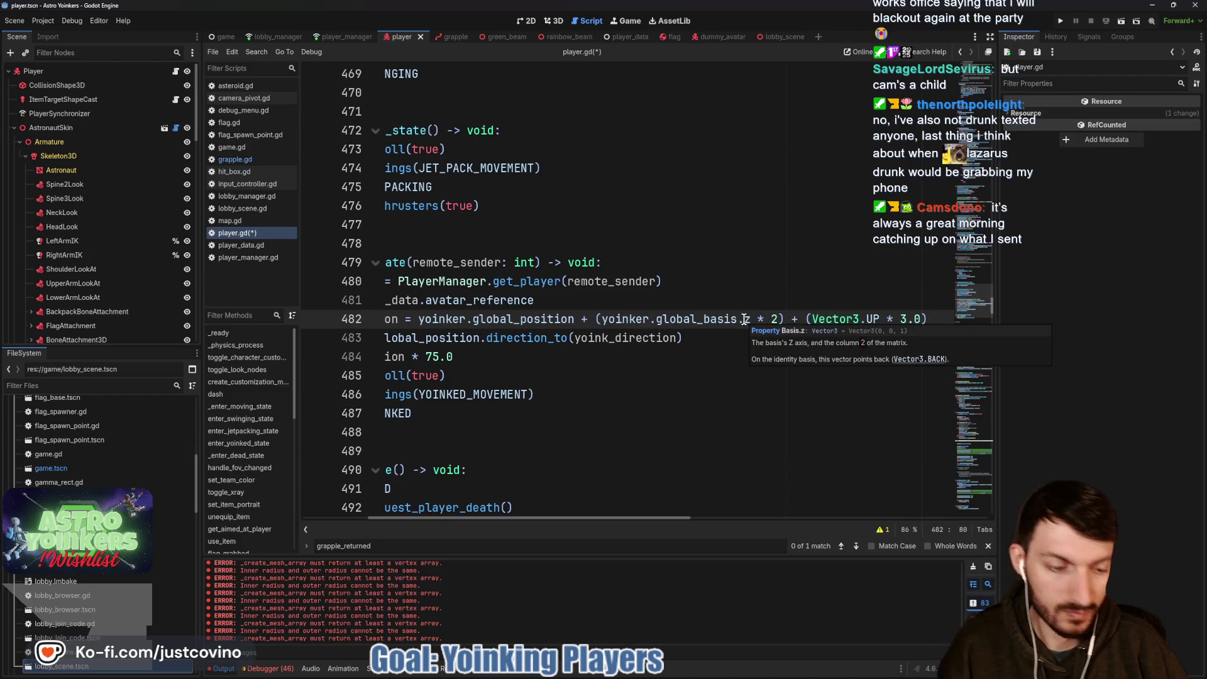
{"action": "left_click", "coordinate": [720, 337]}
{"action": "key", "text": "ctrl+s"}
{"action": "left_click", "coordinate": [1058, 22]}
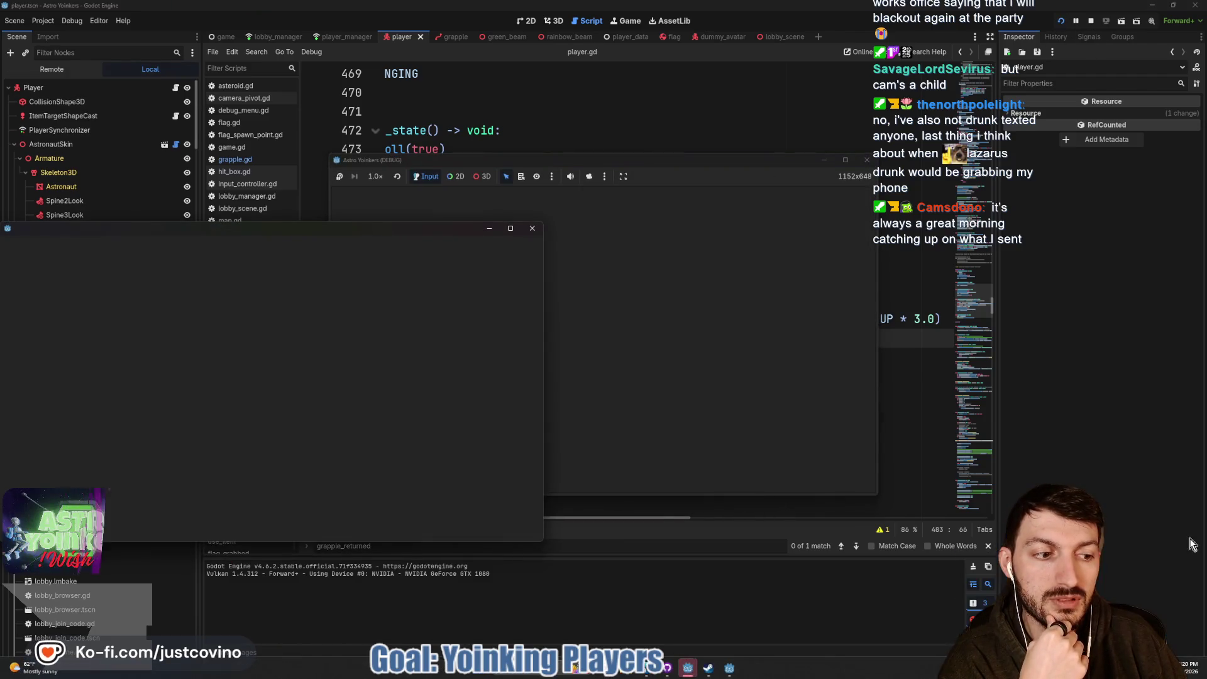
Close the extra debug window and host a new lobby in the game.
{"action": "left_click", "coordinate": [533, 229]}
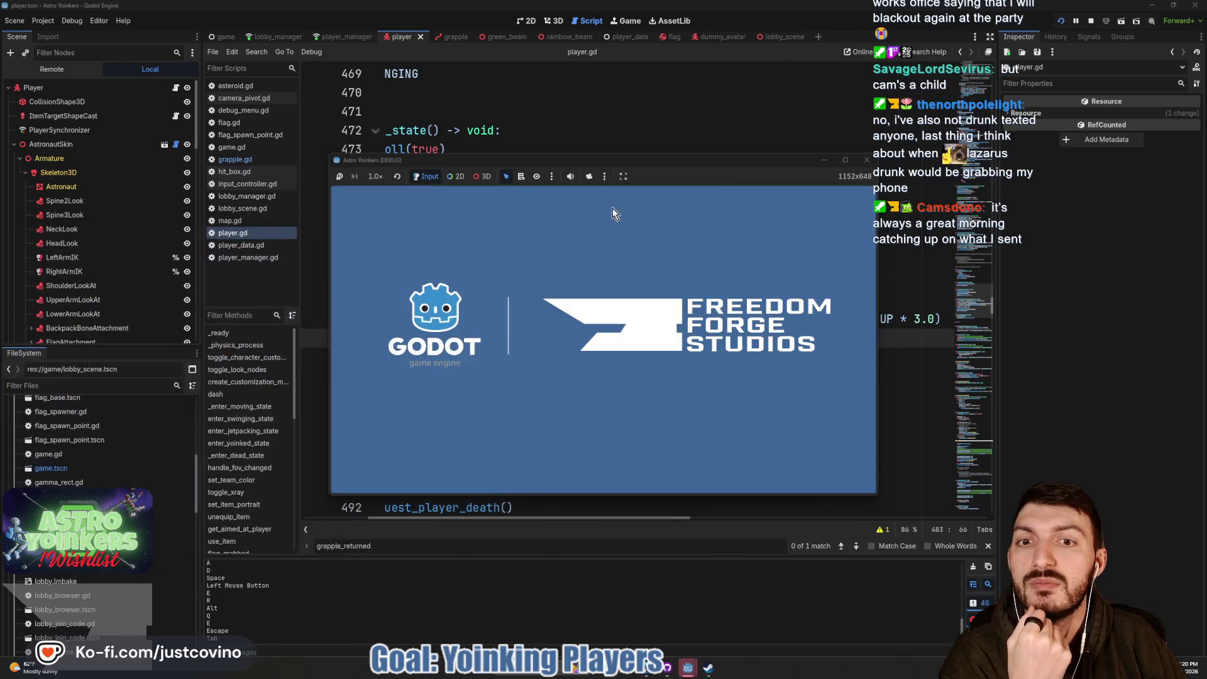
{"action": "left_click_drag", "start_coordinate": [704, 160], "coordinate": [647, 139]}
{"action": "left_click", "coordinate": [397, 237]}
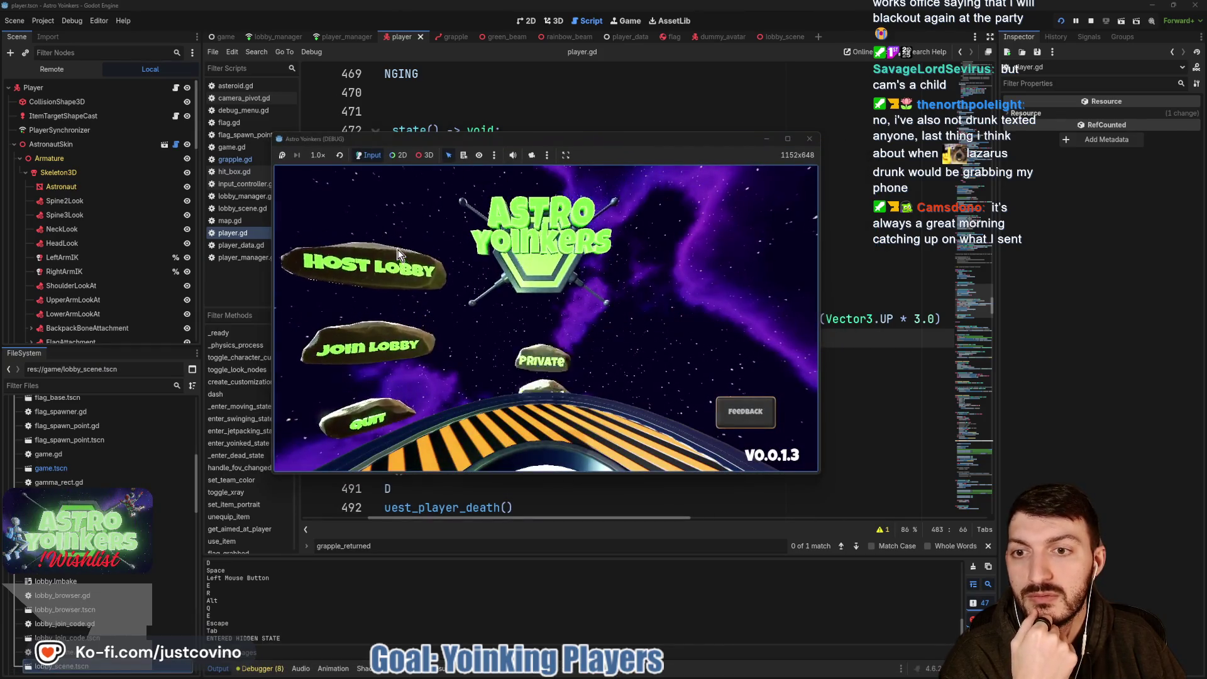
{"action": "left_click", "coordinate": [515, 280]}
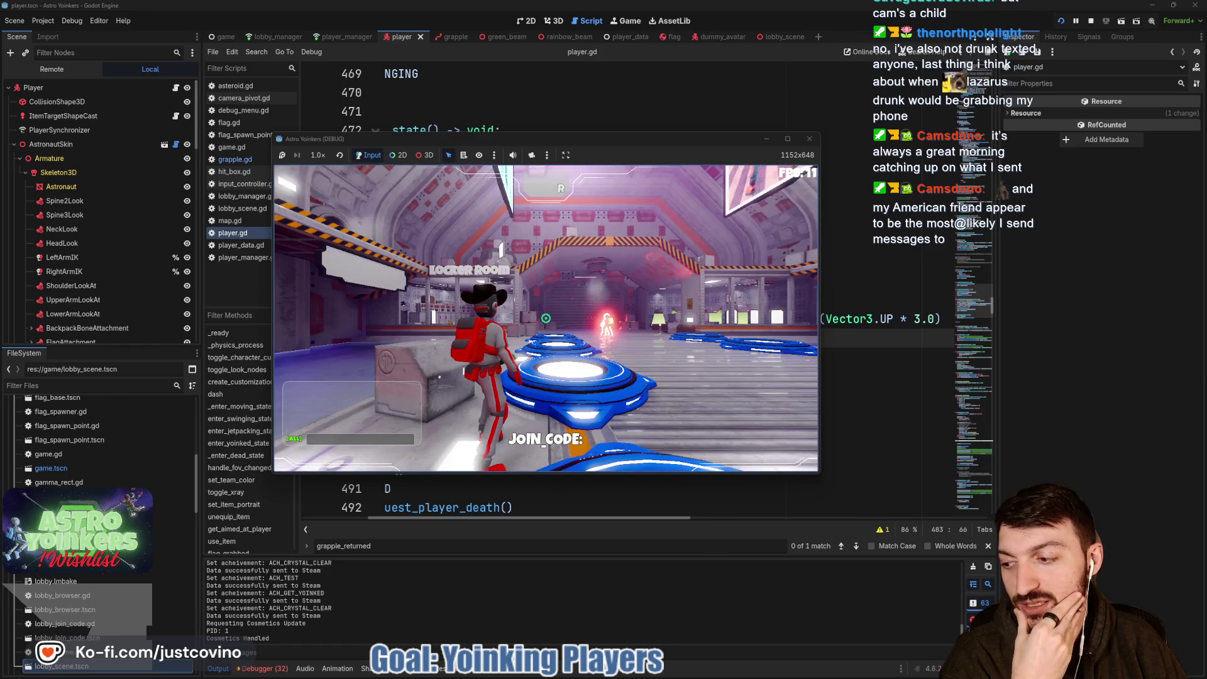
Run toward the Locker Room firing the grapple three times, then stop the game.
{"action": "key", "text": "w"}
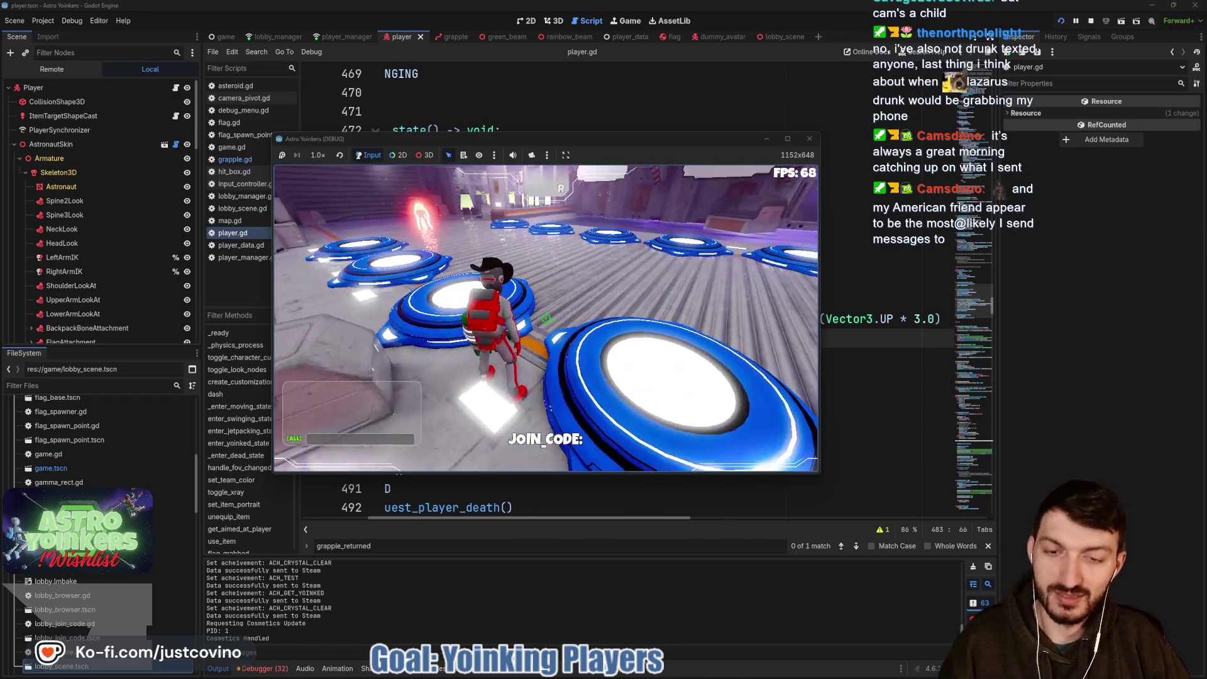
{"action": "key", "text": "w"}
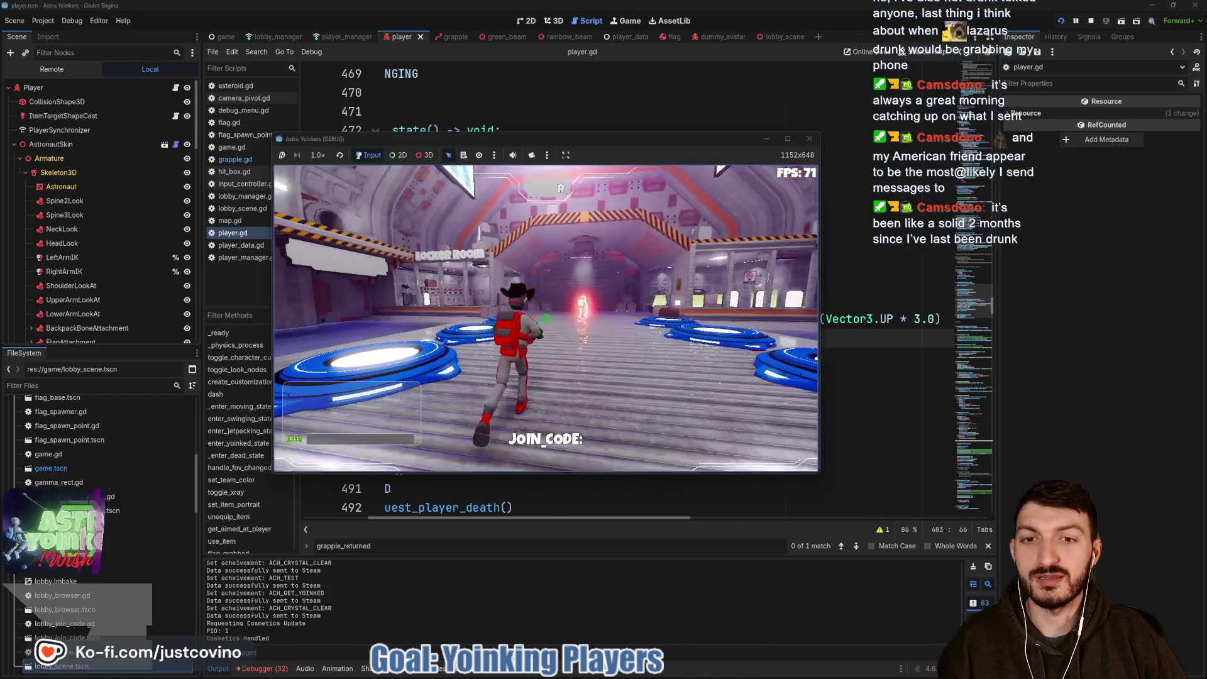
{"action": "left_click", "coordinate": [545, 318]}
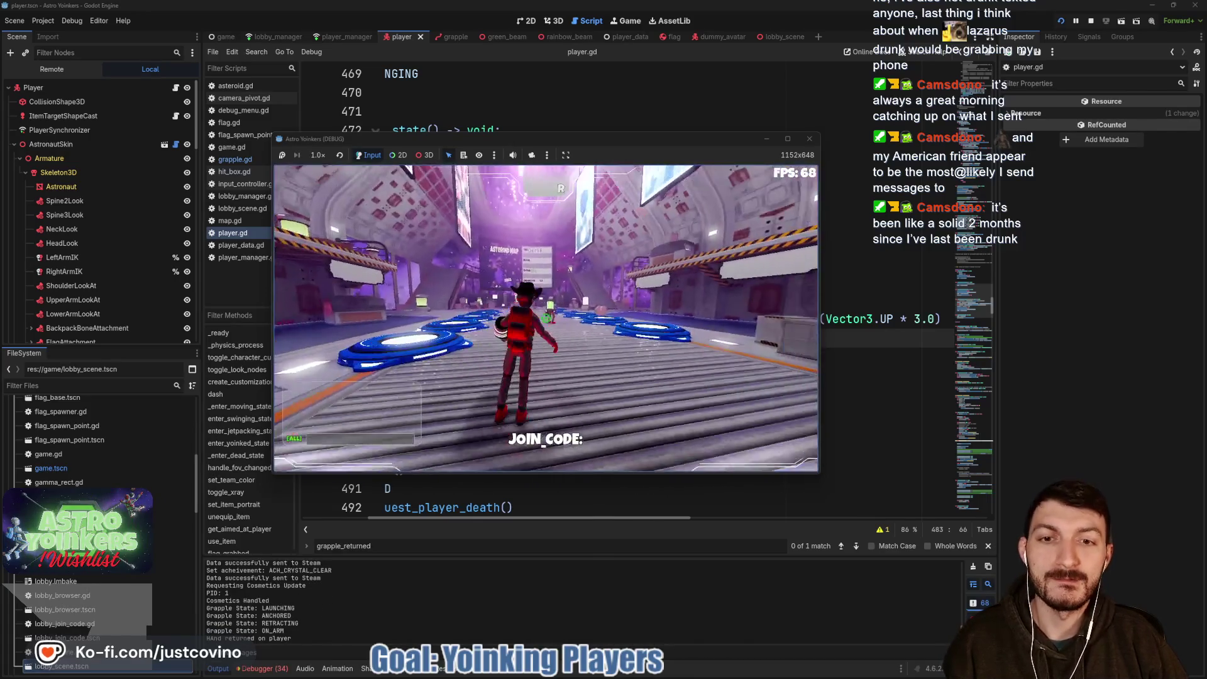
{"action": "left_click", "coordinate": [546, 318]}
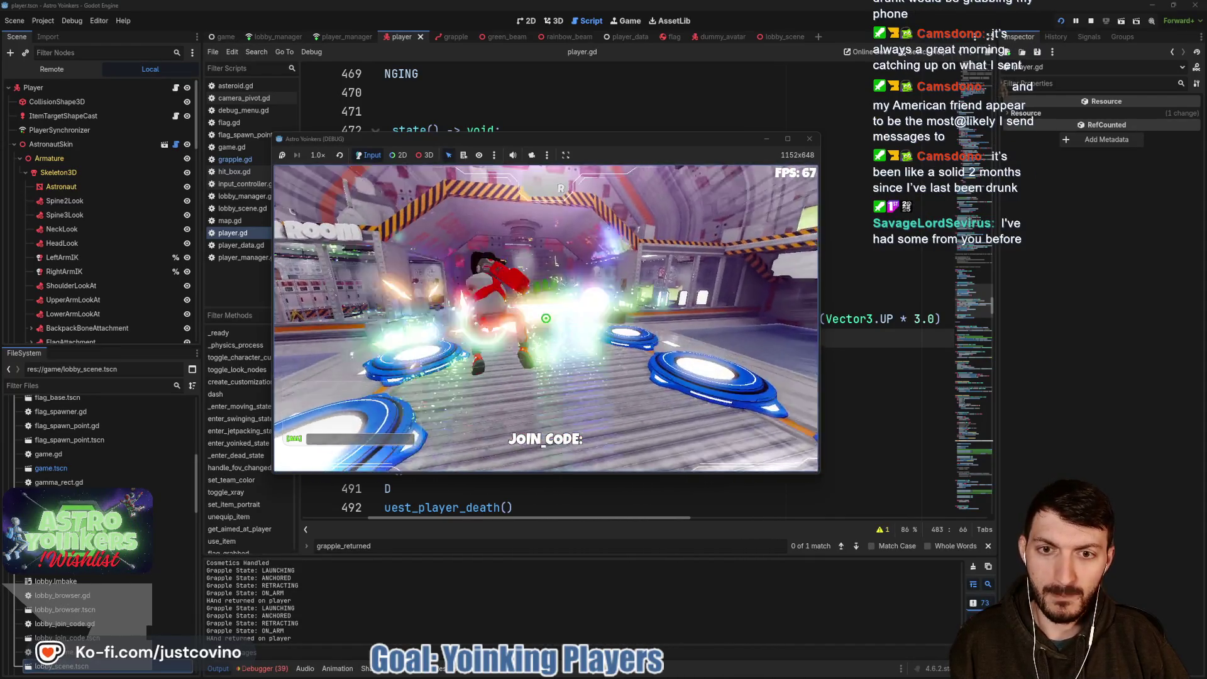
{"action": "left_click", "coordinate": [545, 318]}
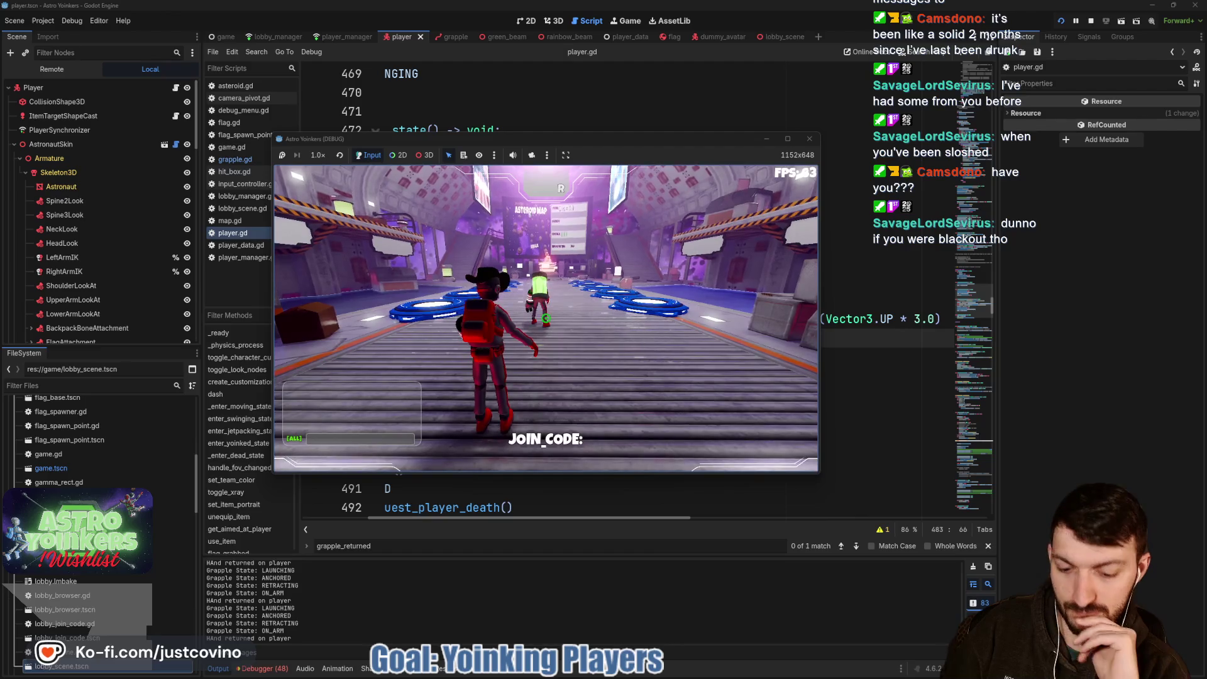
{"action": "key", "text": "F8"}
Change line 482's up offset to Vector3.UP * 4.0, save, and run the project with F5.
{"action": "type", "text": "to(yoink_direction)"}
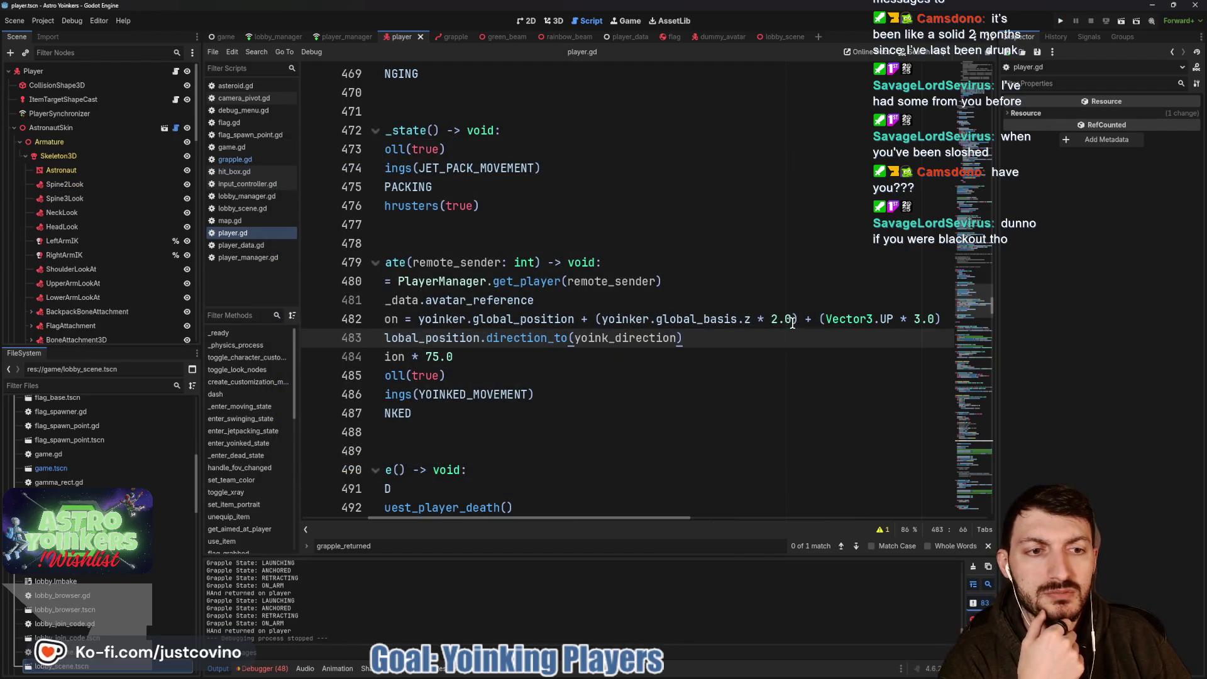
{"action": "scroll", "coordinate": [786, 326], "scroll_direction": "right", "scroll_amount": 3}
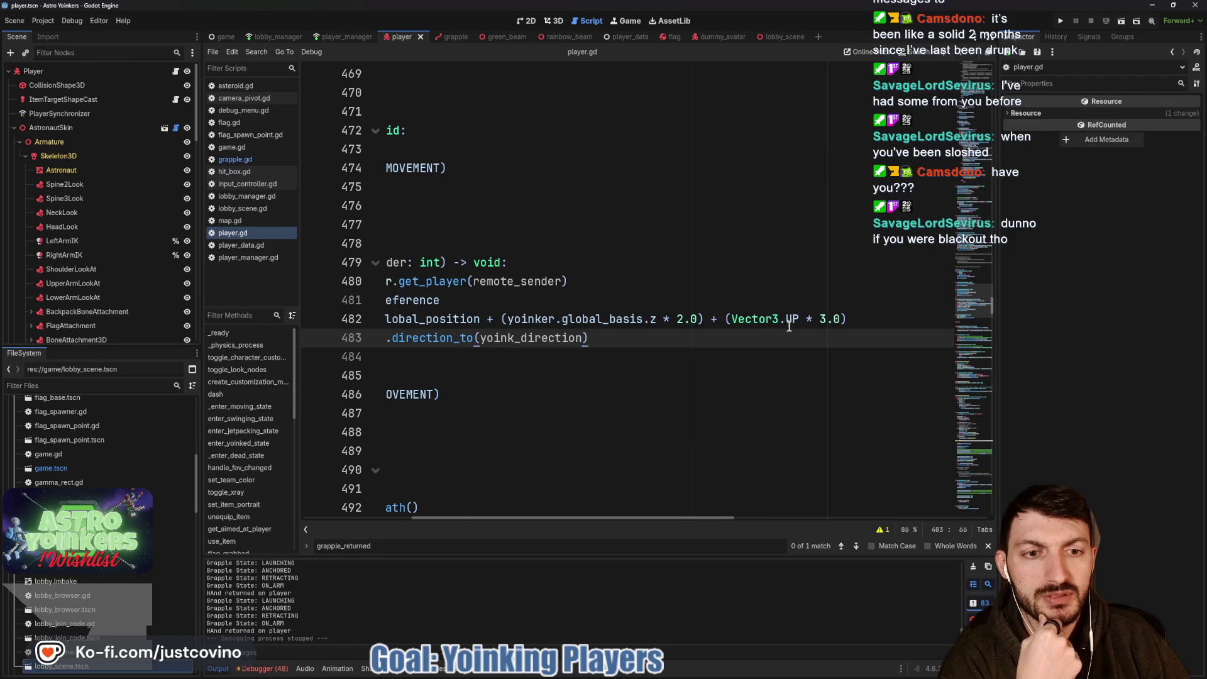
{"action": "scroll", "coordinate": [727, 319], "scroll_direction": "left", "scroll_amount": 4}
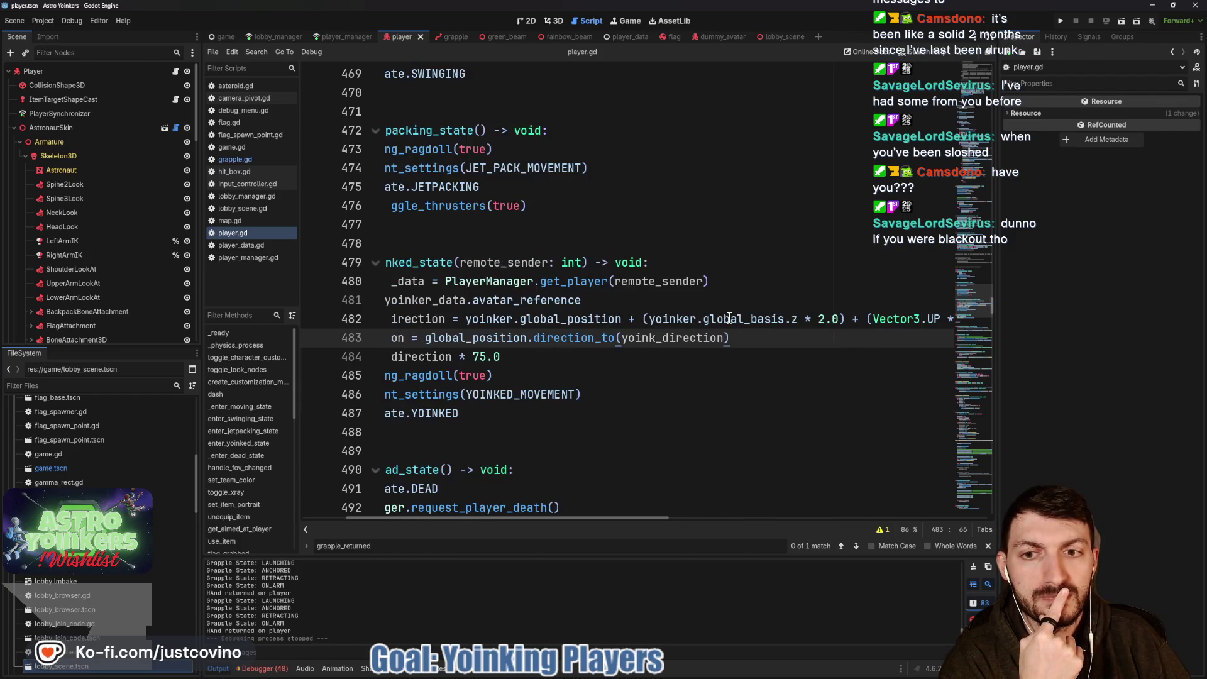
{"action": "scroll", "coordinate": [727, 319], "scroll_direction": "right", "scroll_amount": 5}
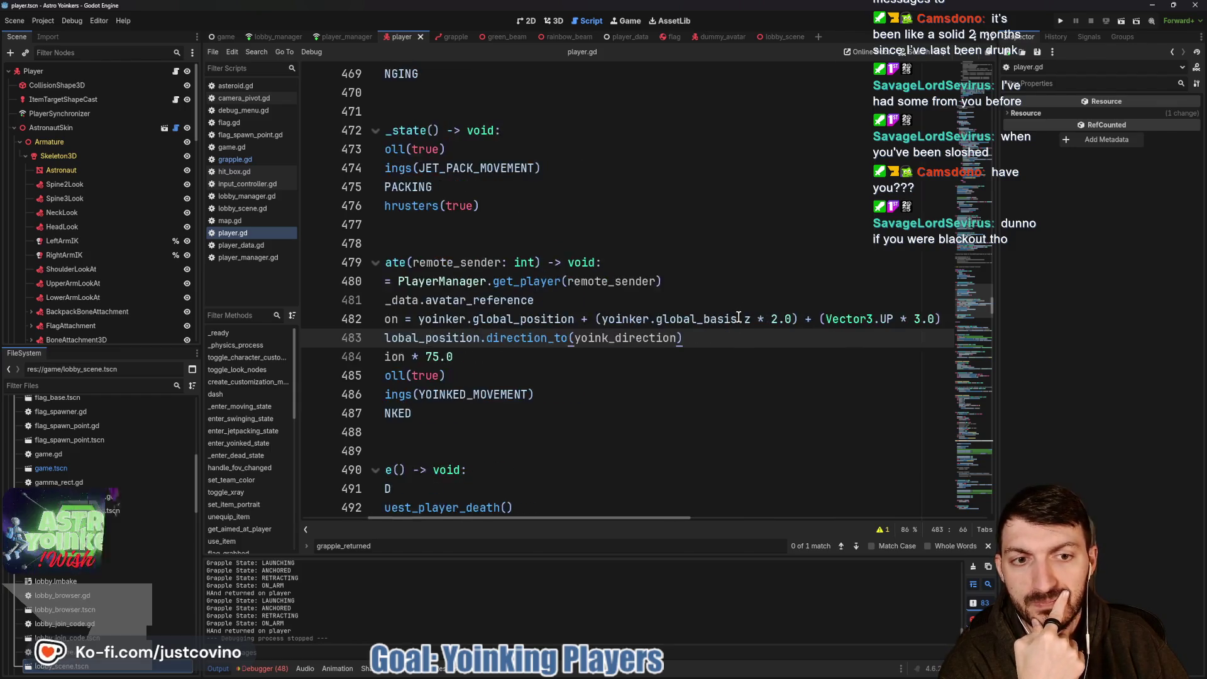
{"action": "left_click", "coordinate": [781, 319]}
{"action": "type", "text": "4"}
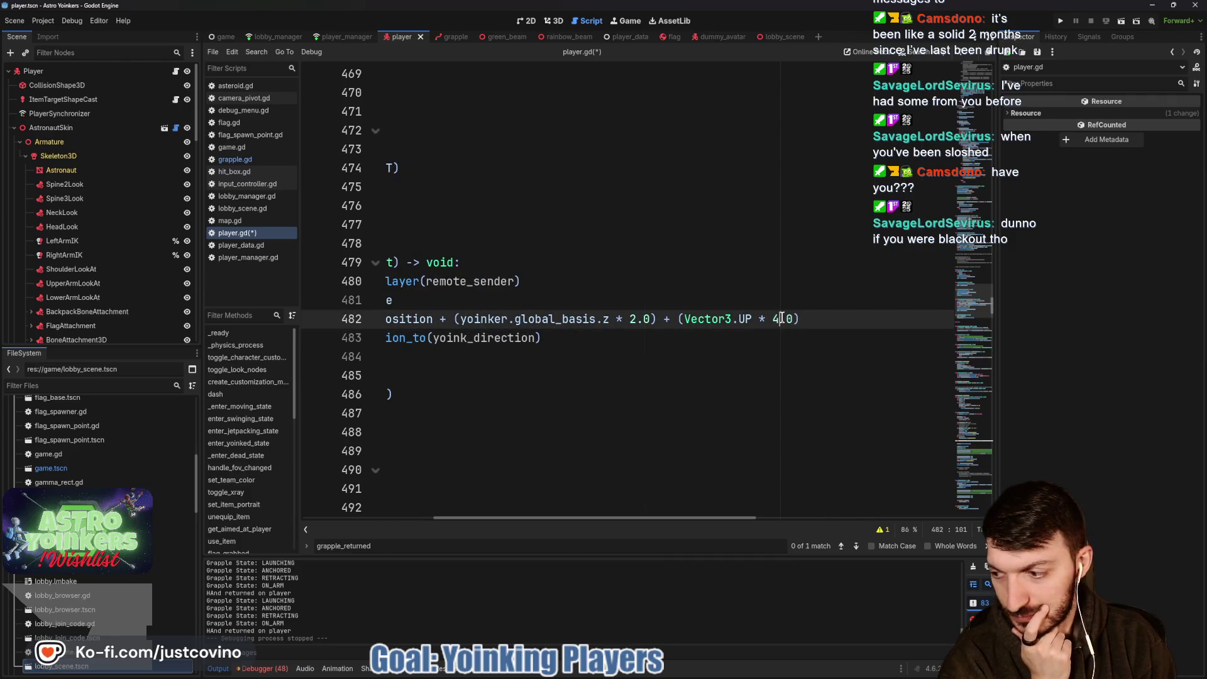
{"action": "key", "text": "ctrl+s"}
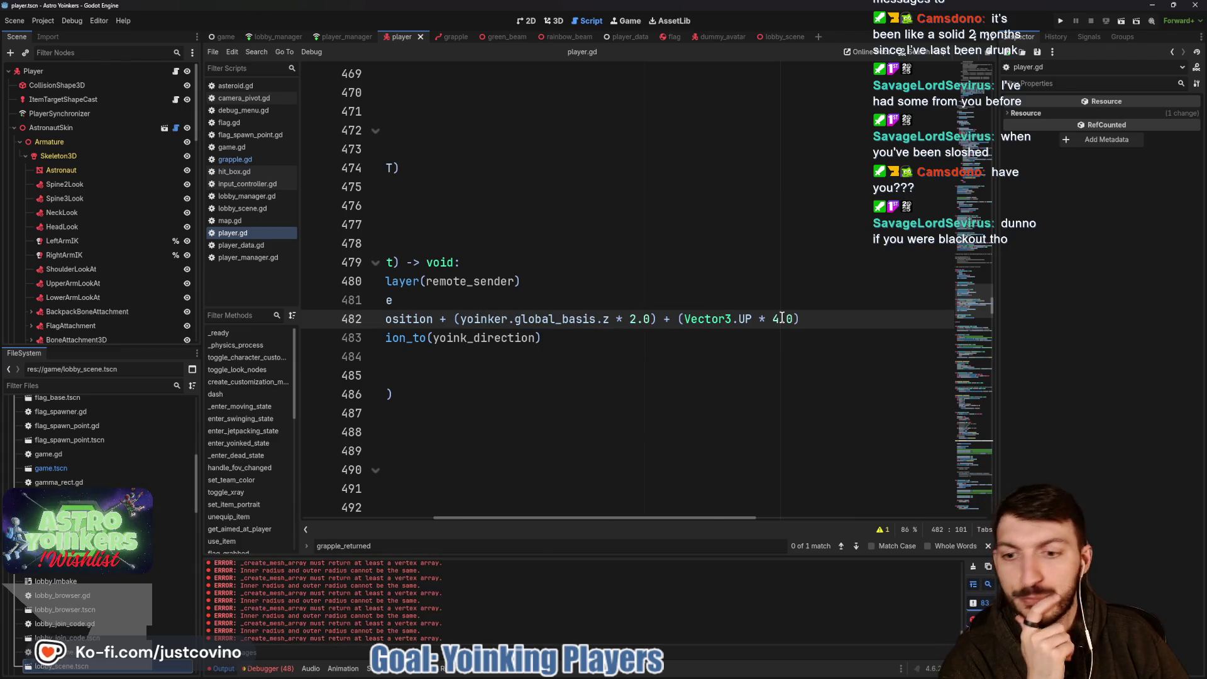
{"action": "key", "text": "F5"}
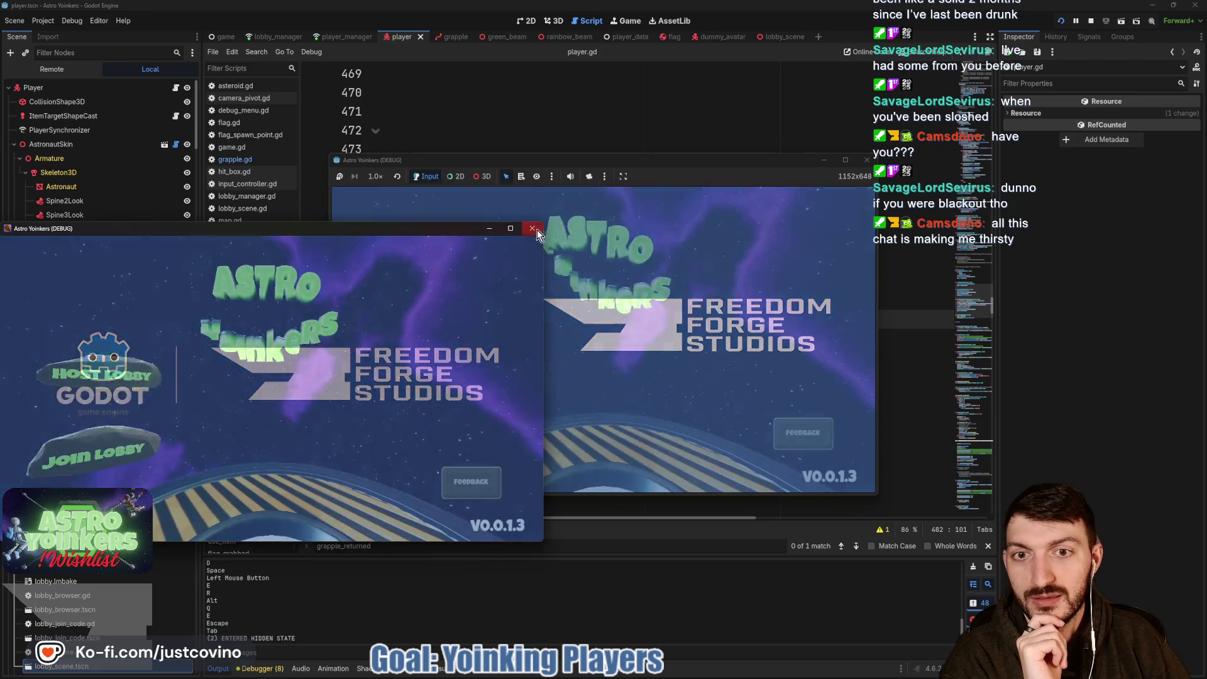
Close the duplicate game instance and walk the character around the lobby toward the blue pads.
{"action": "left_click", "coordinate": [537, 229]}
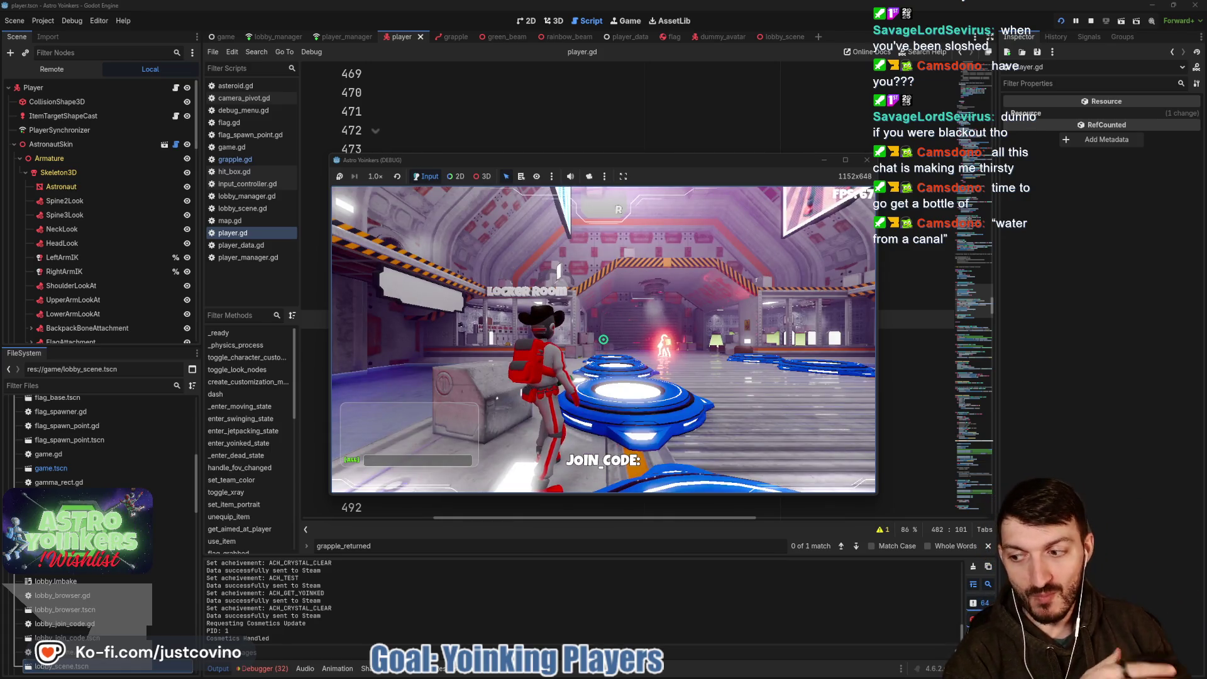
{"action": "key", "text": "w"}
{"action": "key", "text": "w"}
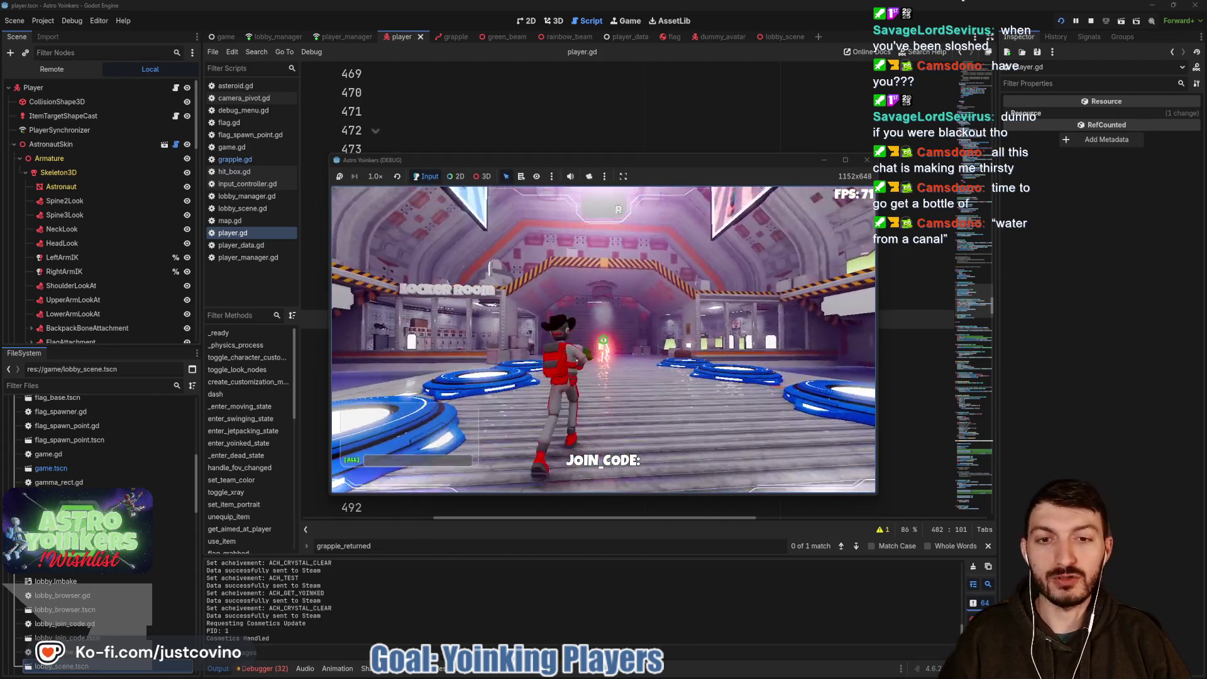
{"action": "key", "text": "w"}
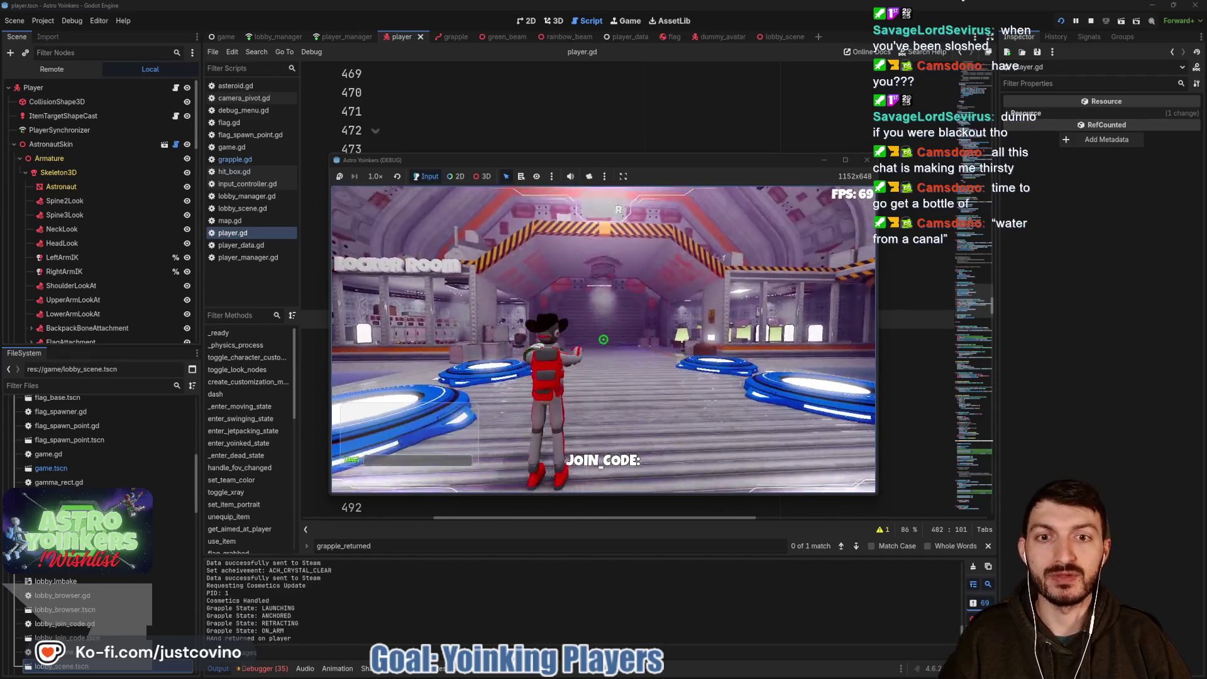
{"action": "key", "text": "w"}
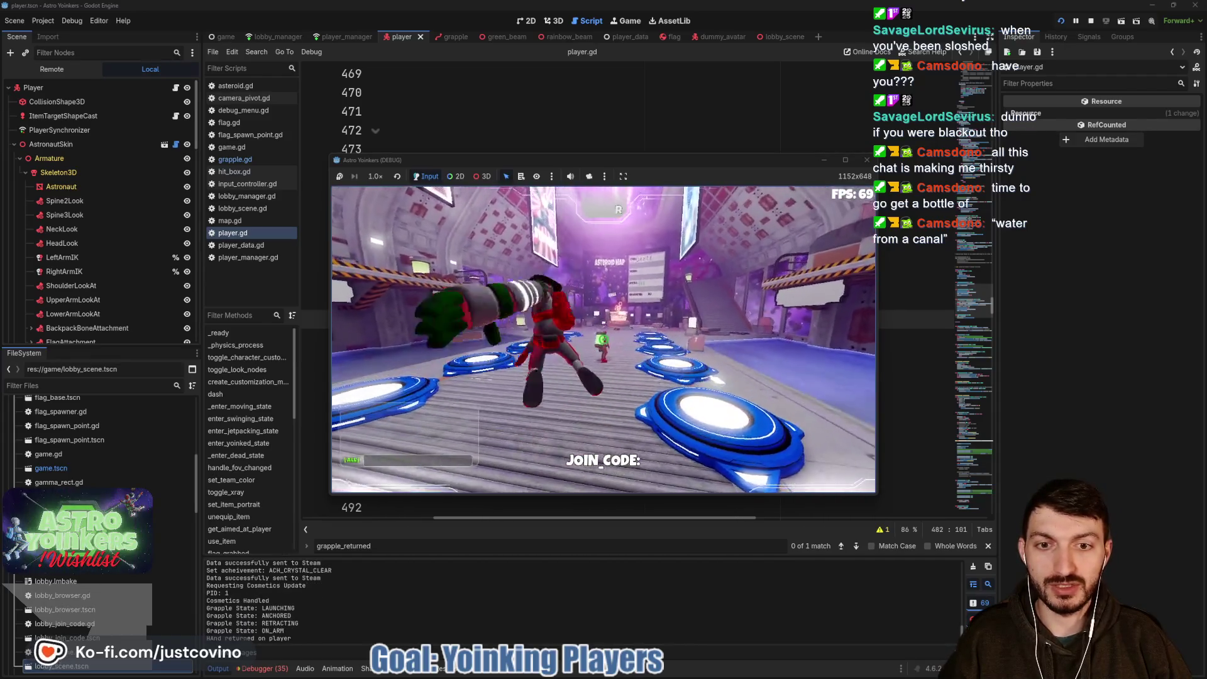
{"action": "key", "text": "w"}
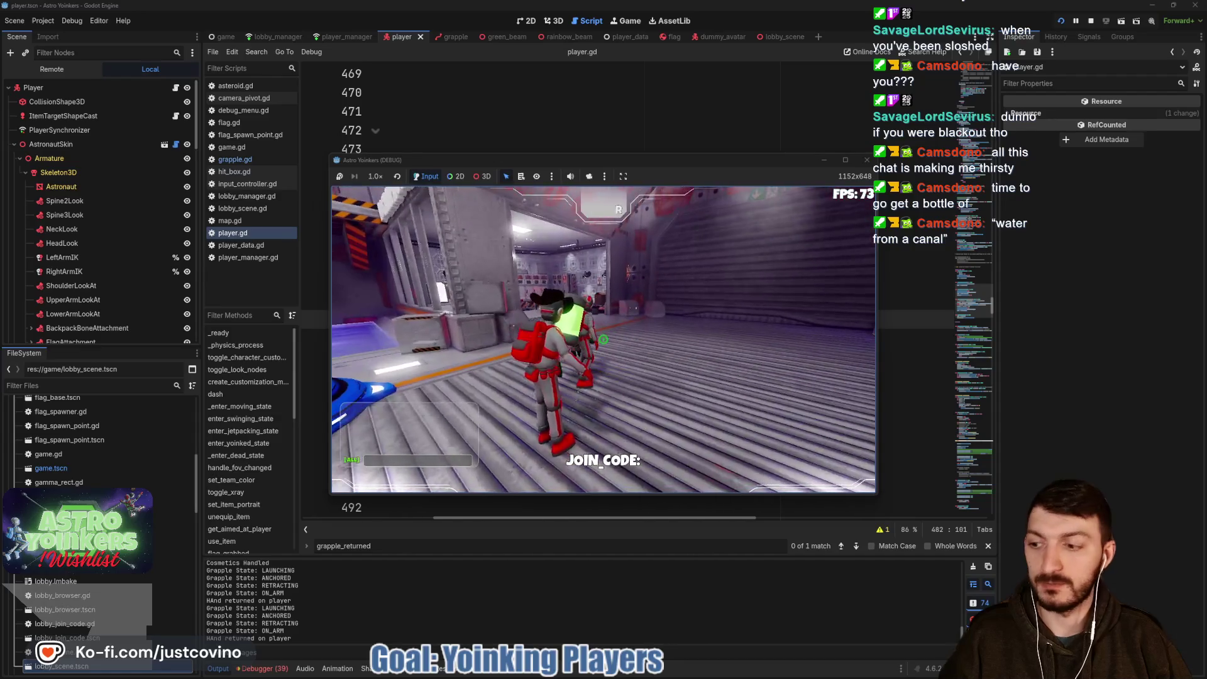
{"action": "key", "text": "w"}
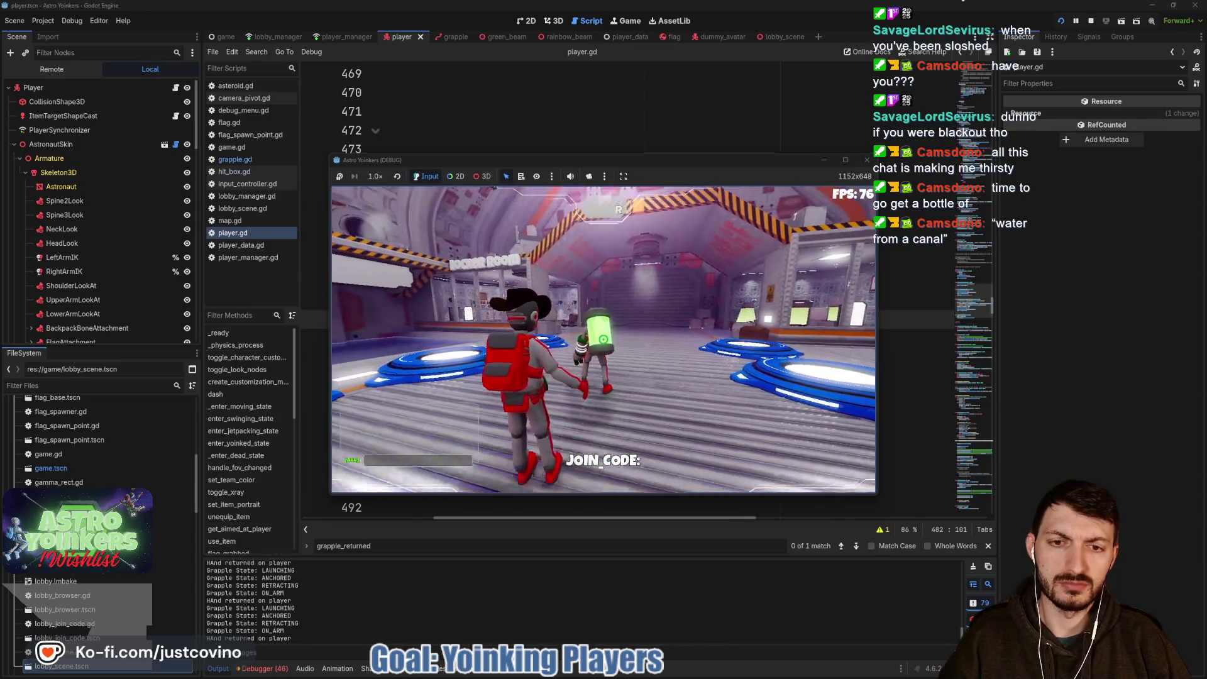
Fly the character up toward the ceiling, then stop the game with F8.
{"action": "key", "text": "space"}
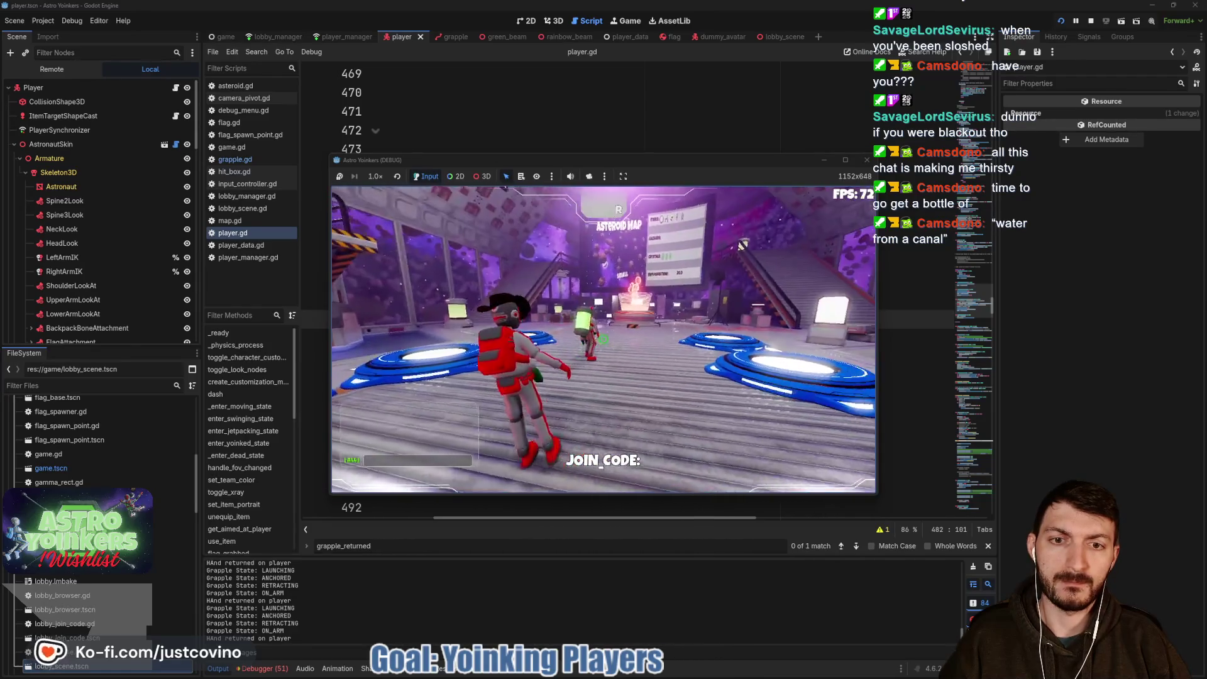
{"action": "key", "text": "space"}
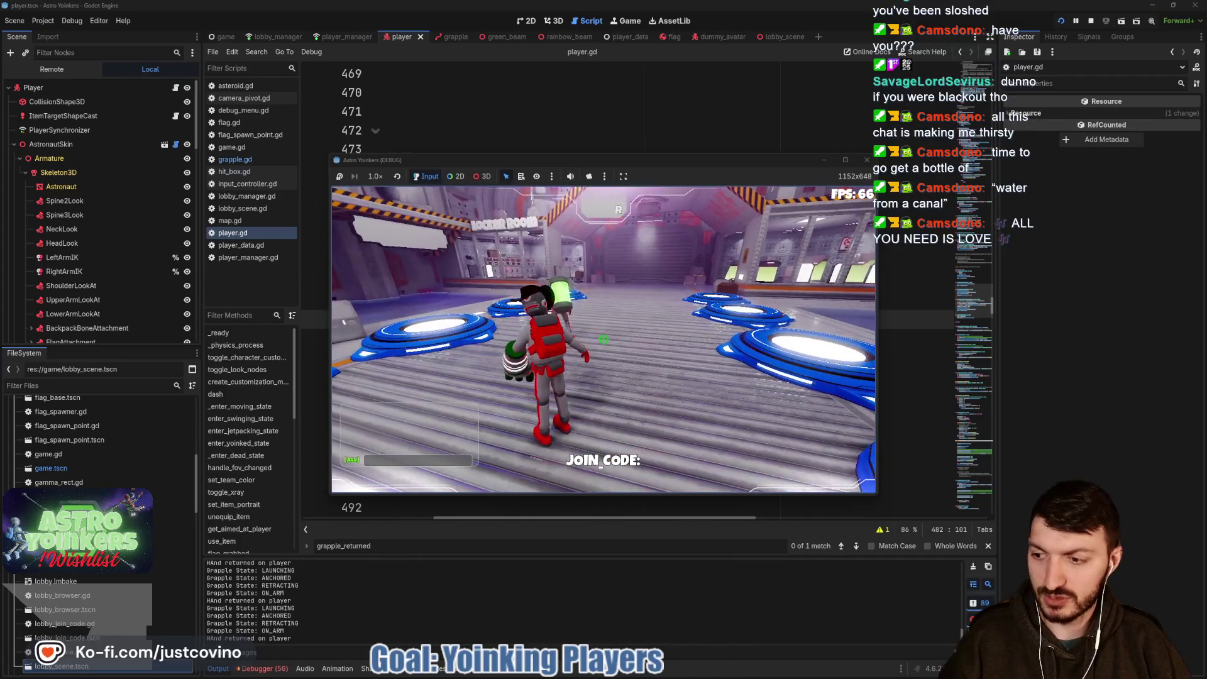
{"action": "key", "text": "F8"}
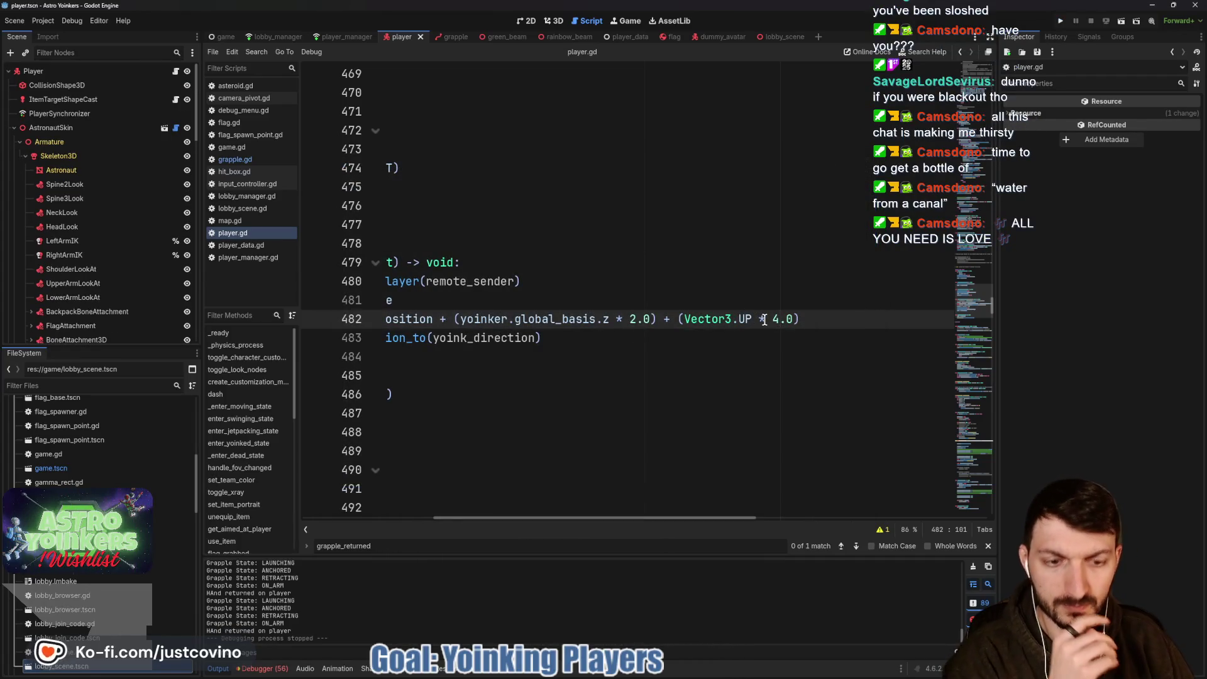
Set line 482 to global_basis.z * 4.0 with a Vector3.UP * 3.0 offset, save, and relaunch the game.
{"action": "key", "text": "BackSpace"}
{"action": "type", "text": "3"}
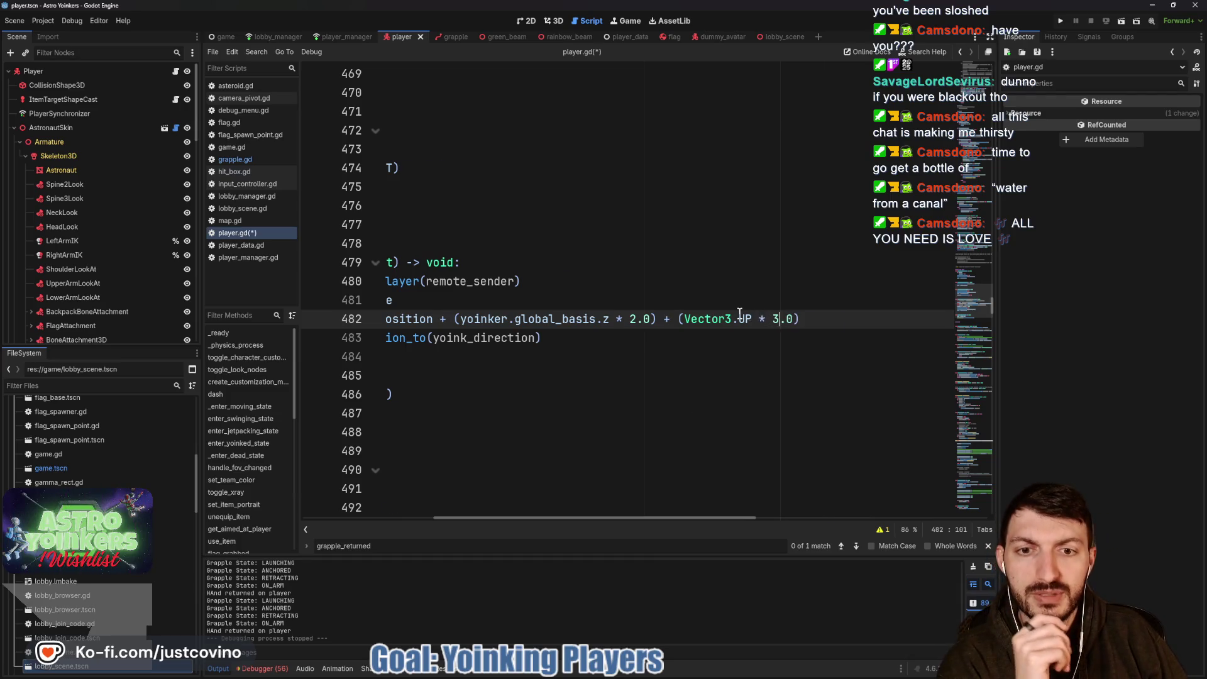
{"action": "scroll", "coordinate": [729, 318], "scroll_direction": "left", "scroll_amount": 3}
{"action": "left_click", "coordinate": [732, 321]}
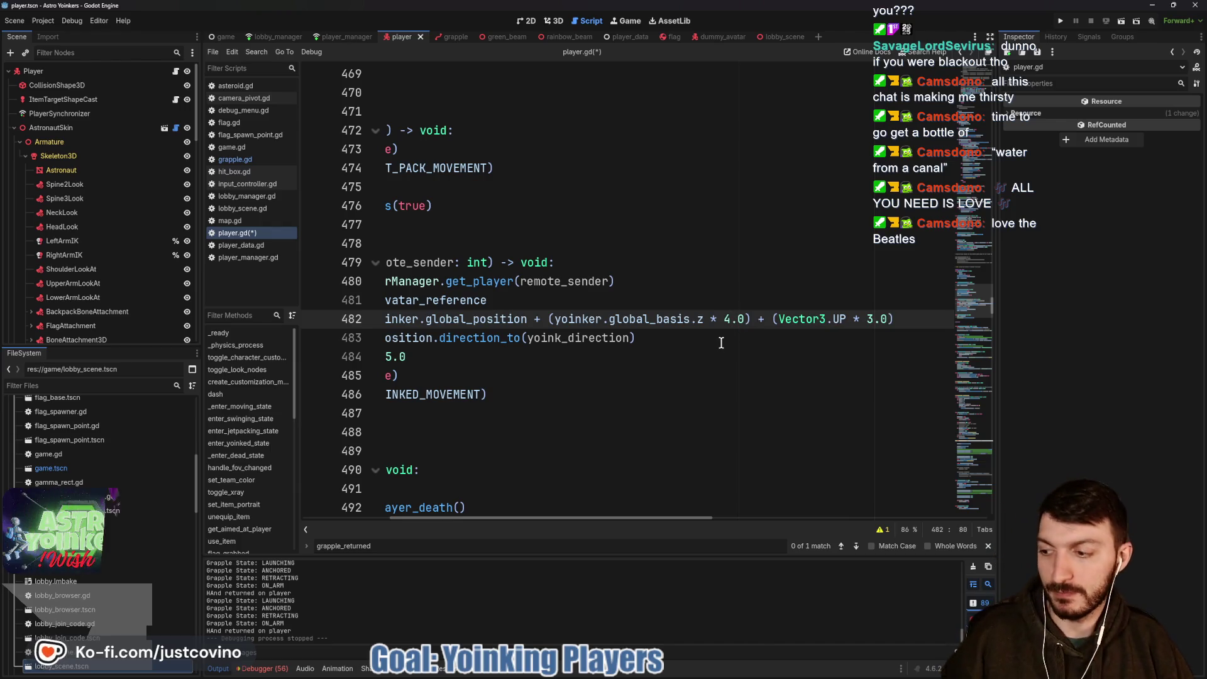
{"action": "key", "text": "ctrl+s"}
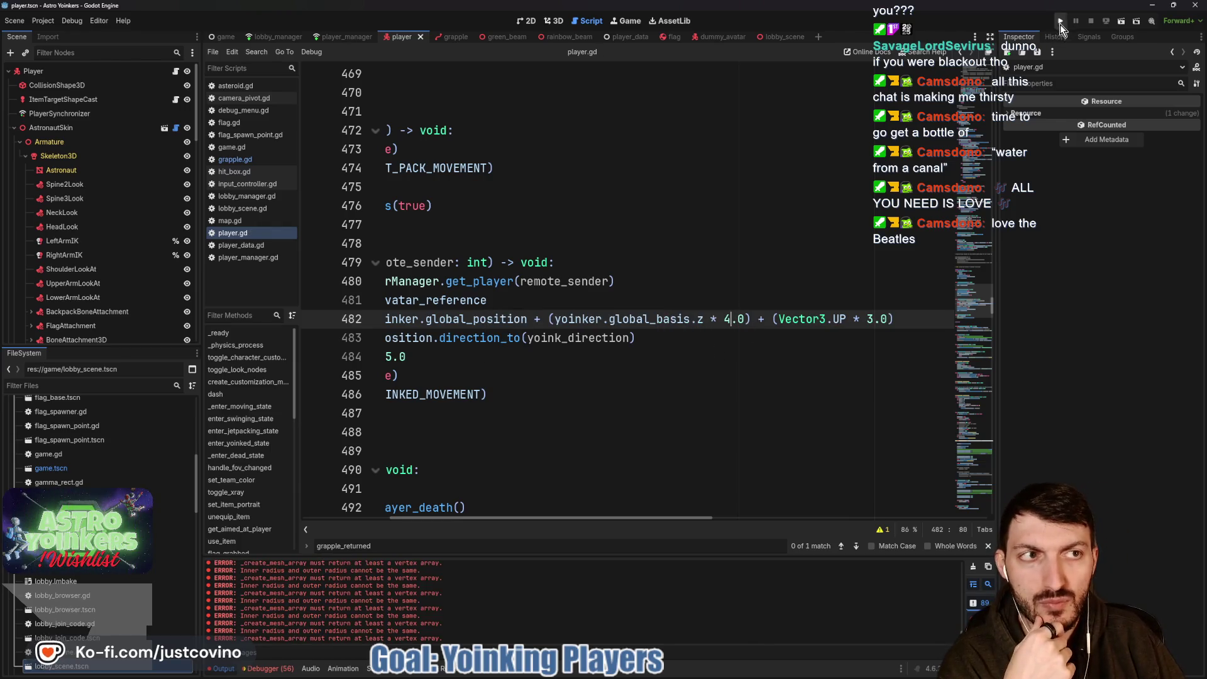
{"action": "left_click", "coordinate": [1060, 22]}
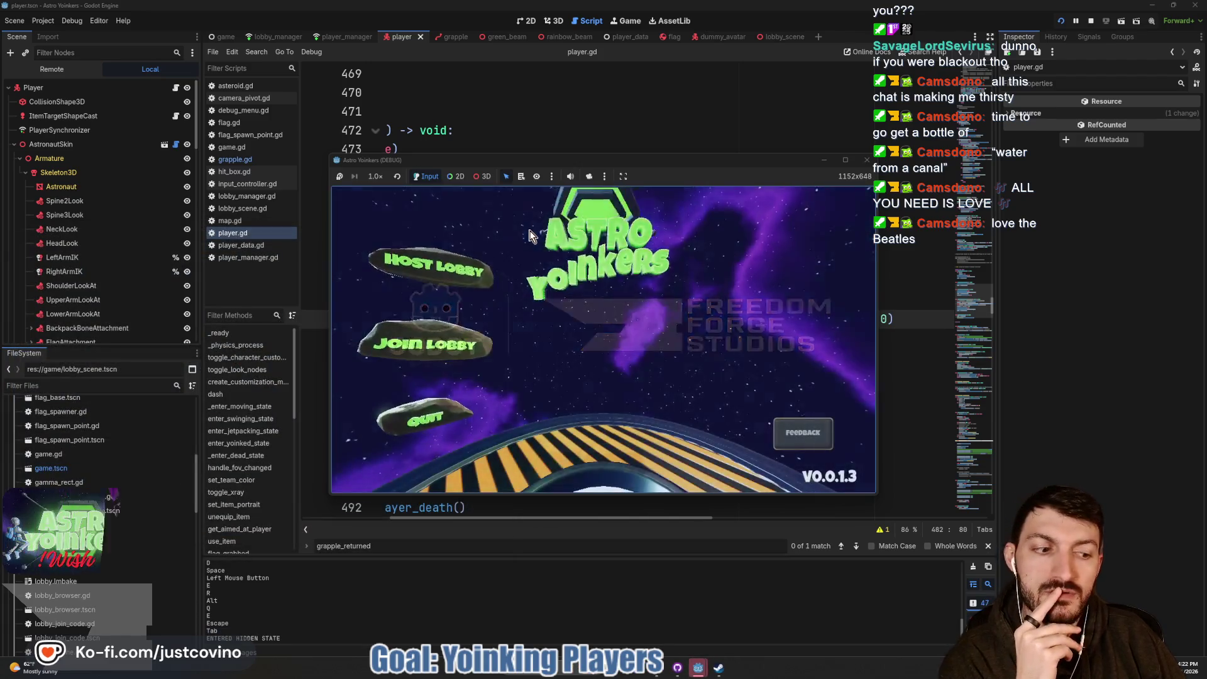
Host a lobby, grapple a nearby player toward the blue pads, then stop the game.
{"action": "left_click", "coordinate": [424, 277]}
{"action": "left_click", "coordinate": [574, 291]}
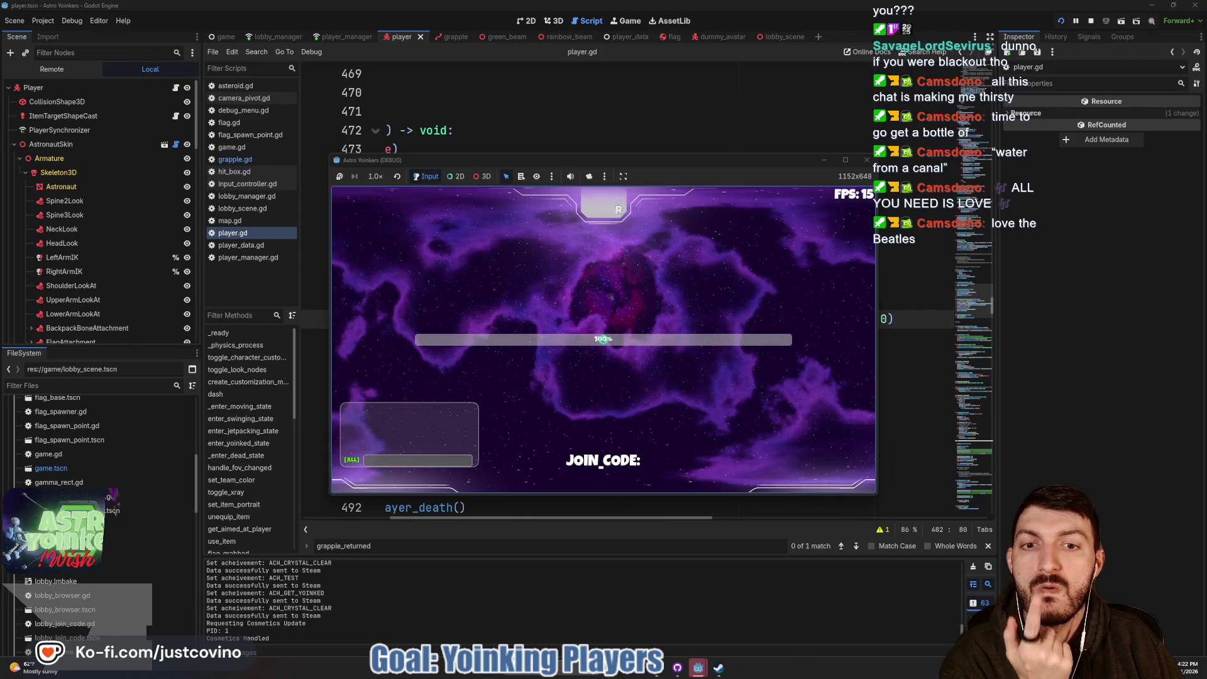
{"action": "key", "text": "w"}
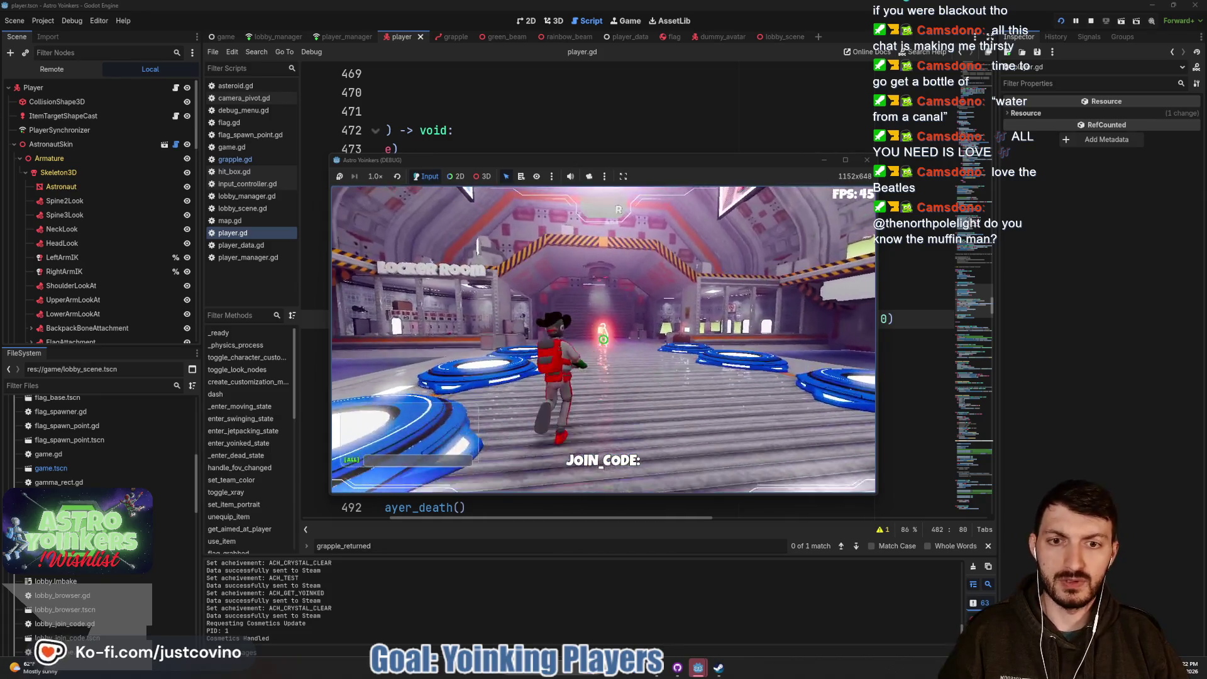
{"action": "left_click", "coordinate": [603, 339]}
{"action": "key", "text": "w"}
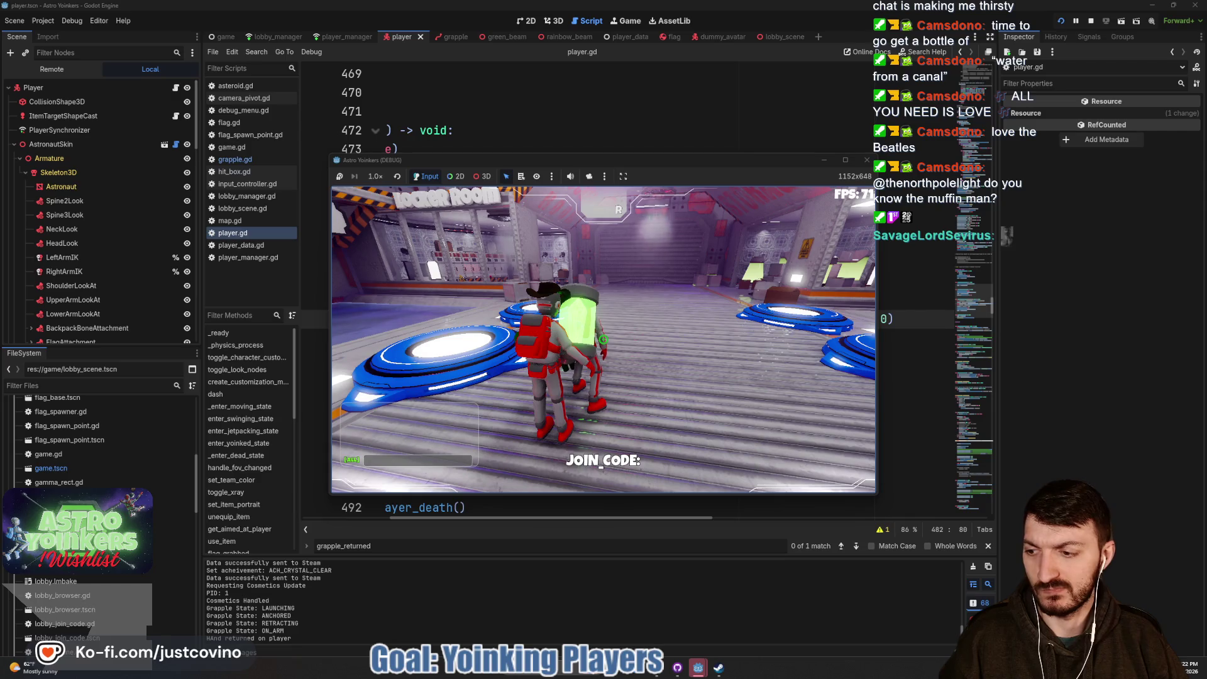
{"action": "key", "text": "F8"}
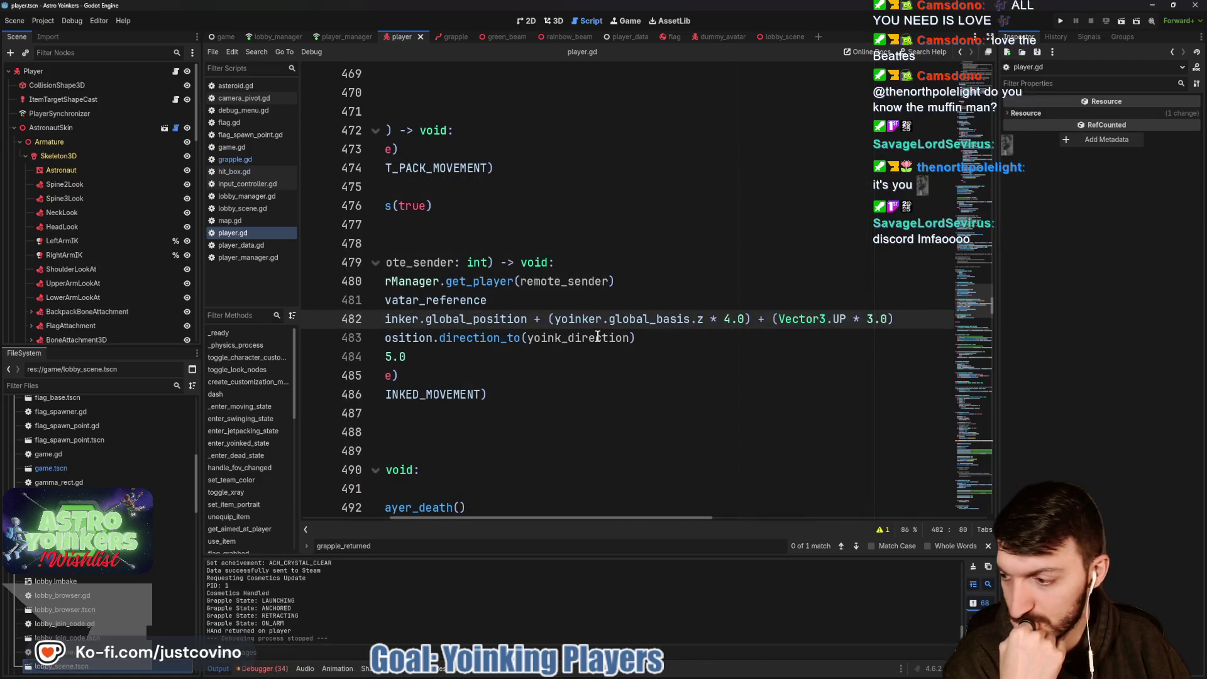
Scroll player.gd up from line 483 to the State.YOINKED block near line 330.
{"action": "left_click", "coordinate": [659, 332]}
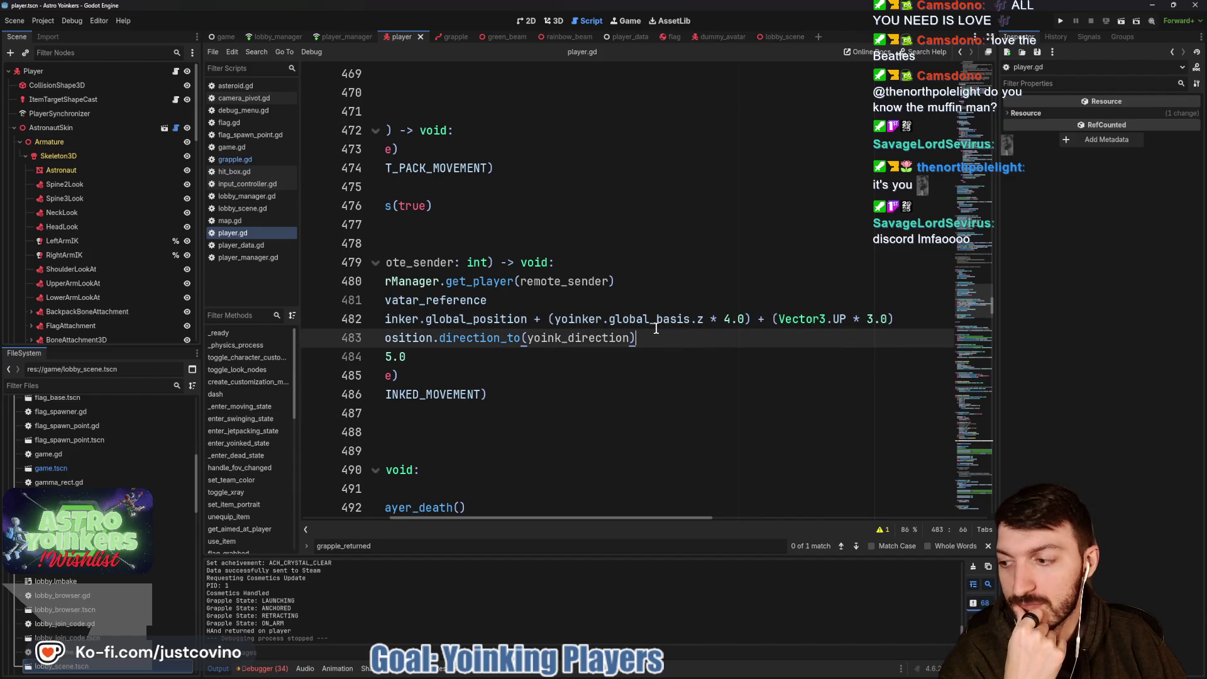
{"action": "scroll", "coordinate": [786, 337], "scroll_direction": "left", "scroll_amount": 5}
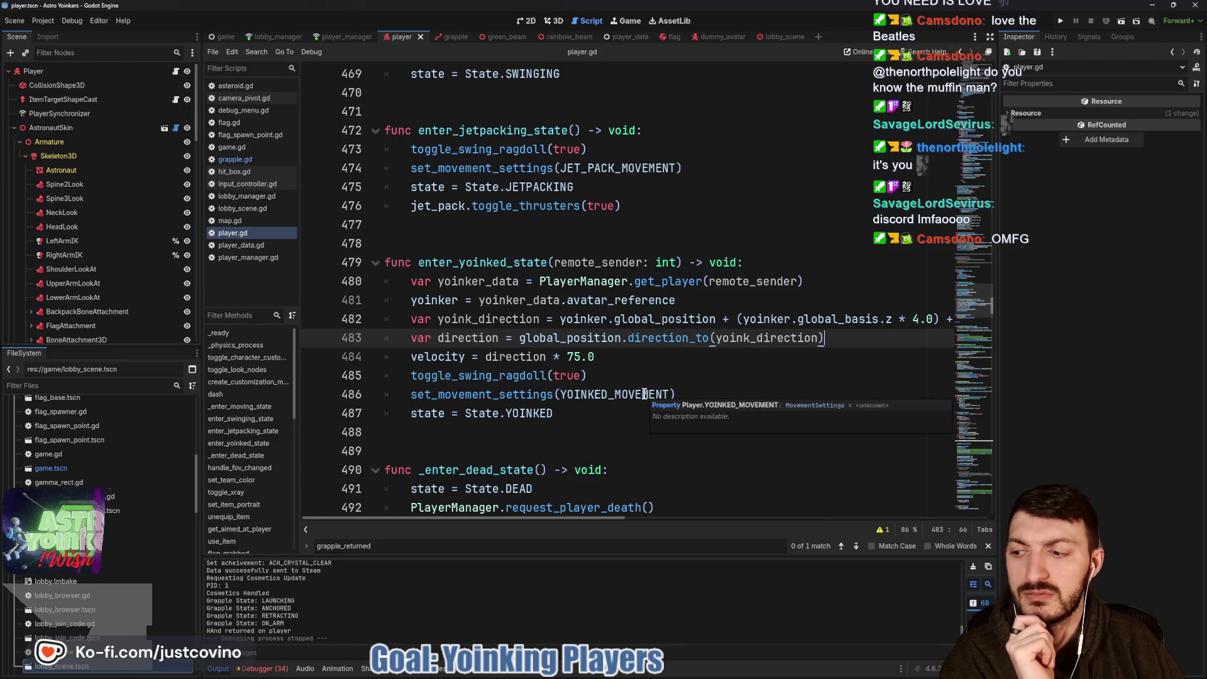
{"action": "scroll", "coordinate": [644, 392], "scroll_direction": "up", "scroll_amount": 5}
{"action": "scroll", "coordinate": [643, 392], "scroll_direction": "up", "scroll_amount": 10}
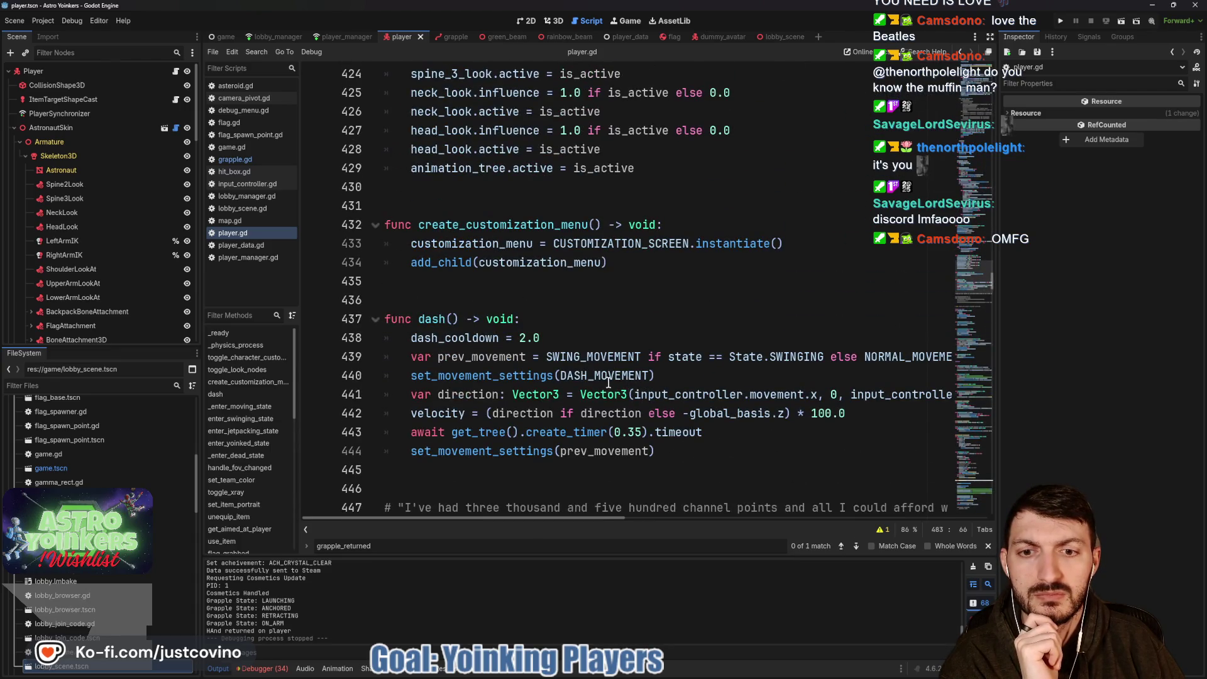
{"action": "scroll", "coordinate": [609, 382], "scroll_direction": "up", "scroll_amount": 7}
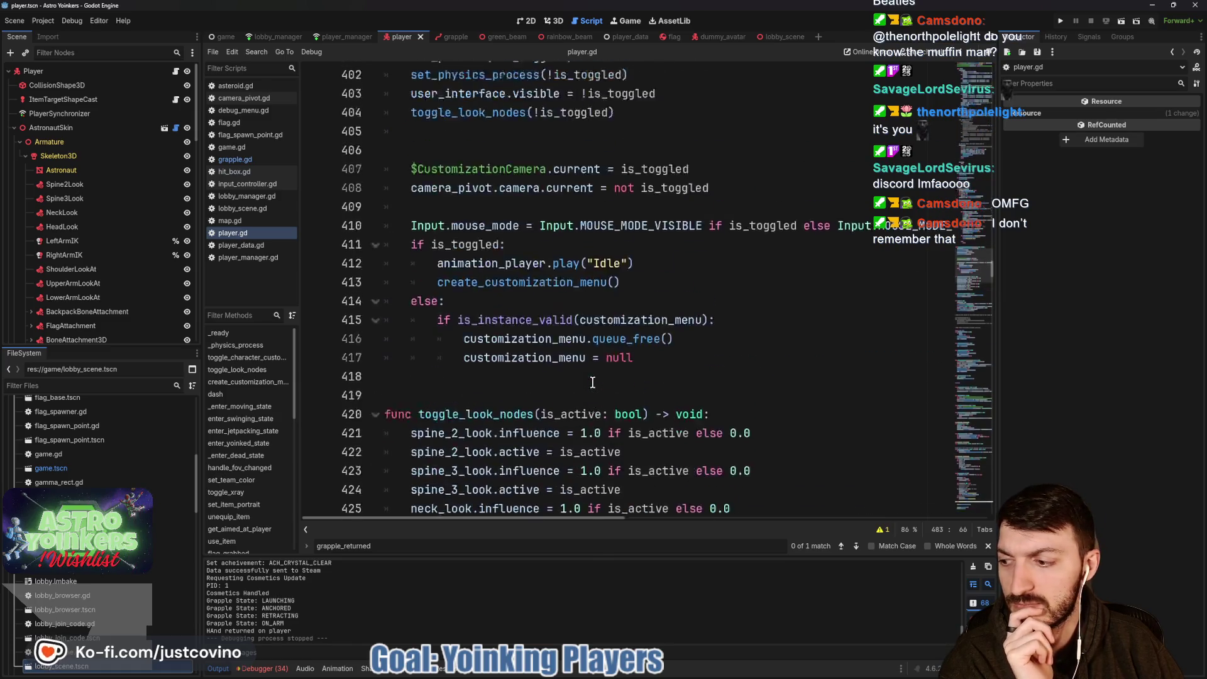
{"action": "scroll", "coordinate": [592, 382], "scroll_direction": "up", "scroll_amount": 5}
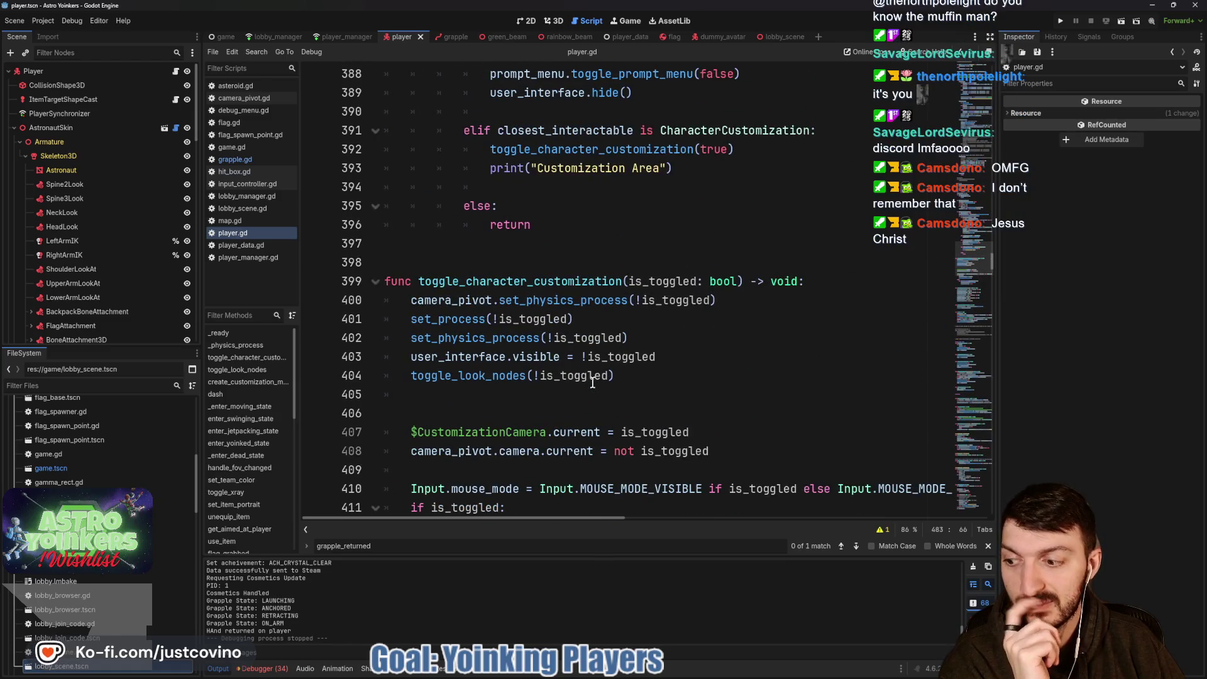
{"action": "scroll", "coordinate": [592, 382], "scroll_direction": "up", "scroll_amount": 18}
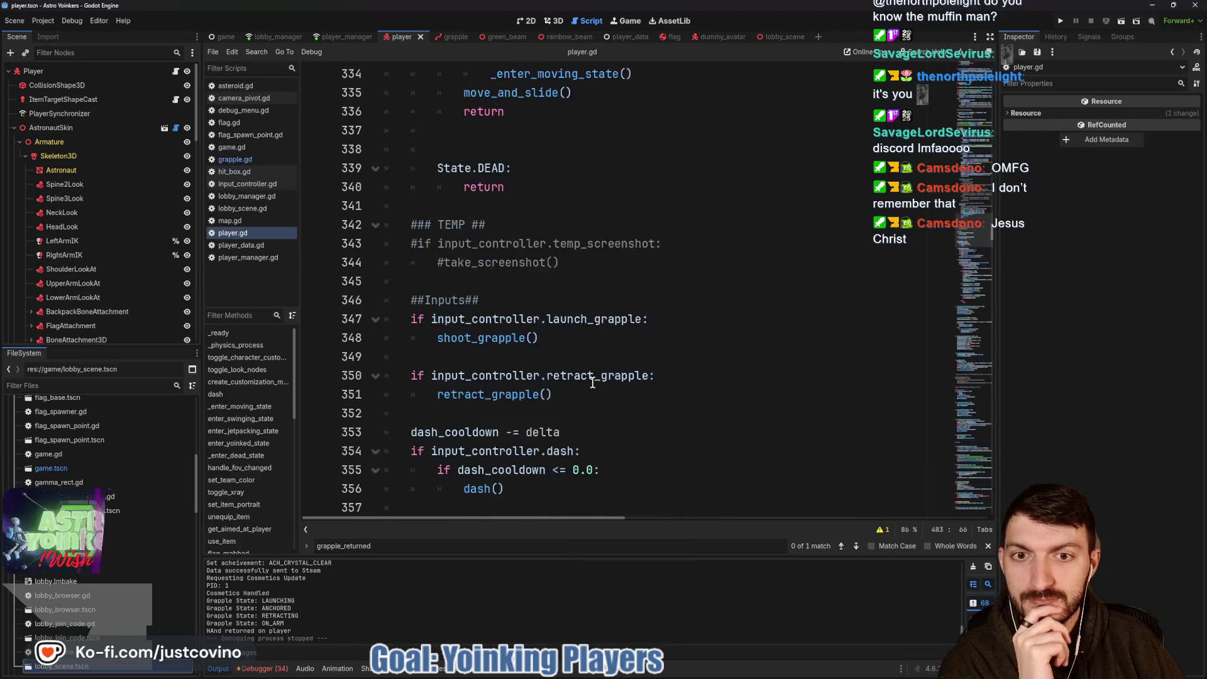
{"action": "scroll", "coordinate": [592, 382], "scroll_direction": "up", "scroll_amount": 5}
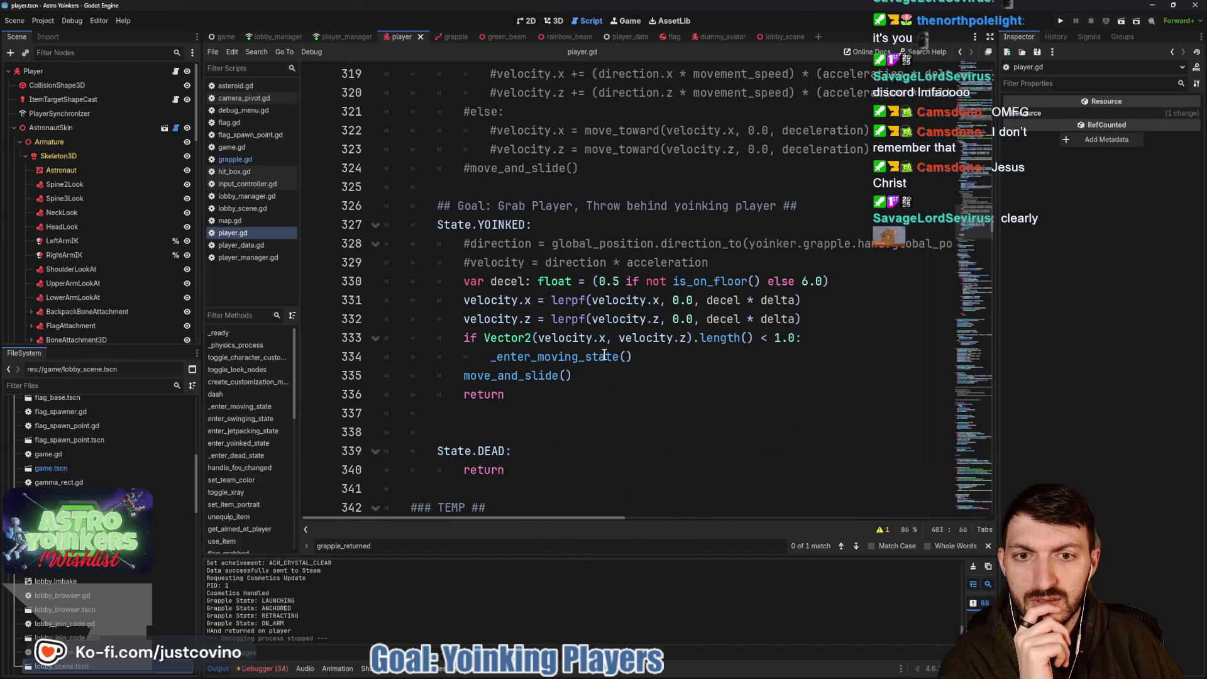
Change the YOINKED airborne deceleration on line 330 from 0.5 to 1.0 and save.
{"action": "left_click_drag", "start_coordinate": [618, 281], "coordinate": [600, 281]}
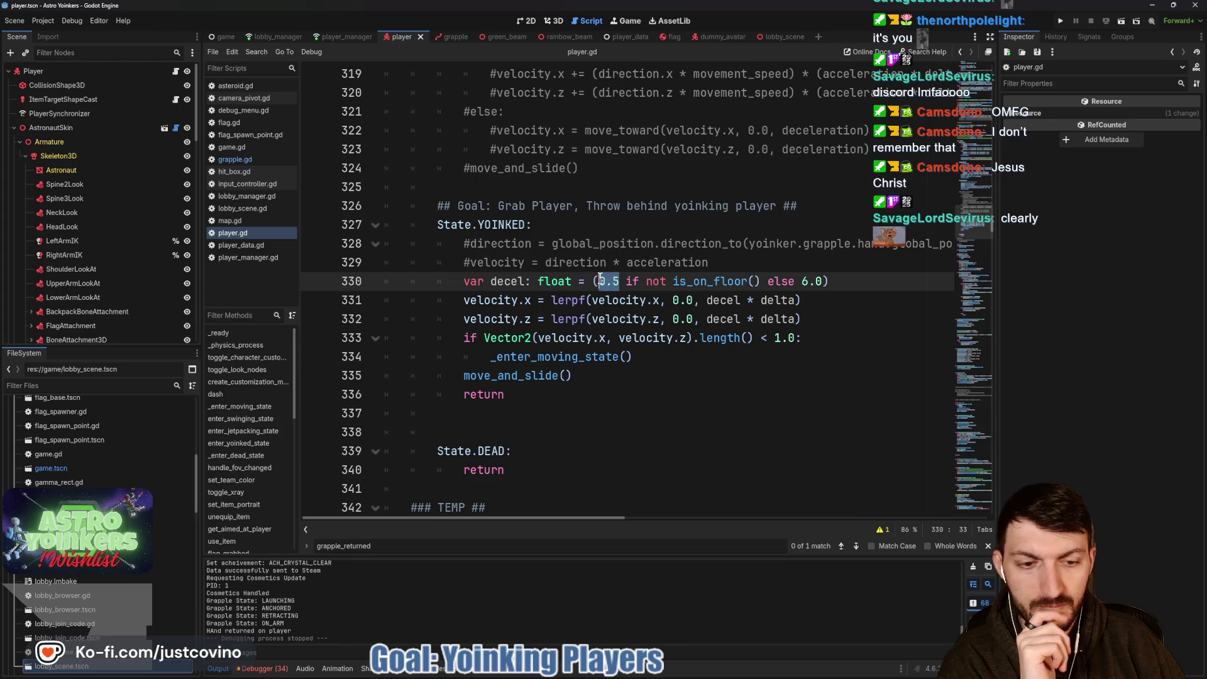
{"action": "type", "text": "1.0"}
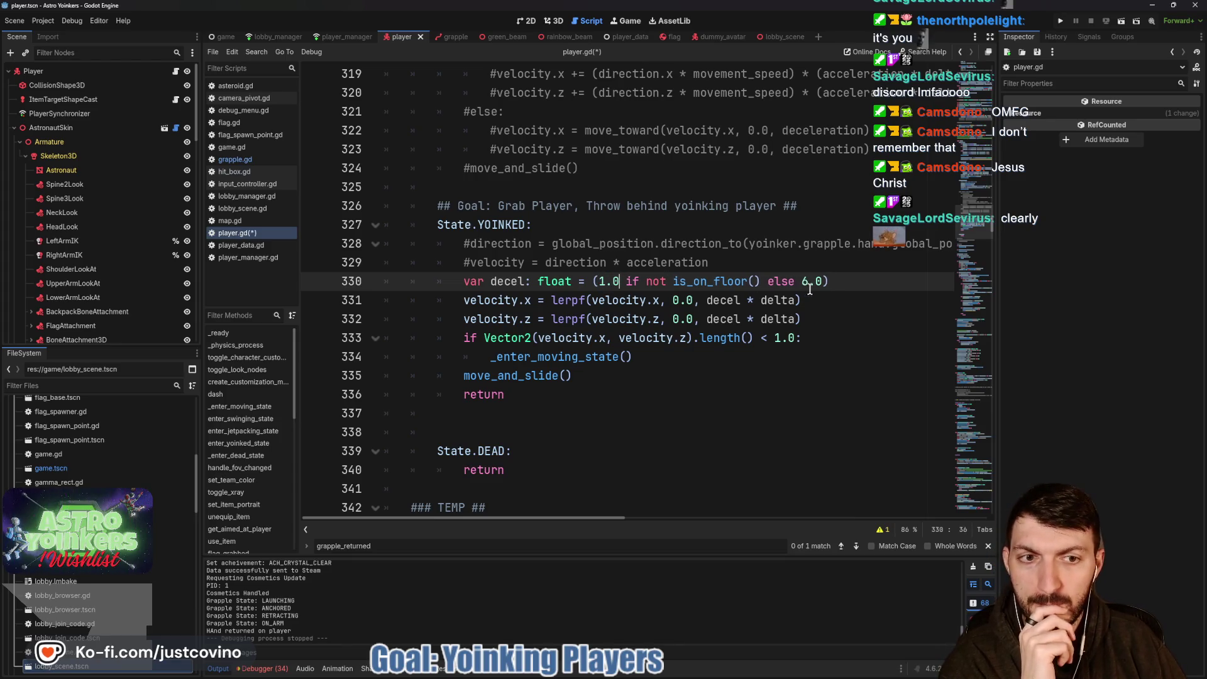
{"action": "left_click", "coordinate": [829, 287]}
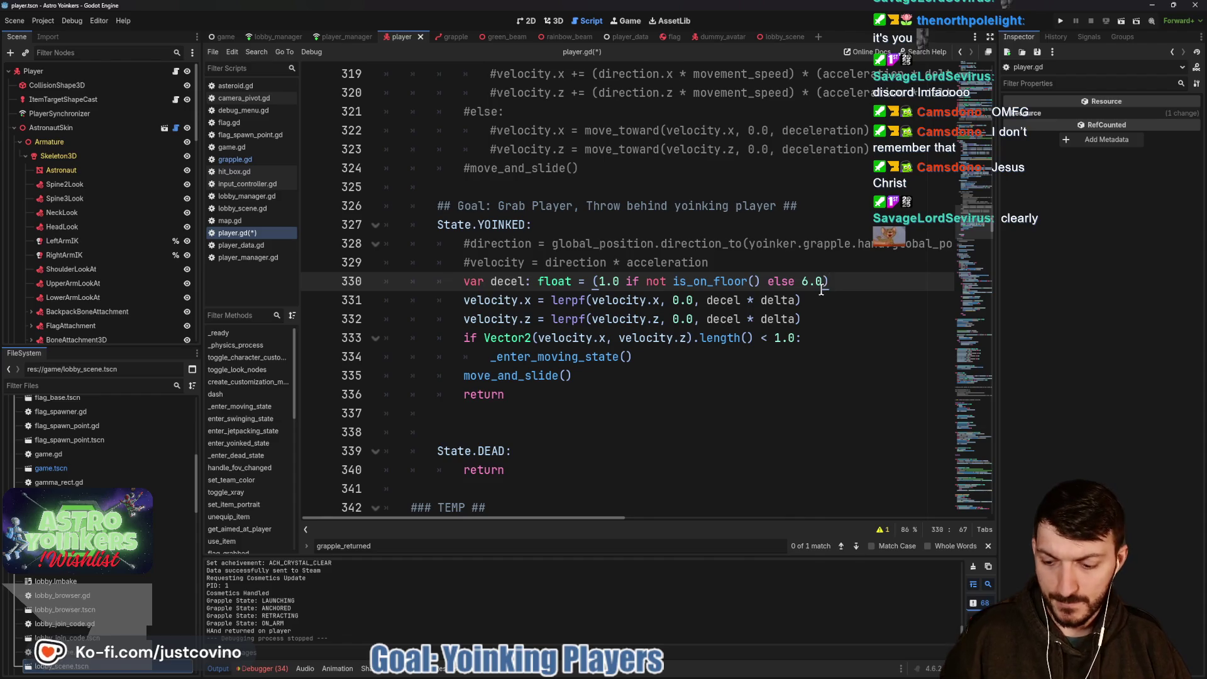
{"action": "key", "text": "ctrl+s"}
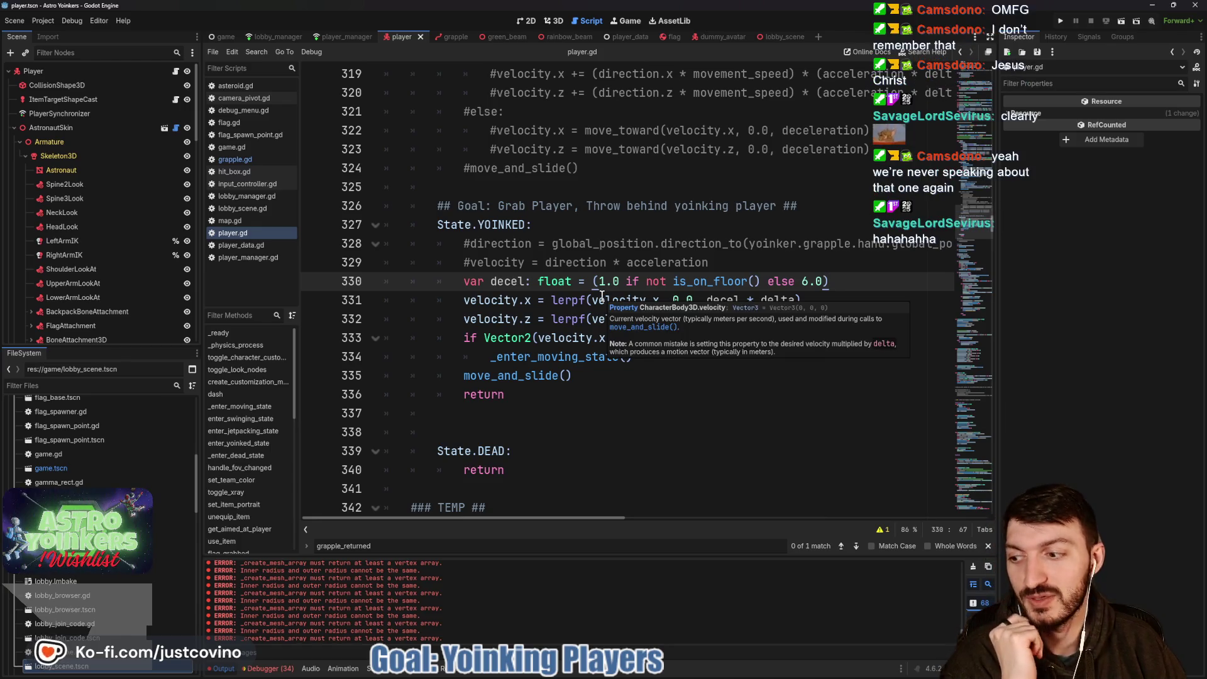
Review the velocity length check and _enter_moving_state code on lines 333–338.
{"action": "left_click", "coordinate": [566, 338]}
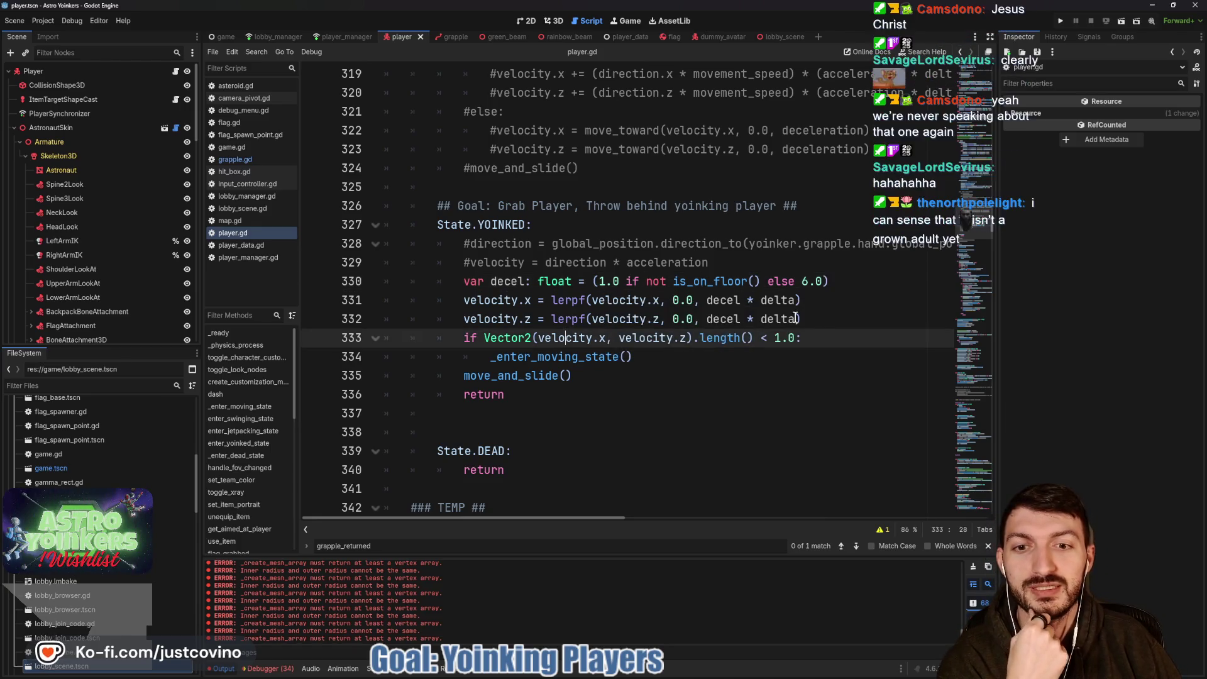
{"action": "left_click", "coordinate": [691, 355]}
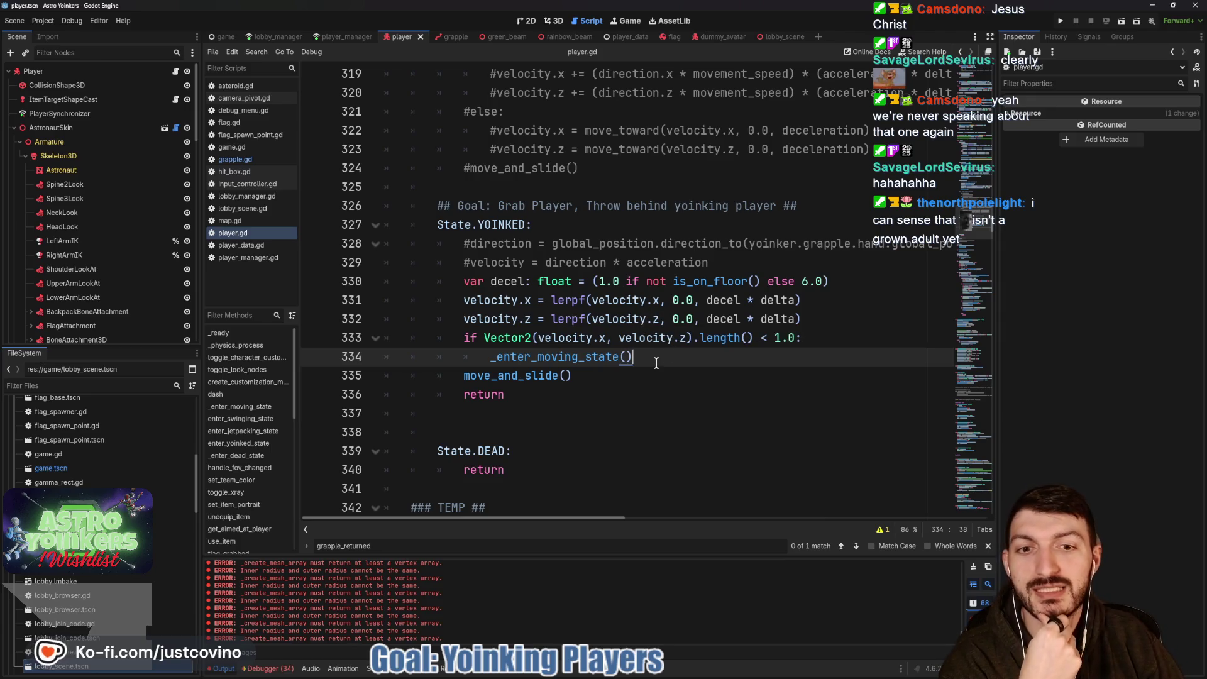
{"action": "left_click", "coordinate": [630, 379]}
{"action": "scroll", "coordinate": [627, 377], "scroll_direction": "down", "scroll_amount": 4}
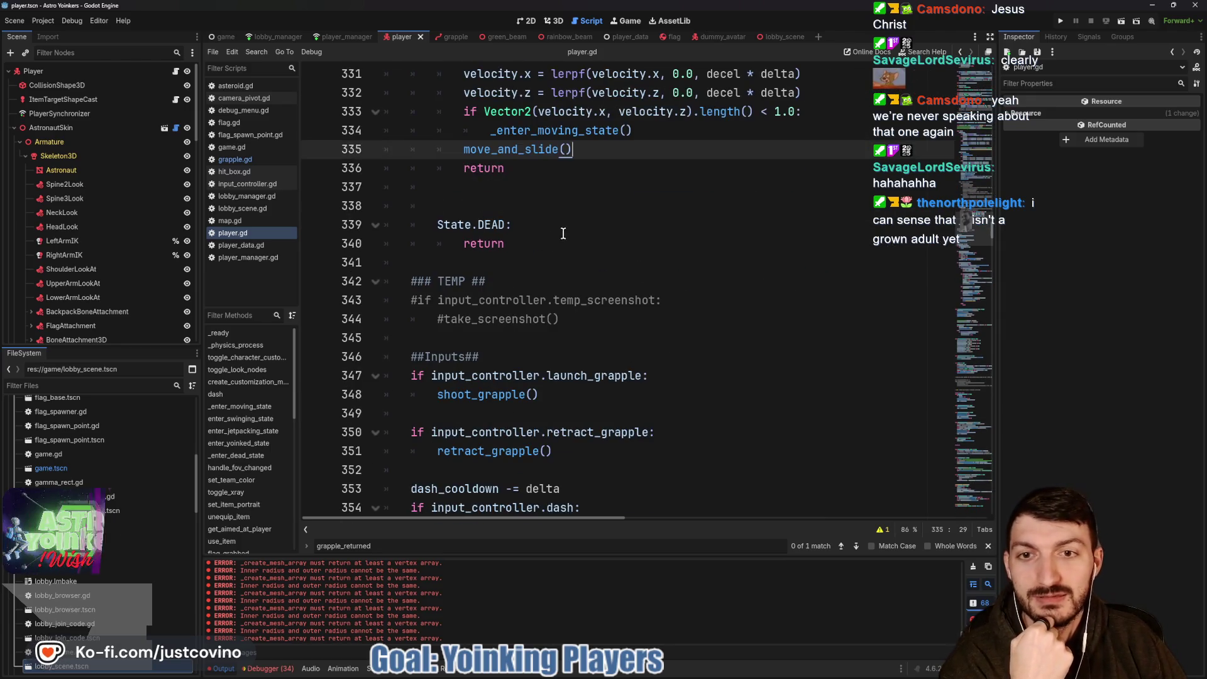
{"action": "left_click", "coordinate": [518, 211]}
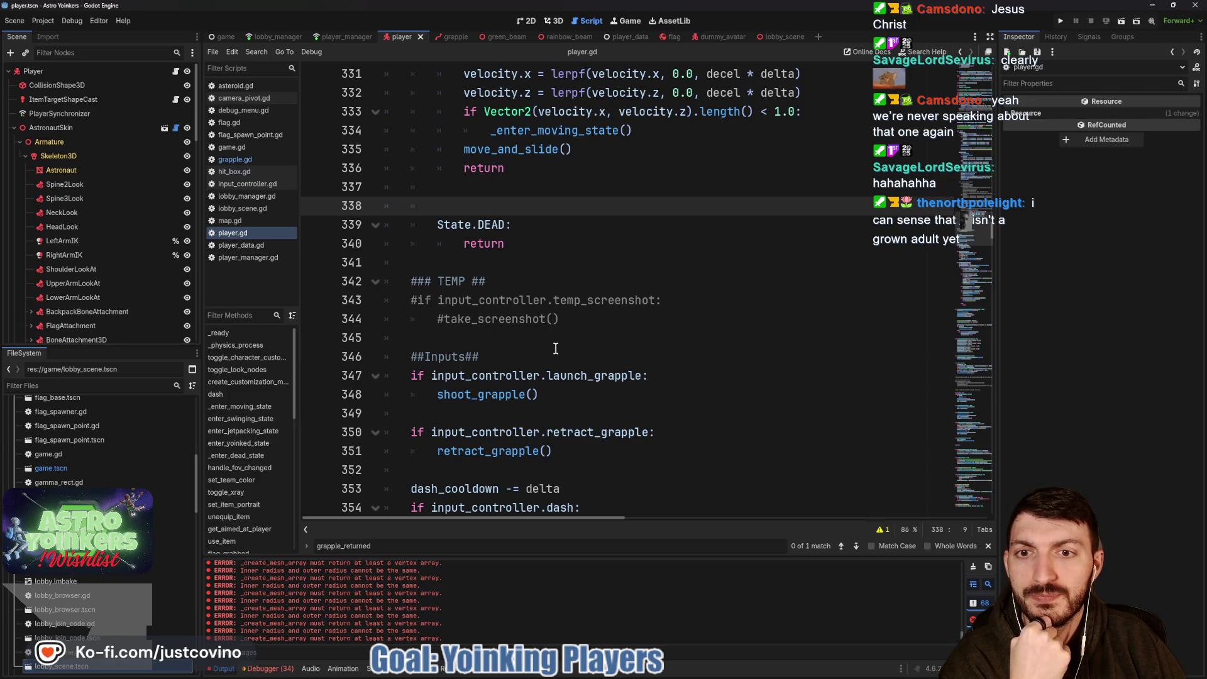
{"action": "scroll", "coordinate": [604, 377], "scroll_direction": "down", "scroll_amount": 2}
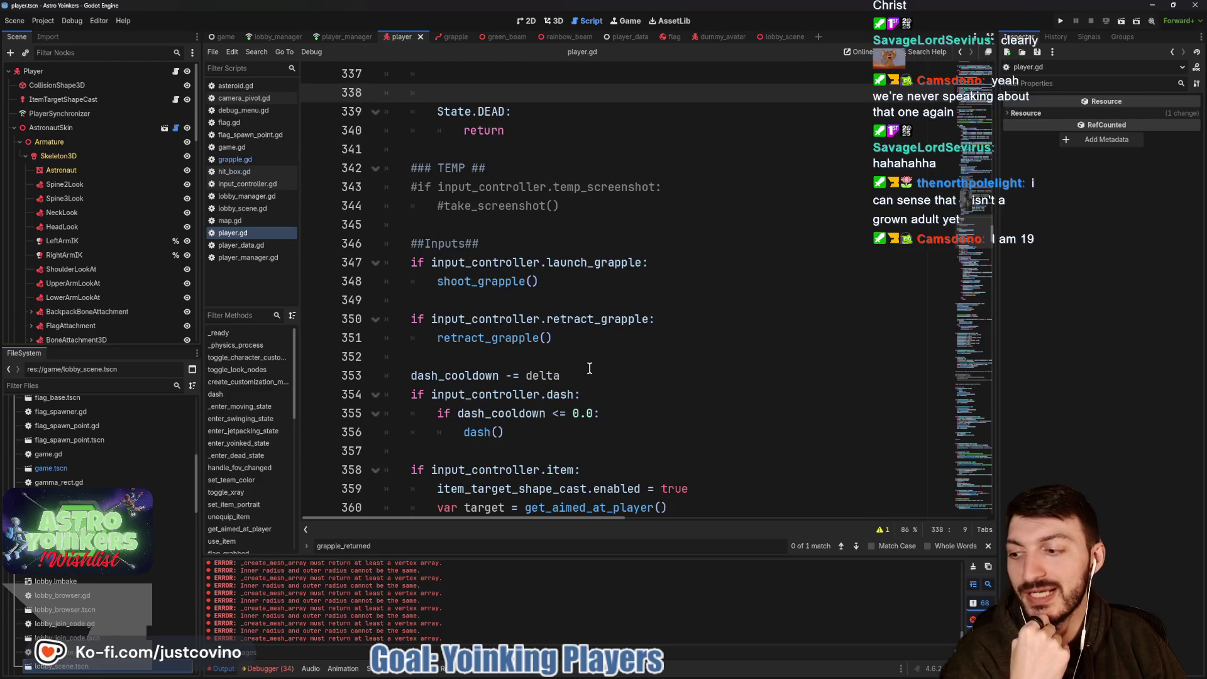
{"action": "scroll", "coordinate": [665, 327], "scroll_direction": "up", "scroll_amount": 2}
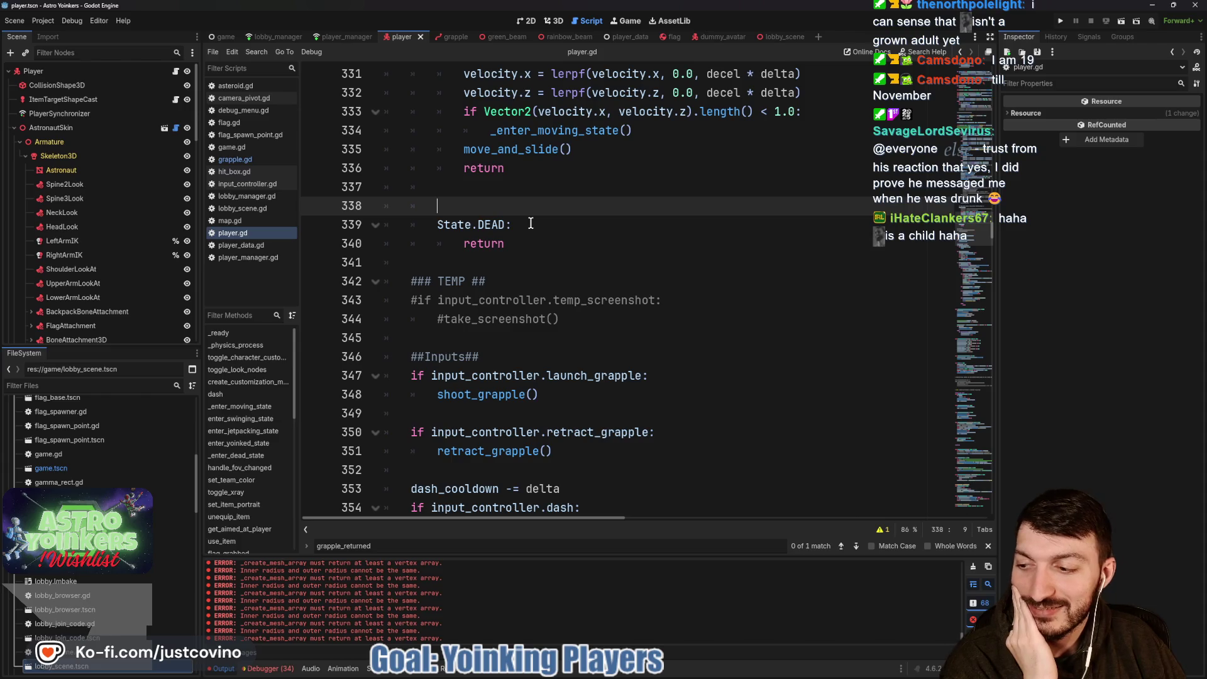
{"action": "left_click", "coordinate": [497, 195]}
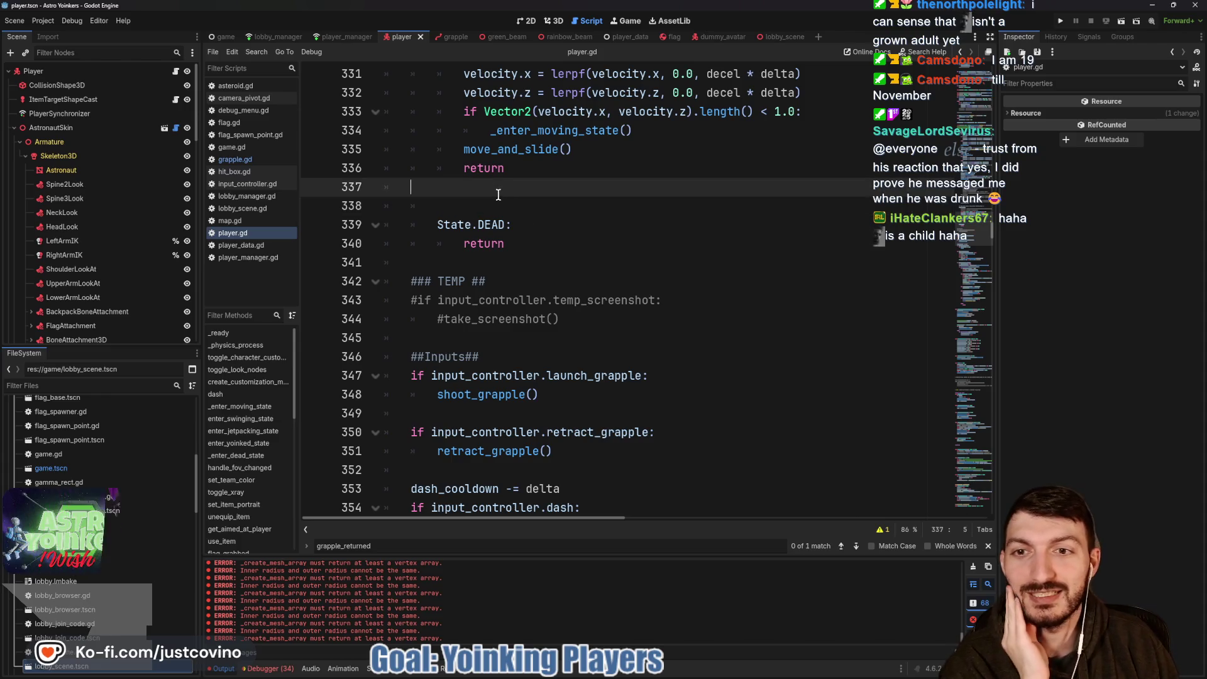
Delete the extra blank line 337 after the YOINKED return and save player.gd.
{"action": "key", "text": "BackSpace"}
{"action": "key", "text": "ctrl+s"}
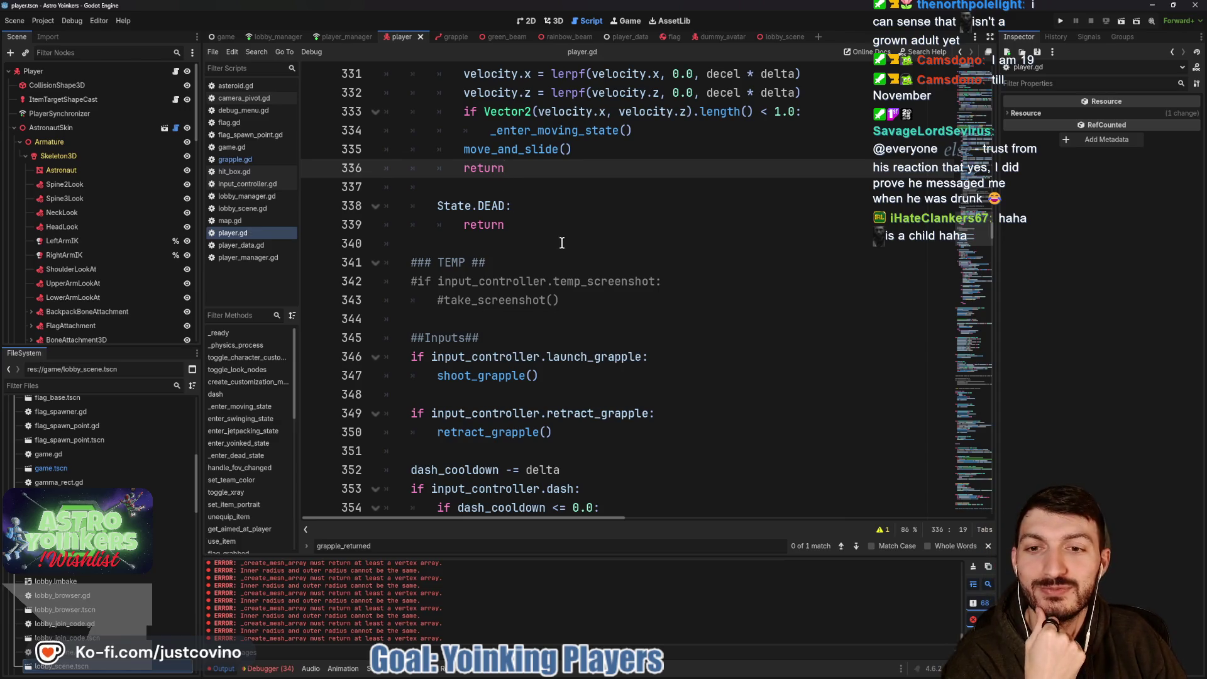
{"action": "scroll", "coordinate": [561, 243], "scroll_direction": "down", "scroll_amount": 4}
{"action": "scroll", "coordinate": [563, 241], "scroll_direction": "up", "scroll_amount": 2}
{"action": "scroll", "coordinate": [563, 239], "scroll_direction": "down", "scroll_amount": 3}
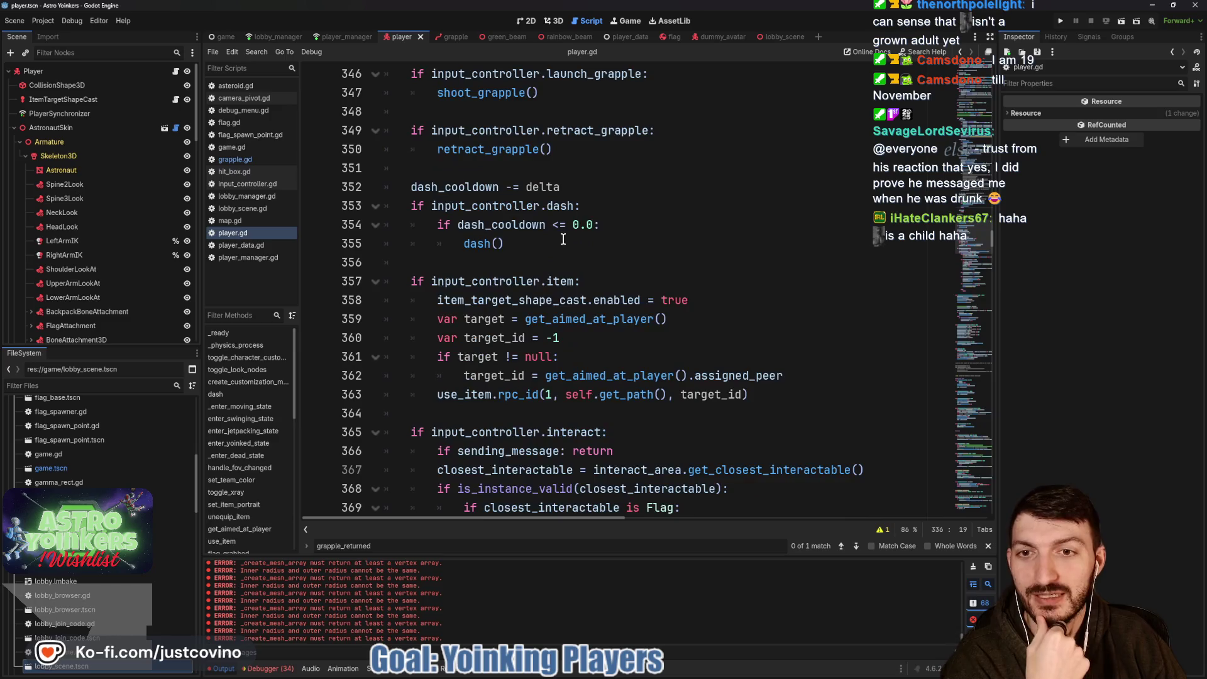
{"action": "scroll", "coordinate": [563, 240], "scroll_direction": "down", "scroll_amount": 5}
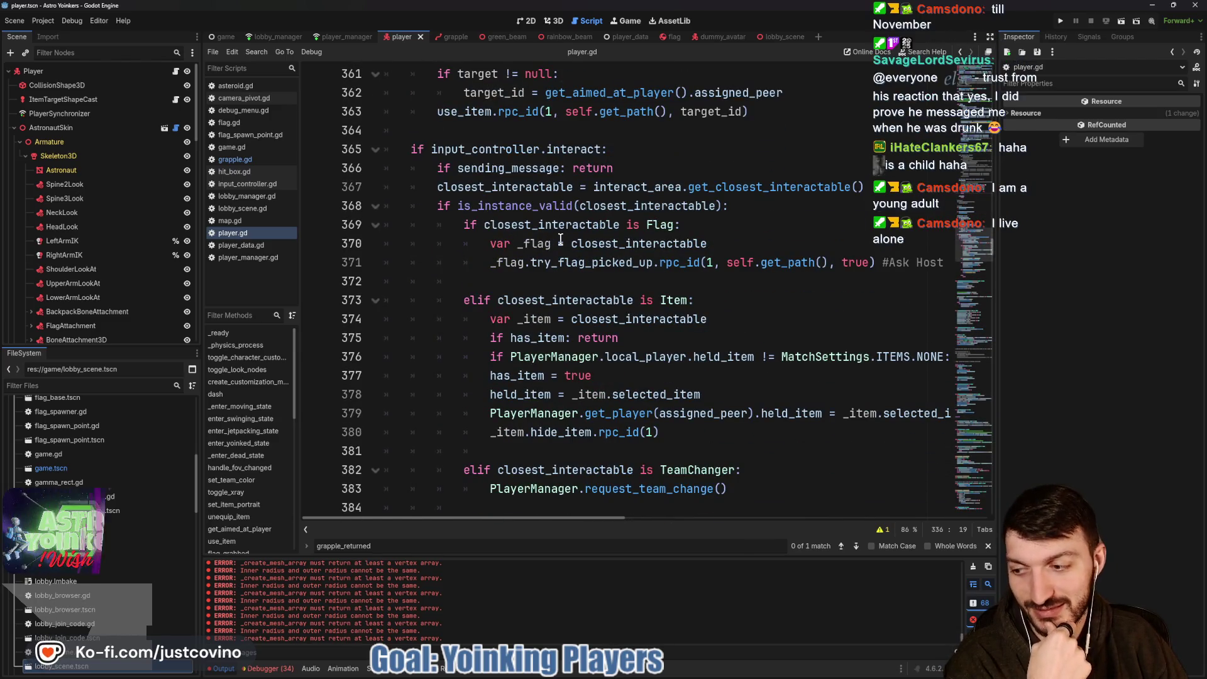
Inspect lines 372, 404 and 405 in toggle_character_customization and save player.gd again.
{"action": "left_click", "coordinate": [555, 283]}
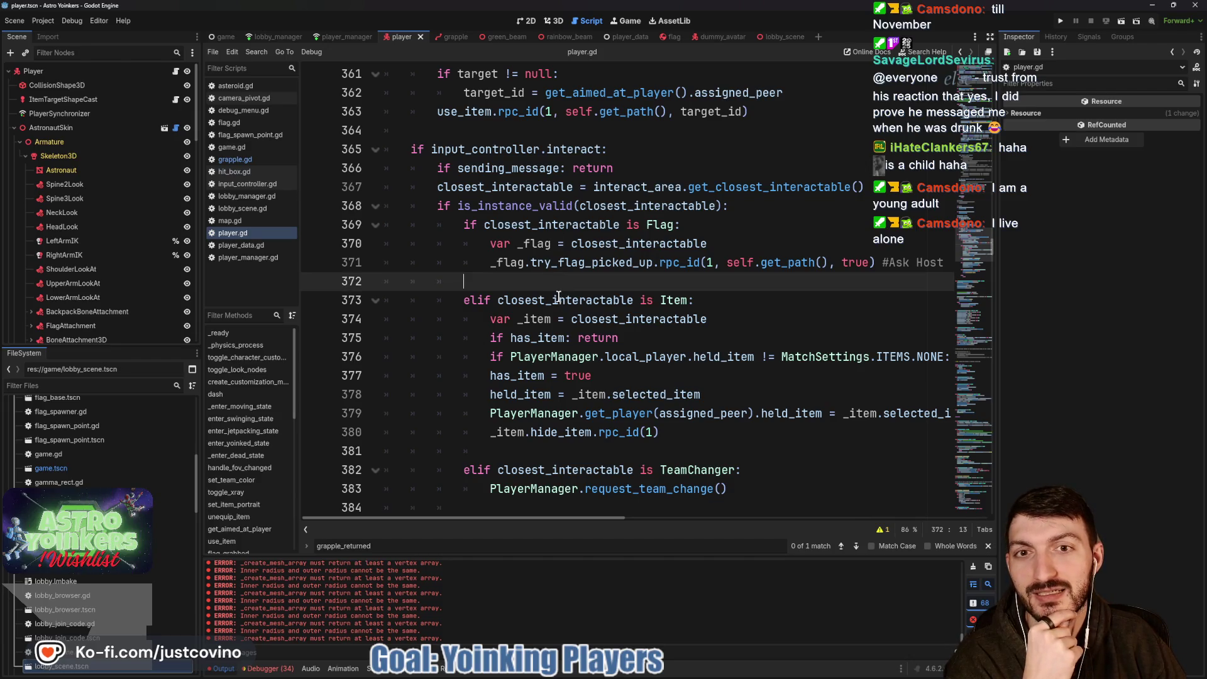
{"action": "scroll", "coordinate": [558, 296], "scroll_direction": "down", "scroll_amount": 4}
{"action": "scroll", "coordinate": [558, 297], "scroll_direction": "down", "scroll_amount": 6}
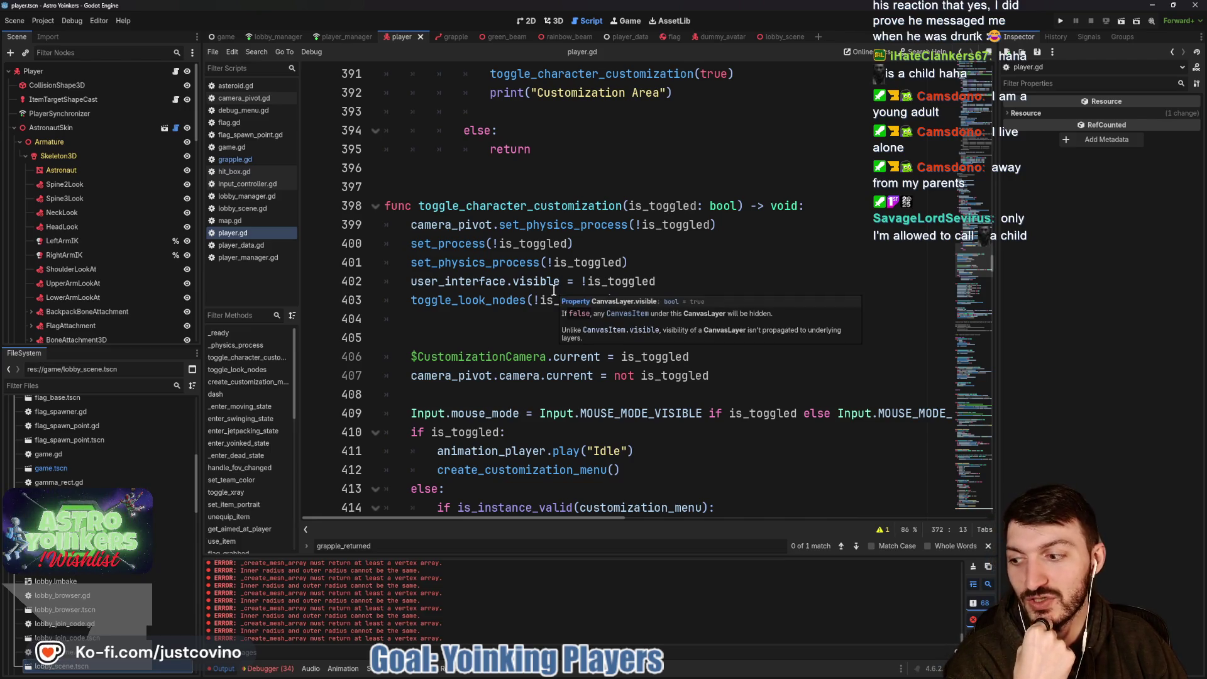
{"action": "left_click", "coordinate": [496, 324]}
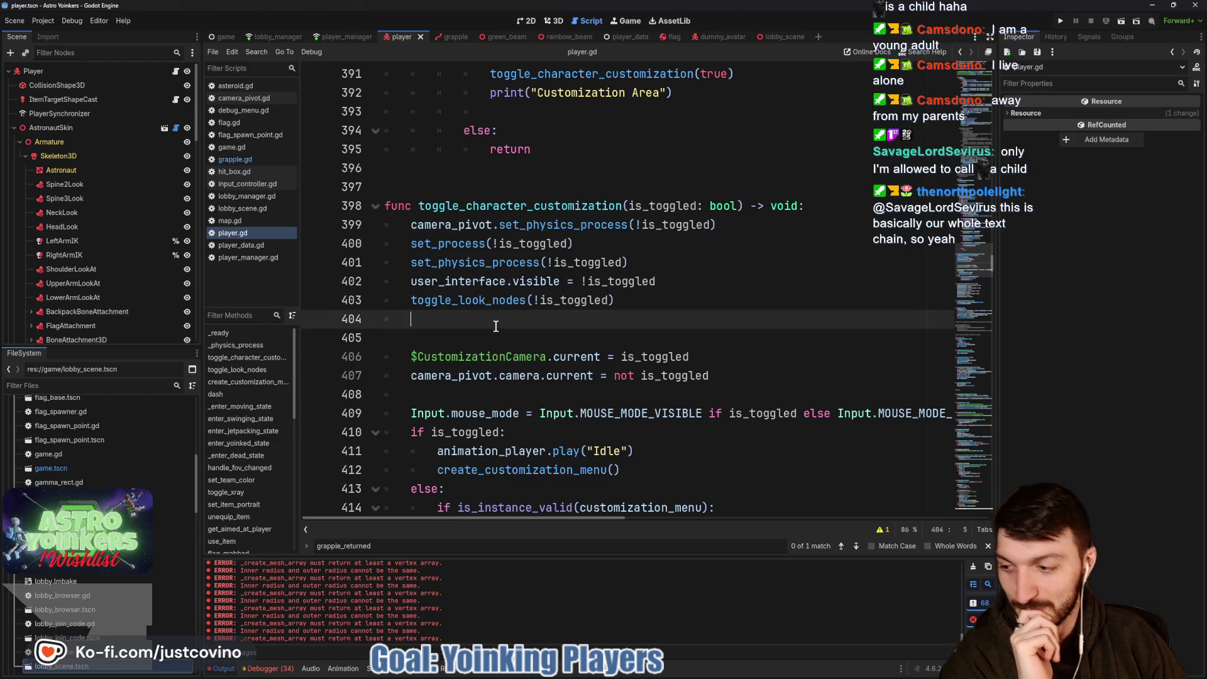
{"action": "left_click", "coordinate": [419, 339]}
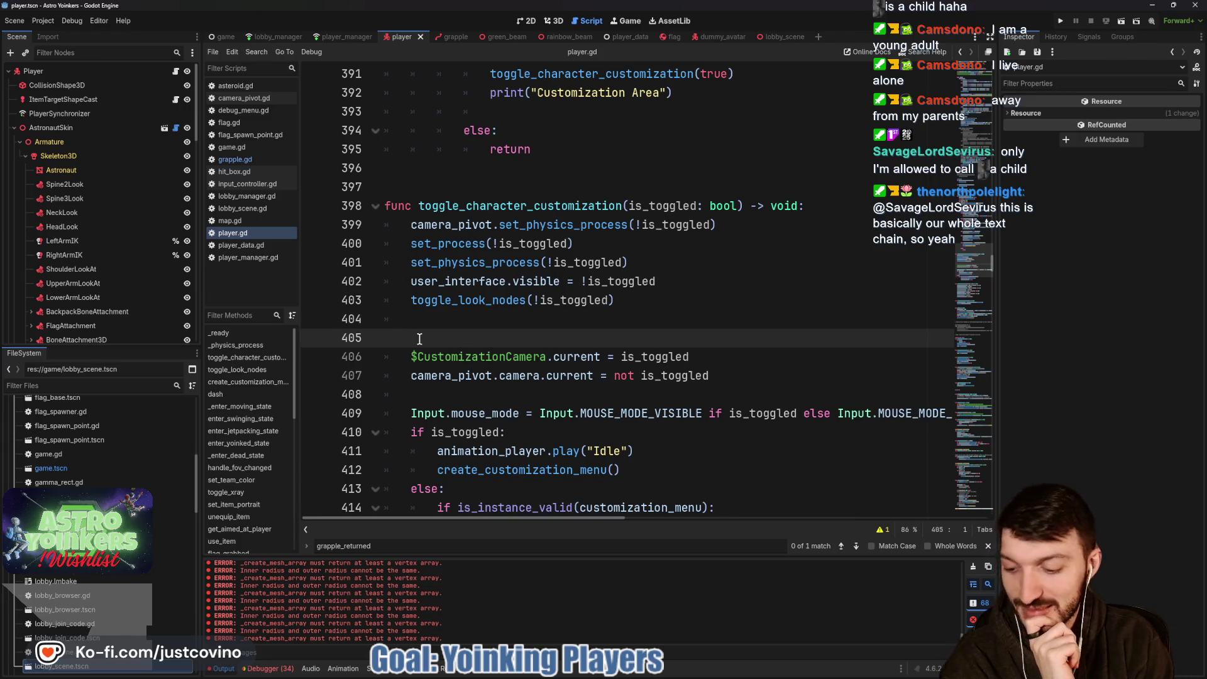
{"action": "key", "text": "ctrl+s"}
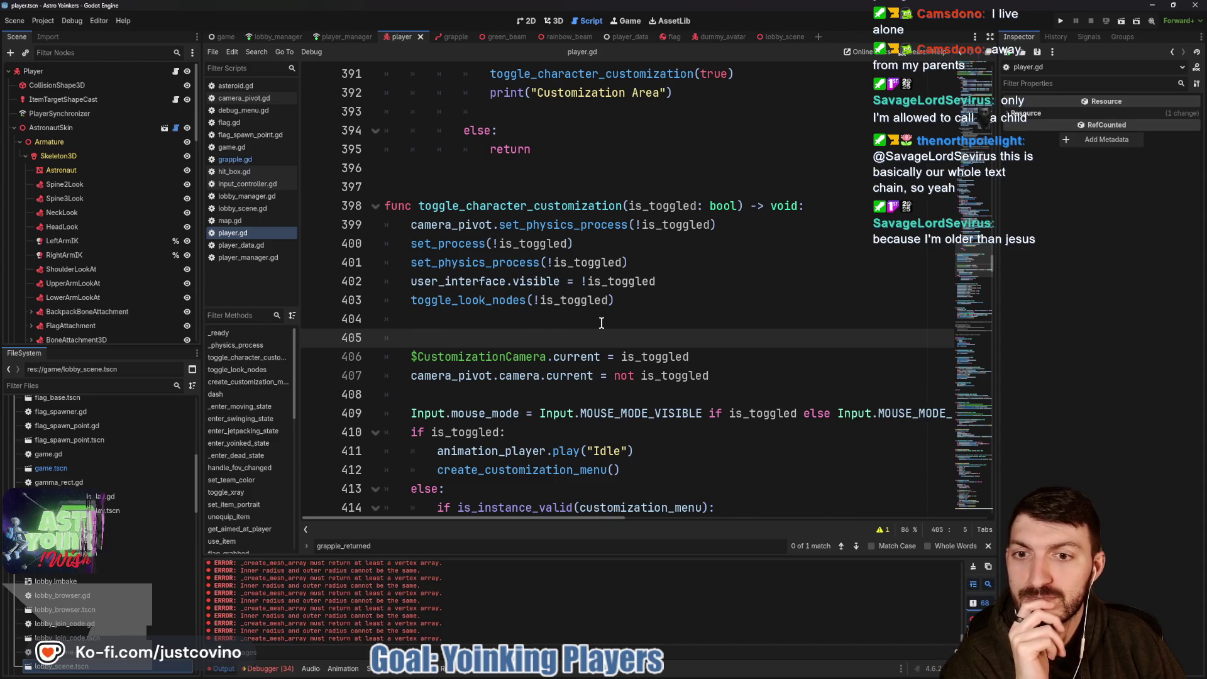
{"action": "scroll", "coordinate": [601, 322], "scroll_direction": "down", "scroll_amount": 1}
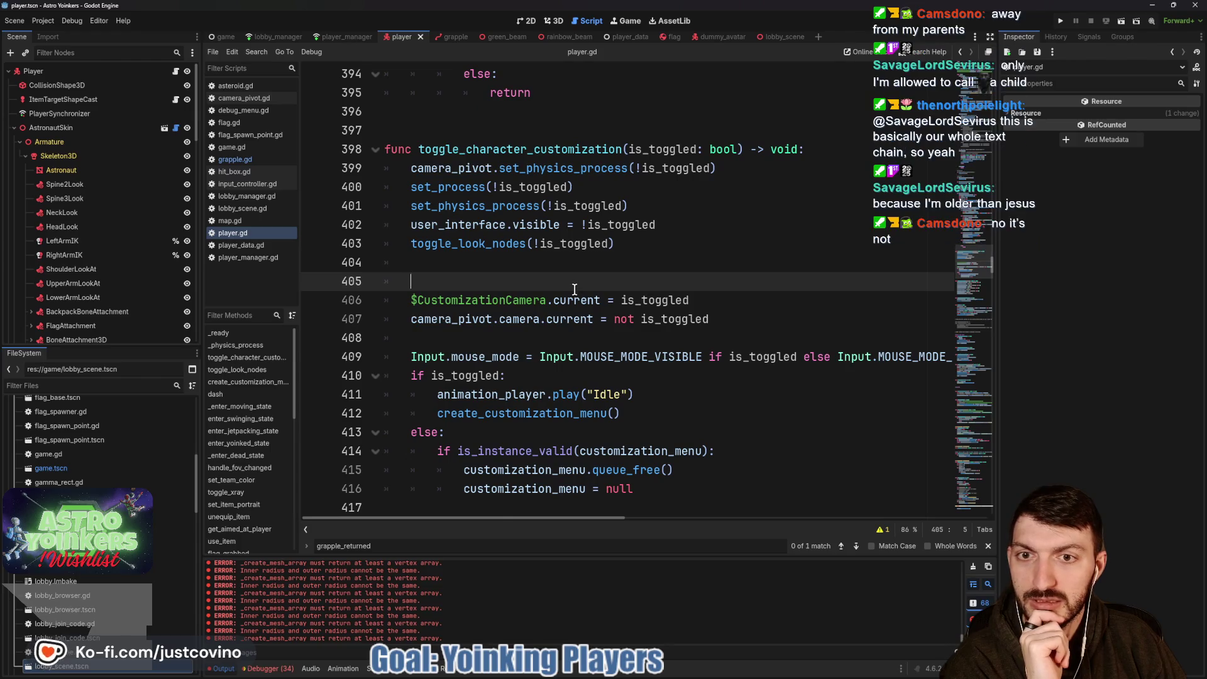
{"action": "scroll", "coordinate": [575, 287], "scroll_direction": "down", "scroll_amount": 1}
Commit the 9 changed files in GitHub Desktop and push the commit to origin.
{"action": "mouse_move", "coordinate": [633, 676]}
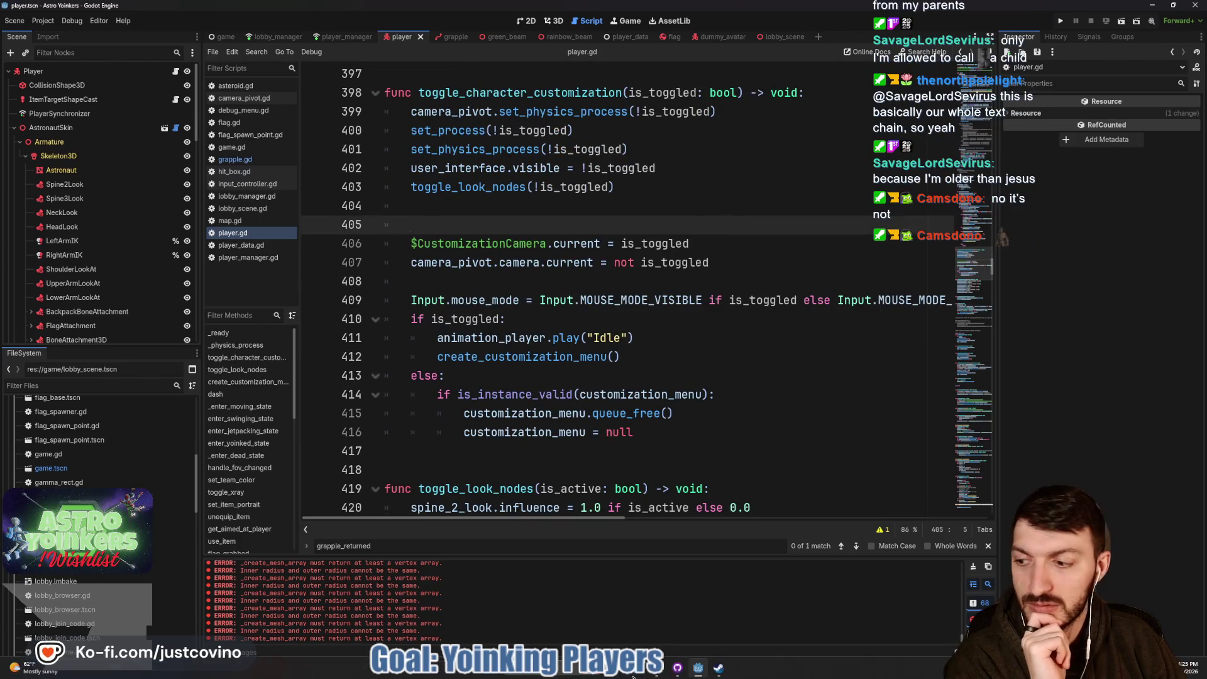
{"action": "left_click", "coordinate": [677, 668]}
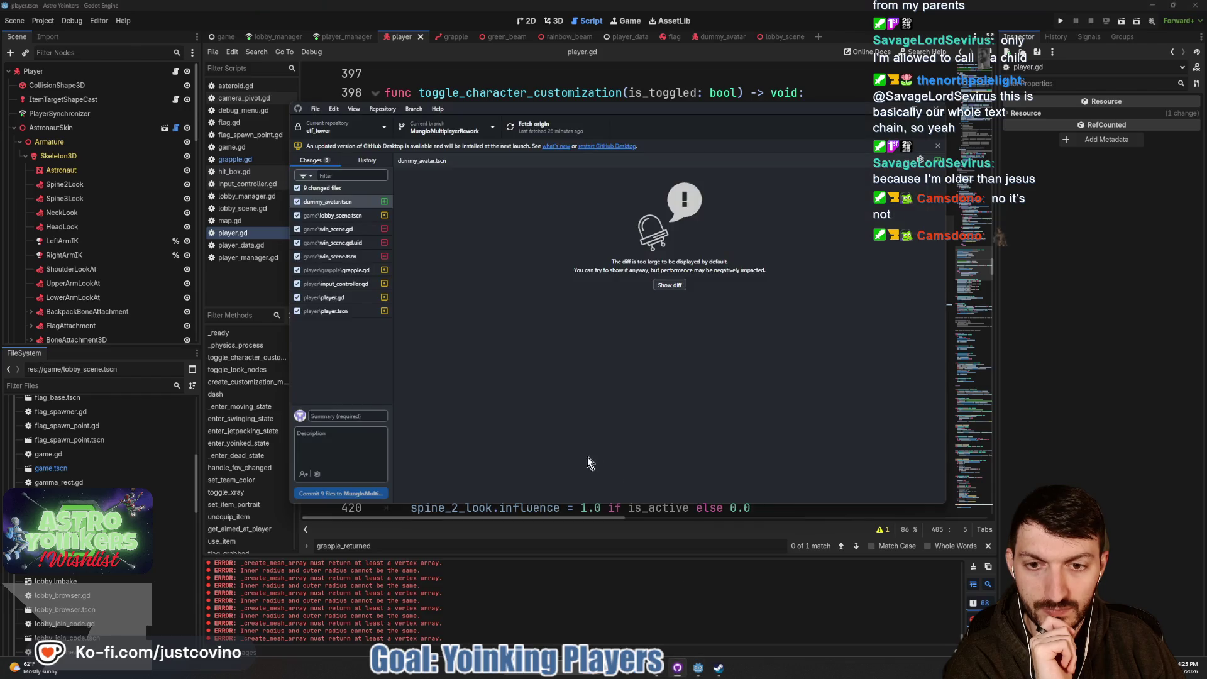
{"action": "type", "text": "Can yoink players"}
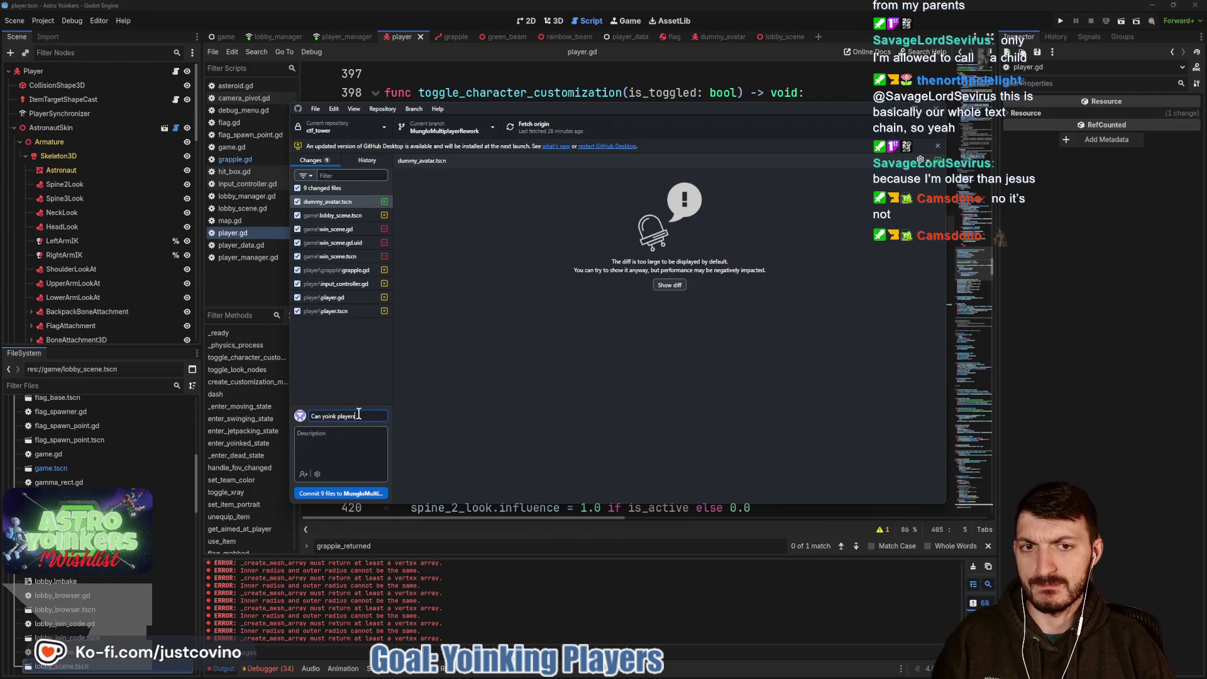
{"action": "left_click", "coordinate": [345, 494]}
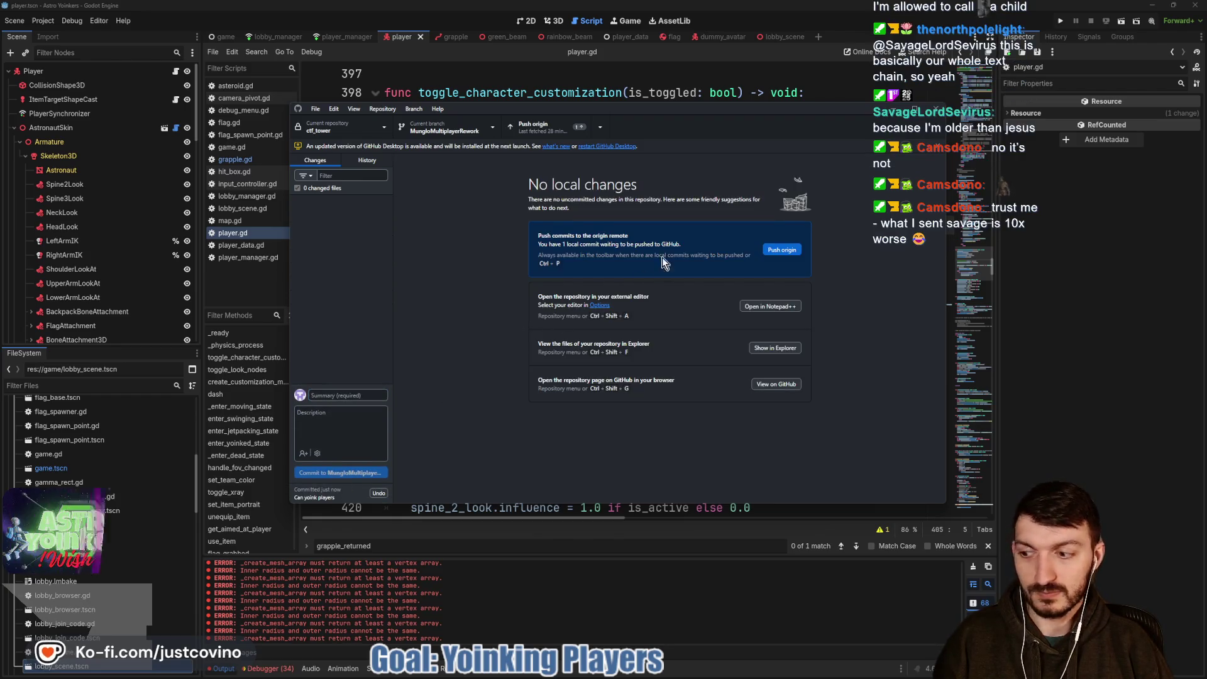
{"action": "left_click", "coordinate": [781, 249]}
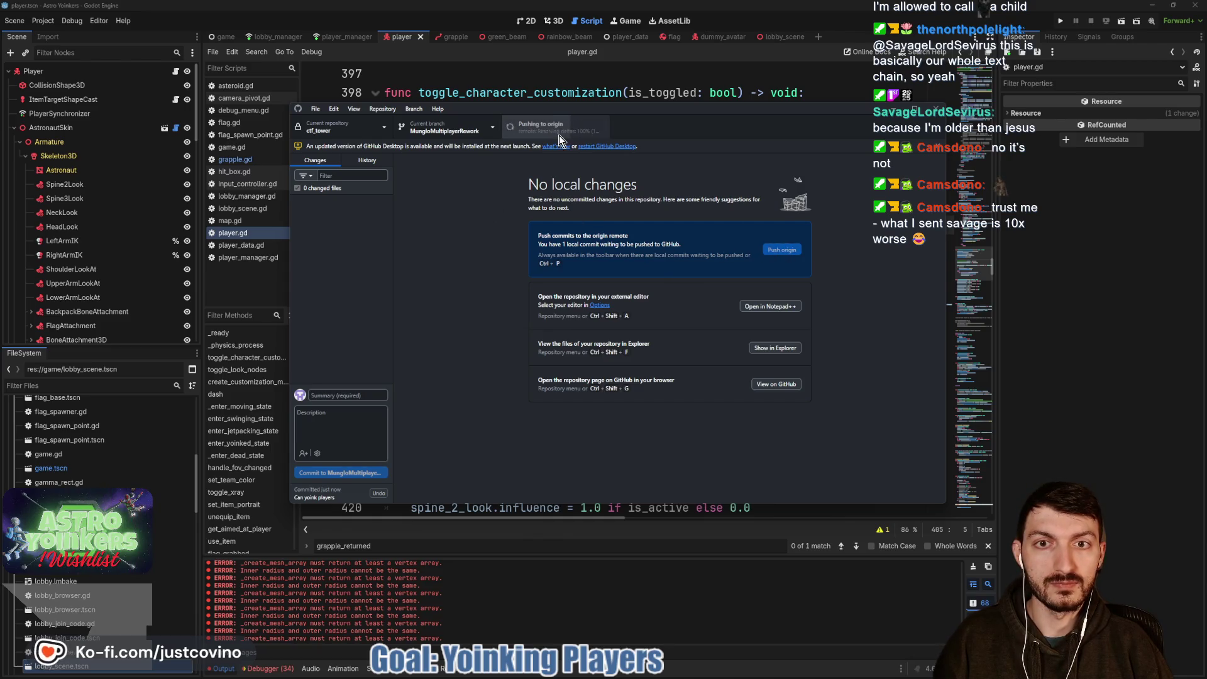
Close GitHub Desktop and bring Godot's player.gd editor back to the front.
{"action": "left_click", "coordinate": [618, 147]}
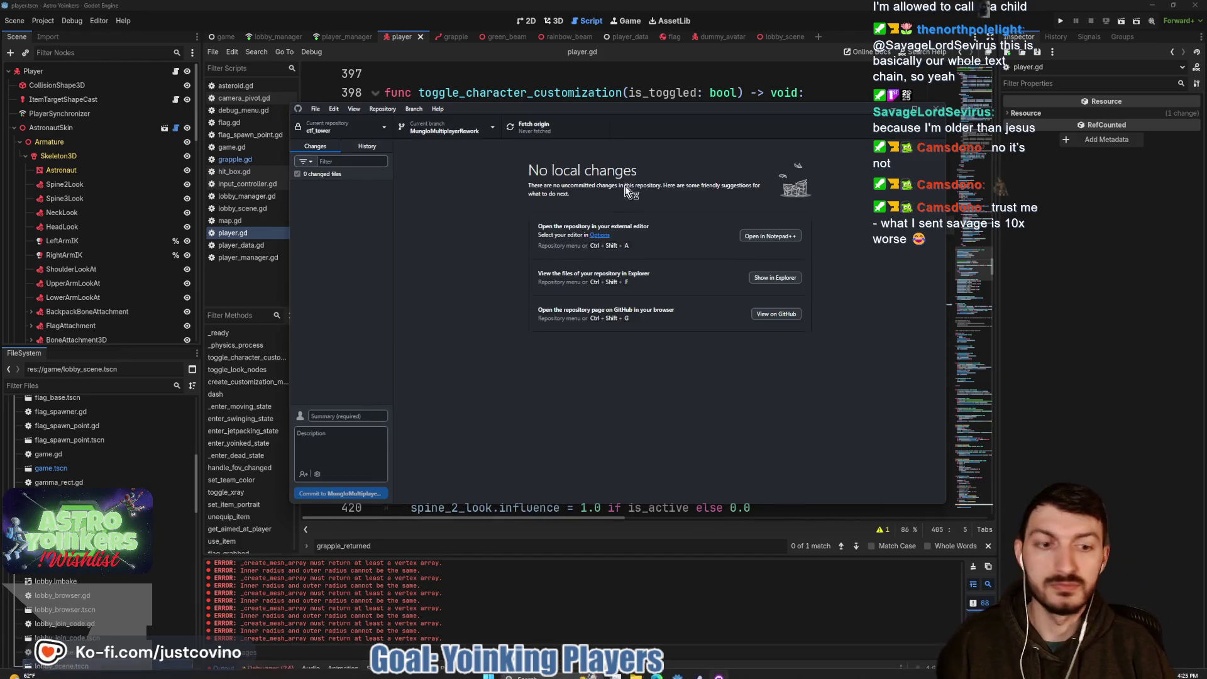
{"action": "left_click", "coordinate": [621, 602]}
{"action": "left_click", "coordinate": [621, 451]}
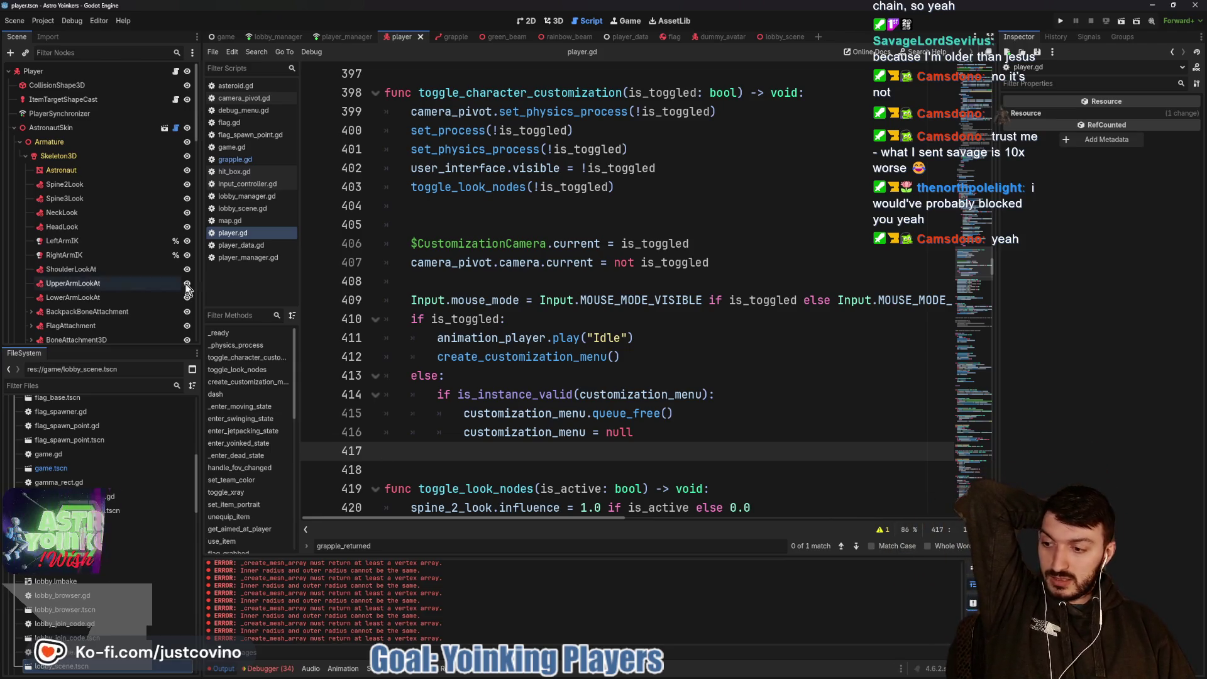
Place the caret on the empty line 408 in toggle_character_customization.
{"action": "left_click", "coordinate": [543, 282]}
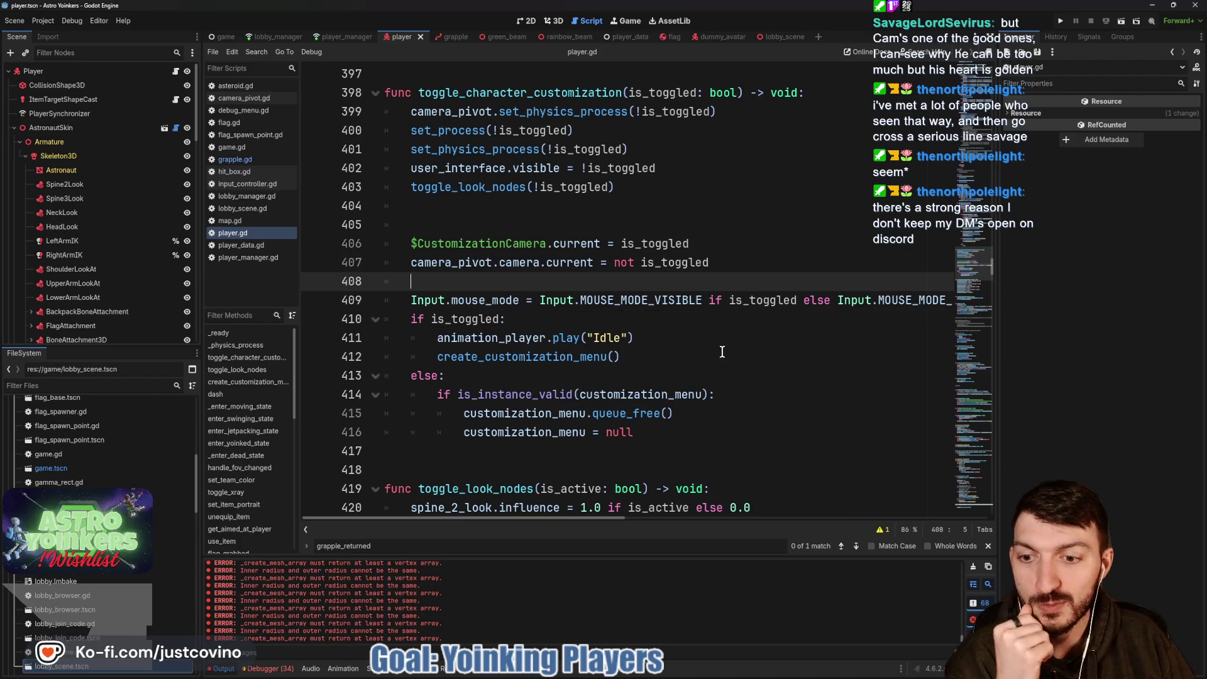
Clear the errors from the Output log and collapse the bottom panel.
{"action": "left_click", "coordinate": [503, 225]}
{"action": "scroll", "coordinate": [544, 284], "scroll_direction": "up", "scroll_amount": 1}
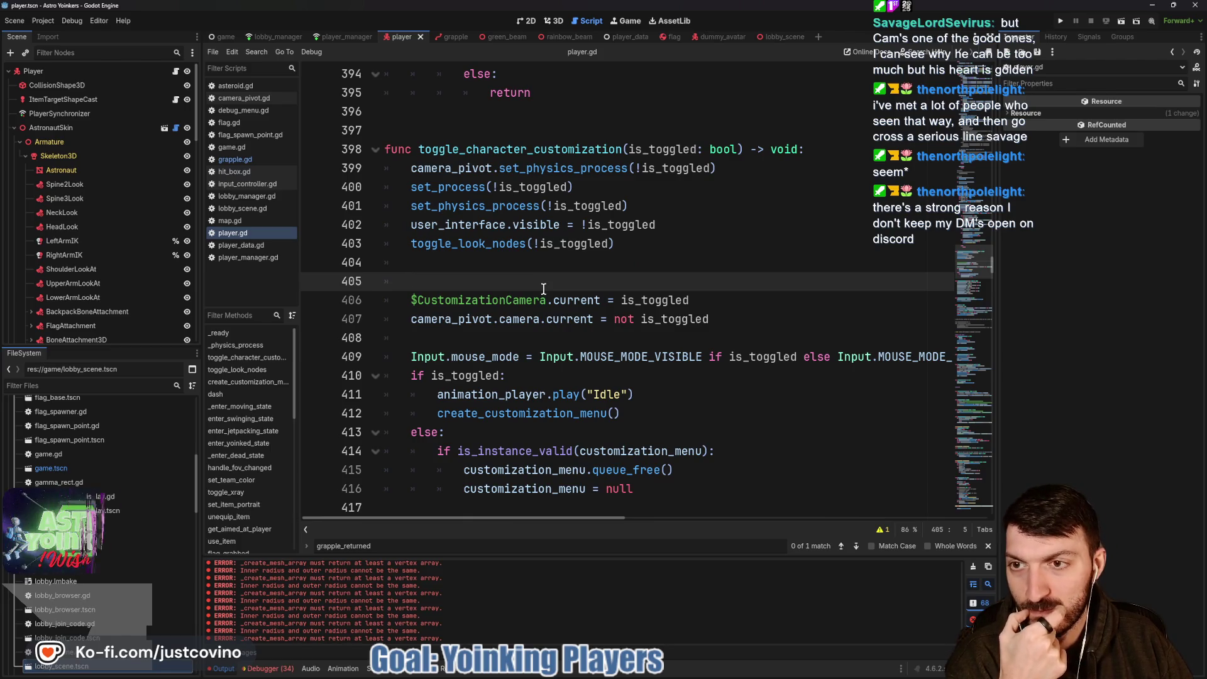
{"action": "left_click", "coordinate": [973, 566]}
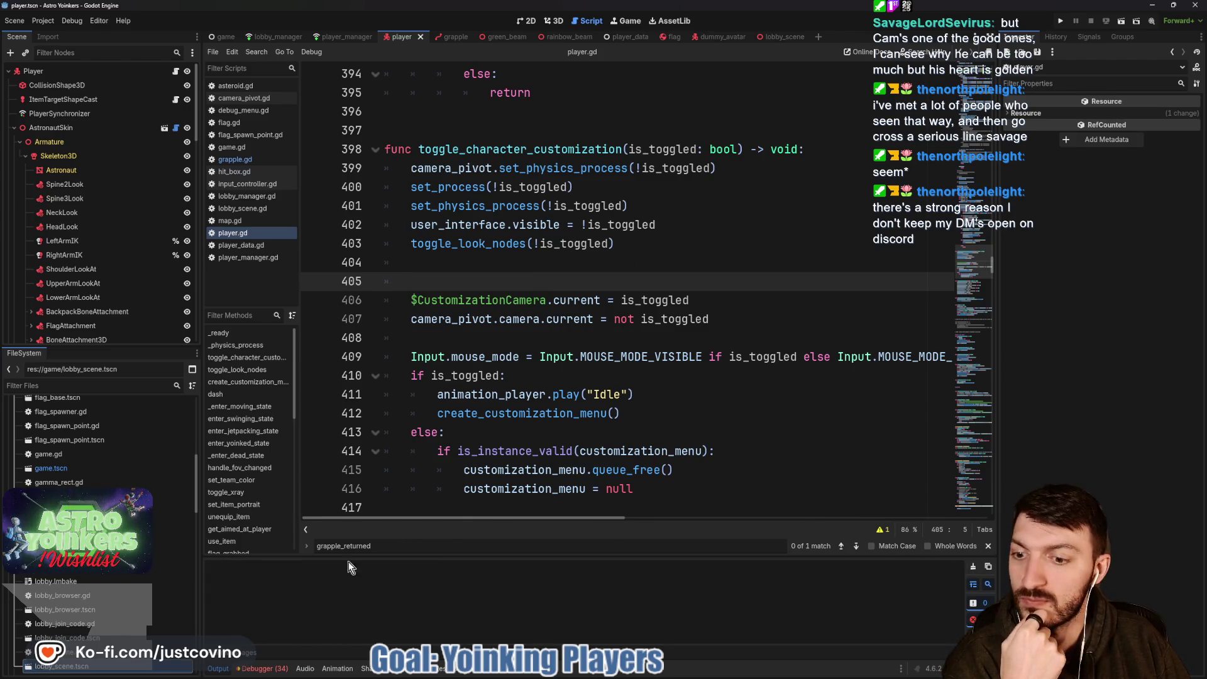
{"action": "left_click_drag", "start_coordinate": [348, 558], "coordinate": [348, 641]}
Scroll up in player.gd to the commented screenshot check above the ##Inputs## block.
{"action": "left_click", "coordinate": [620, 392]}
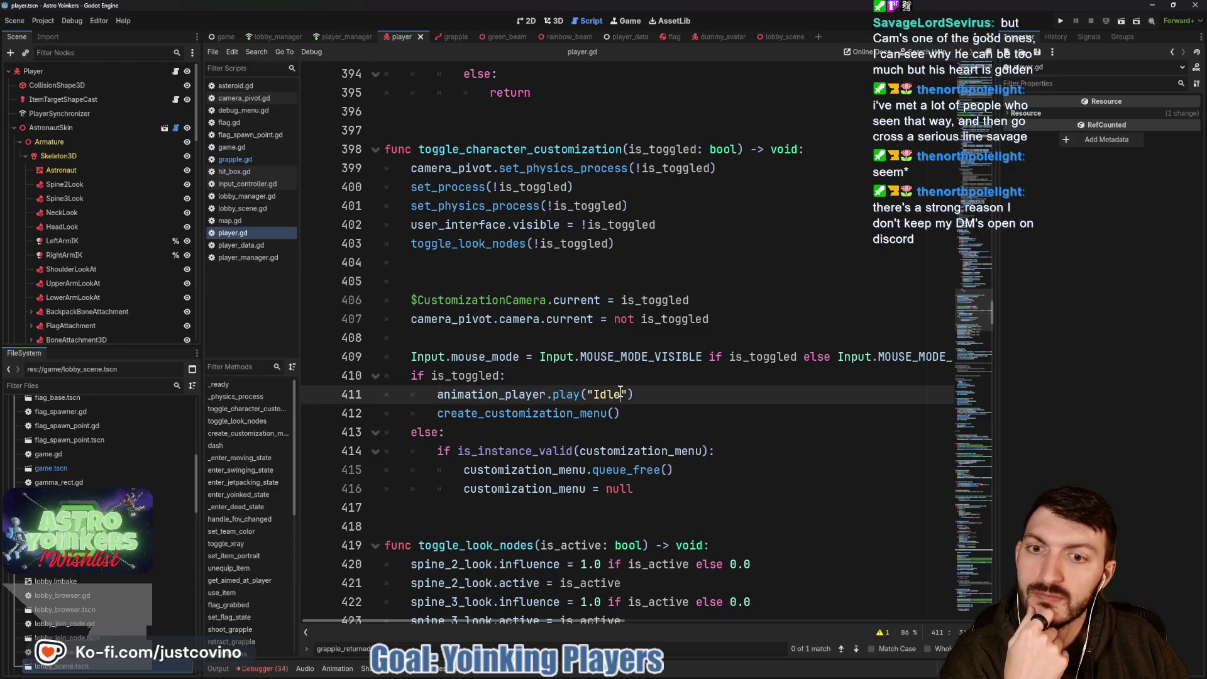
{"action": "scroll", "coordinate": [555, 332], "scroll_direction": "up", "scroll_amount": 5}
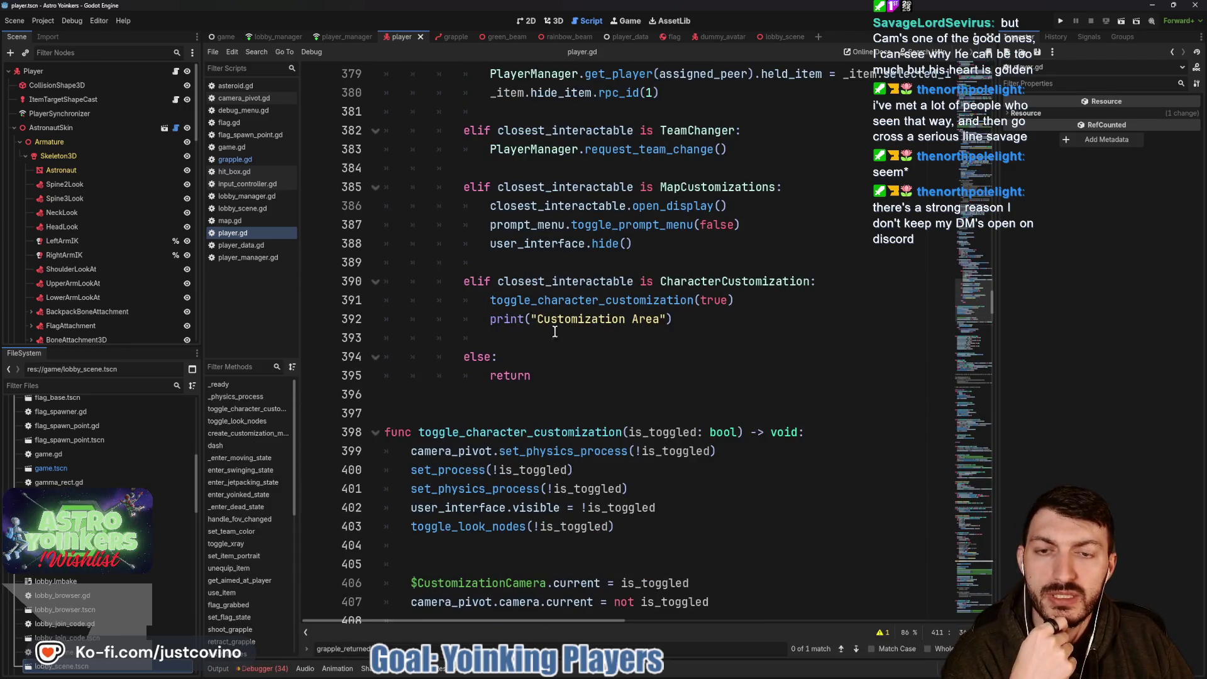
{"action": "scroll", "coordinate": [555, 332], "scroll_direction": "up", "scroll_amount": 6}
{"action": "scroll", "coordinate": [579, 348], "scroll_direction": "up", "scroll_amount": 10}
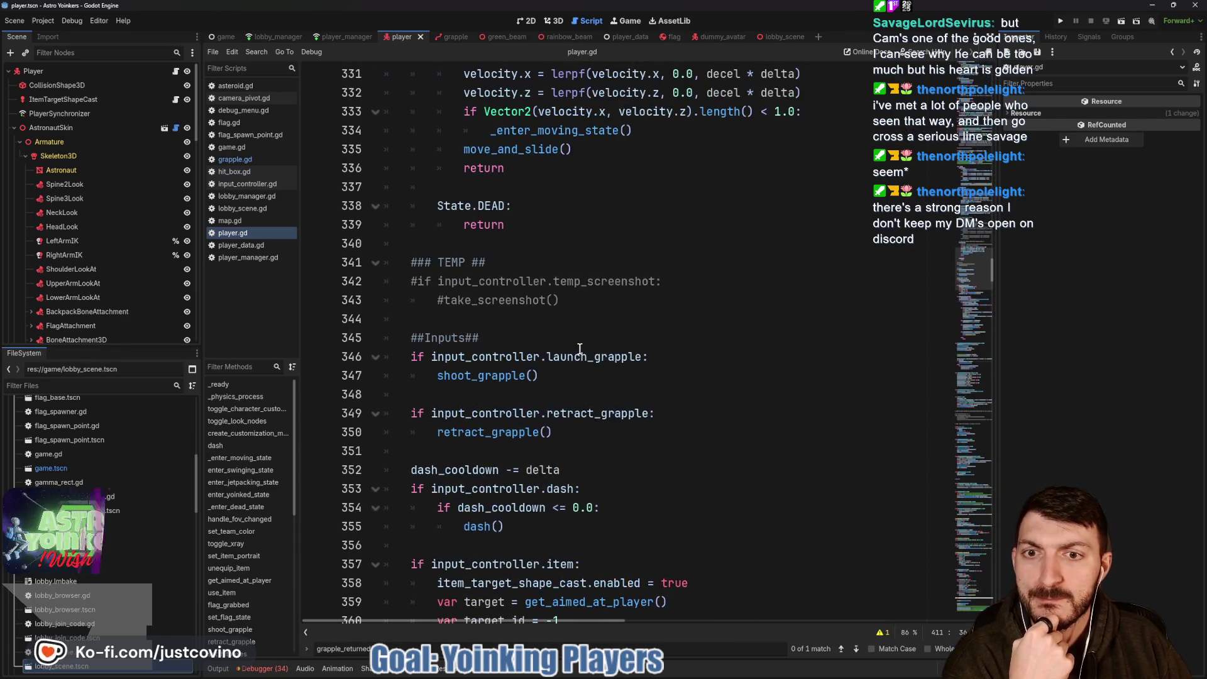
{"action": "mouse_move", "coordinate": [576, 347]}
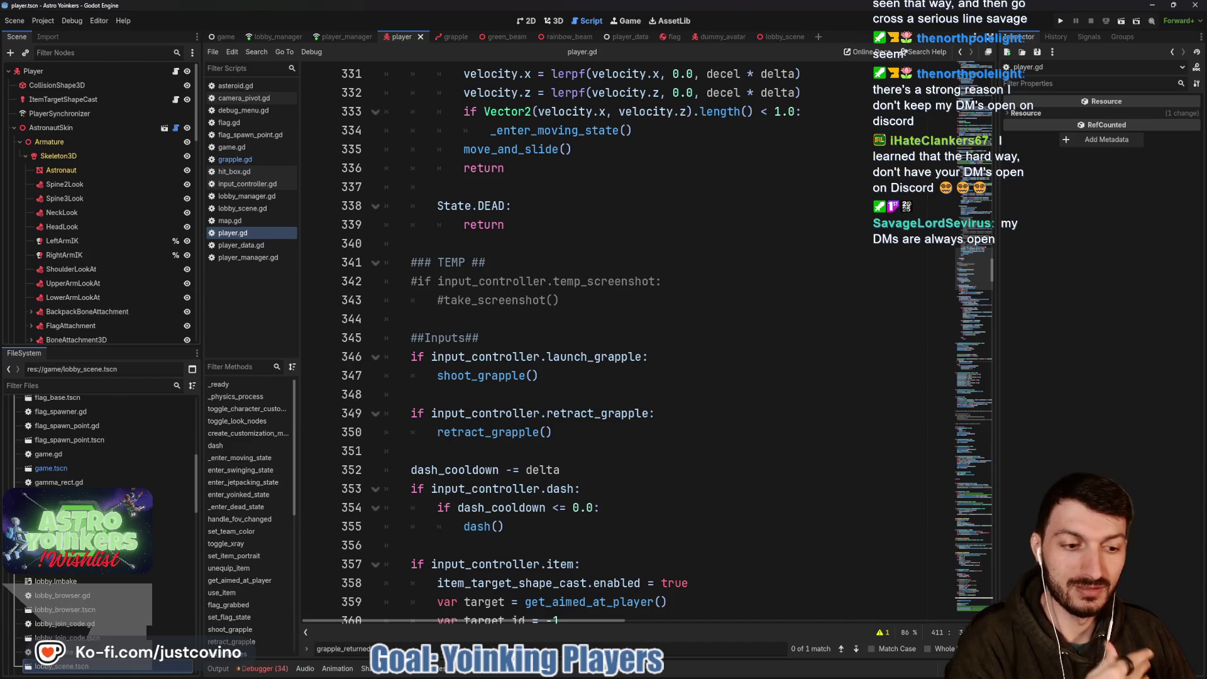
Close the grapple_returned find bar and place the caret on empty line 344.
{"action": "key", "text": "Escape"}
{"action": "left_click", "coordinate": [489, 321]}
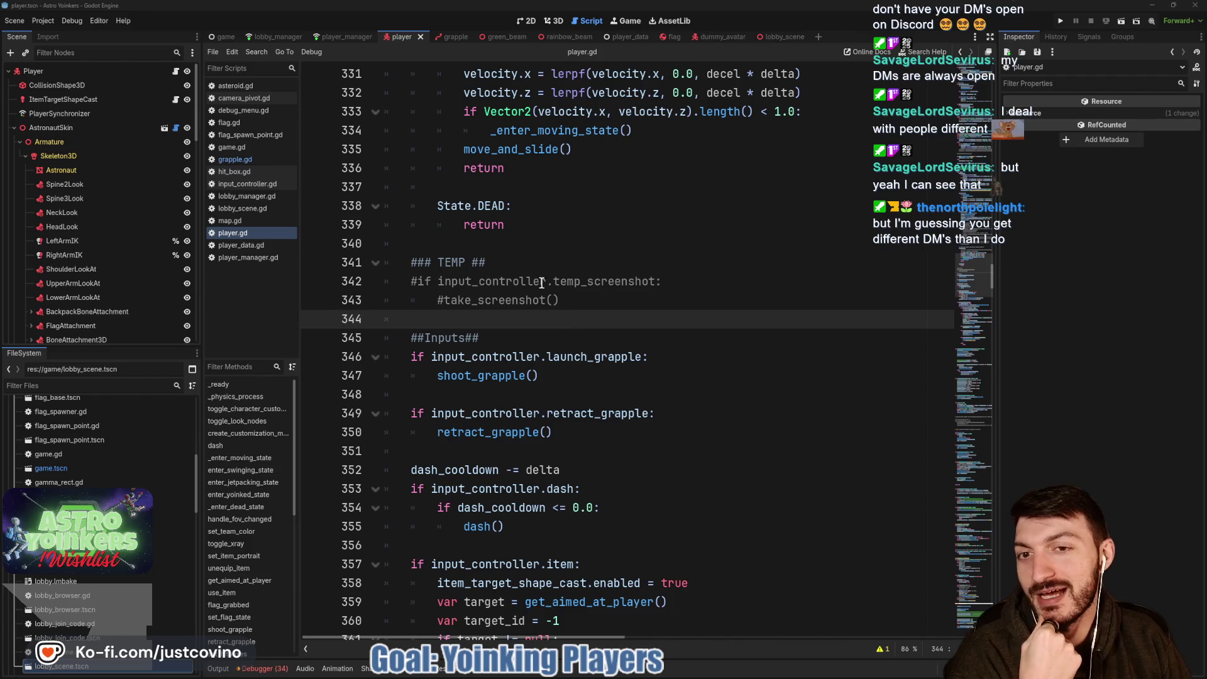
{"action": "left_click", "coordinate": [525, 262]}
{"action": "left_click", "coordinate": [498, 248]}
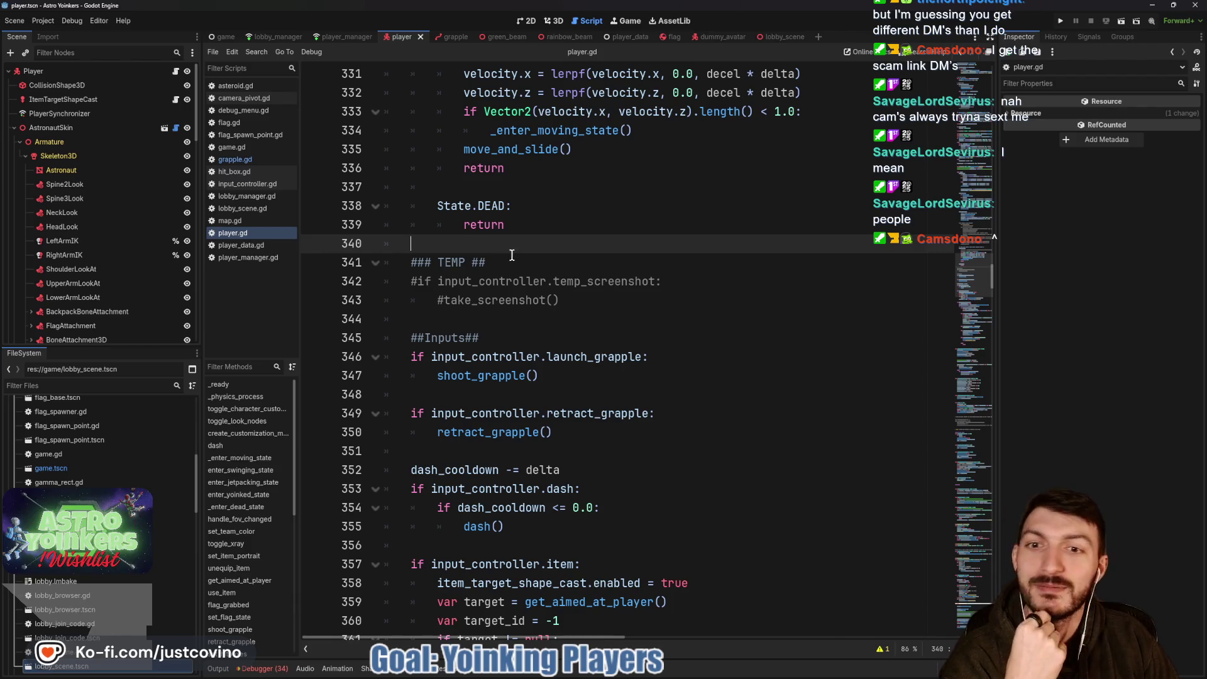
{"action": "scroll", "coordinate": [512, 254], "scroll_direction": "down", "scroll_amount": 1}
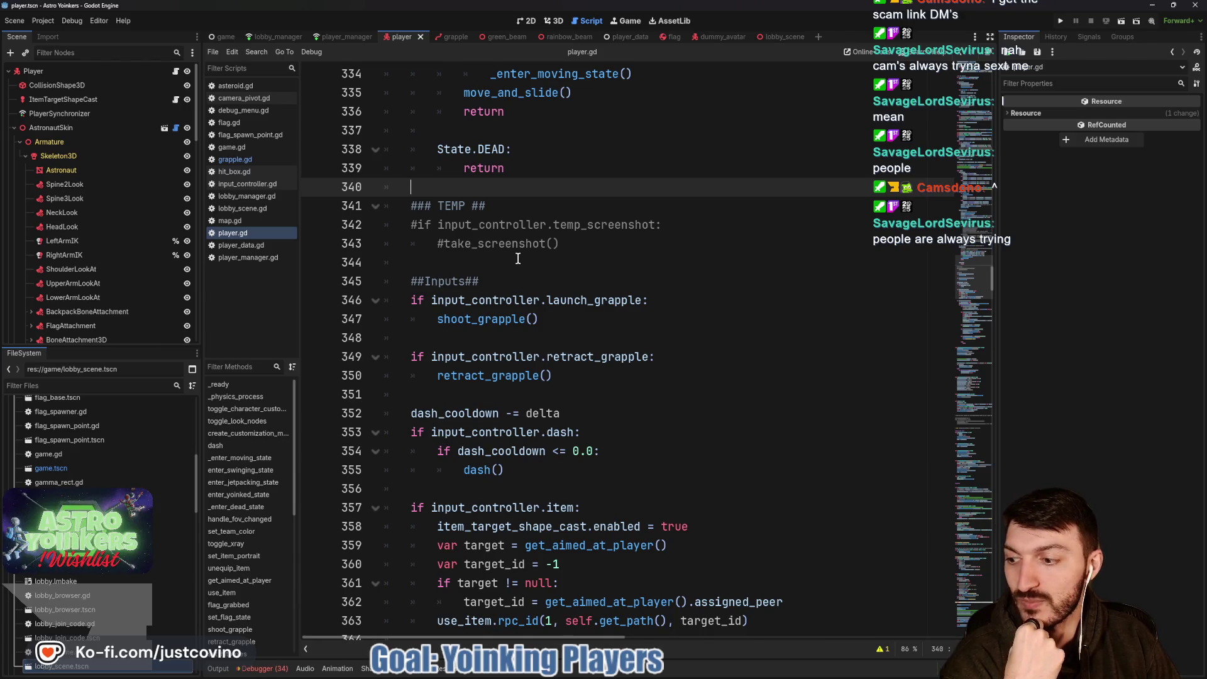
{"action": "scroll", "coordinate": [518, 259], "scroll_direction": "down", "scroll_amount": 1}
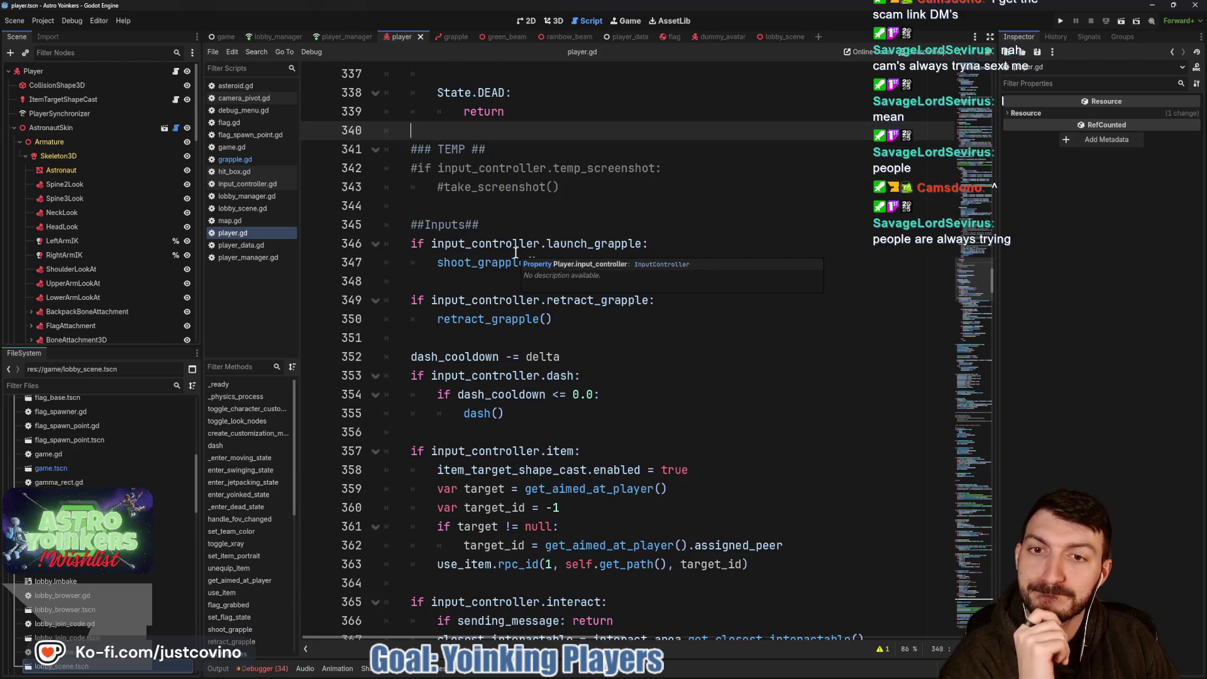
{"action": "scroll", "coordinate": [515, 252], "scroll_direction": "down", "scroll_amount": 1}
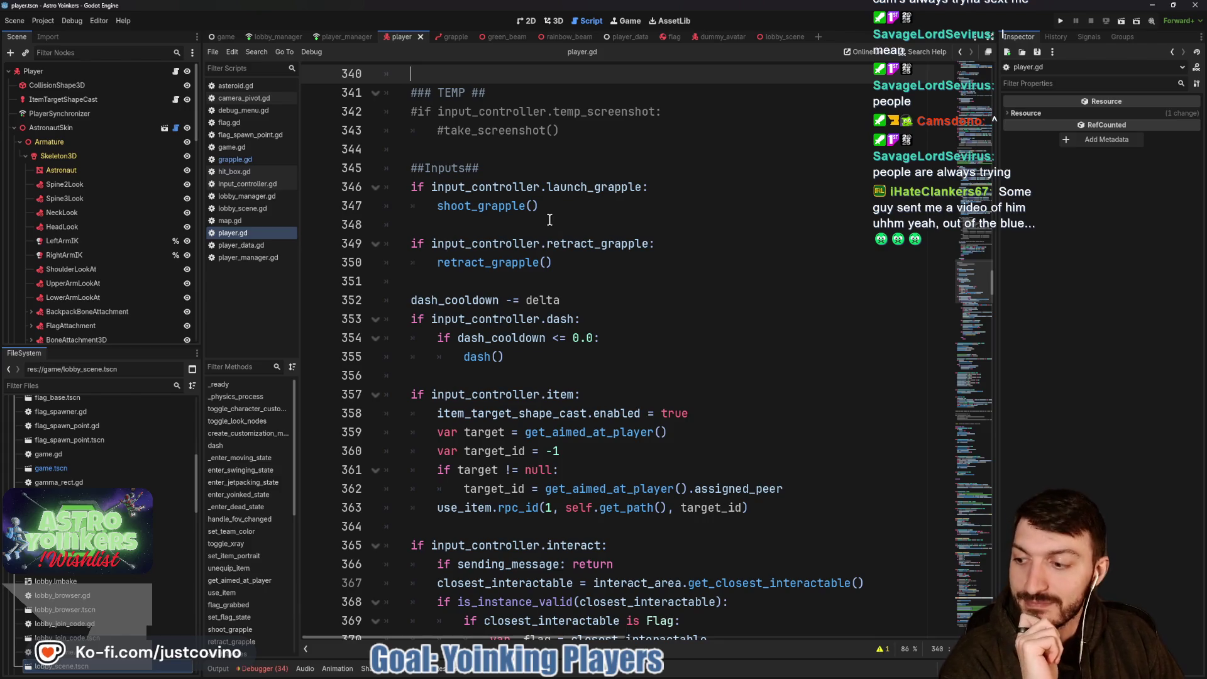
{"action": "scroll", "coordinate": [544, 225], "scroll_direction": "down", "scroll_amount": 1}
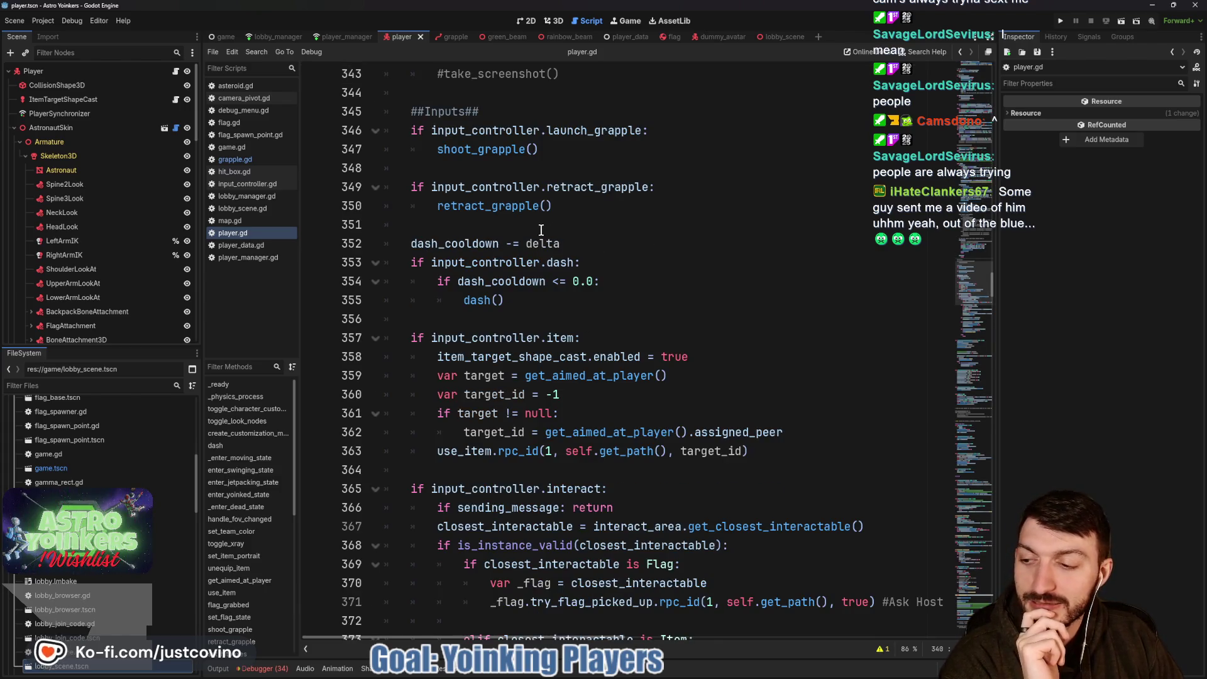
{"action": "scroll", "coordinate": [540, 228], "scroll_direction": "down", "scroll_amount": 1}
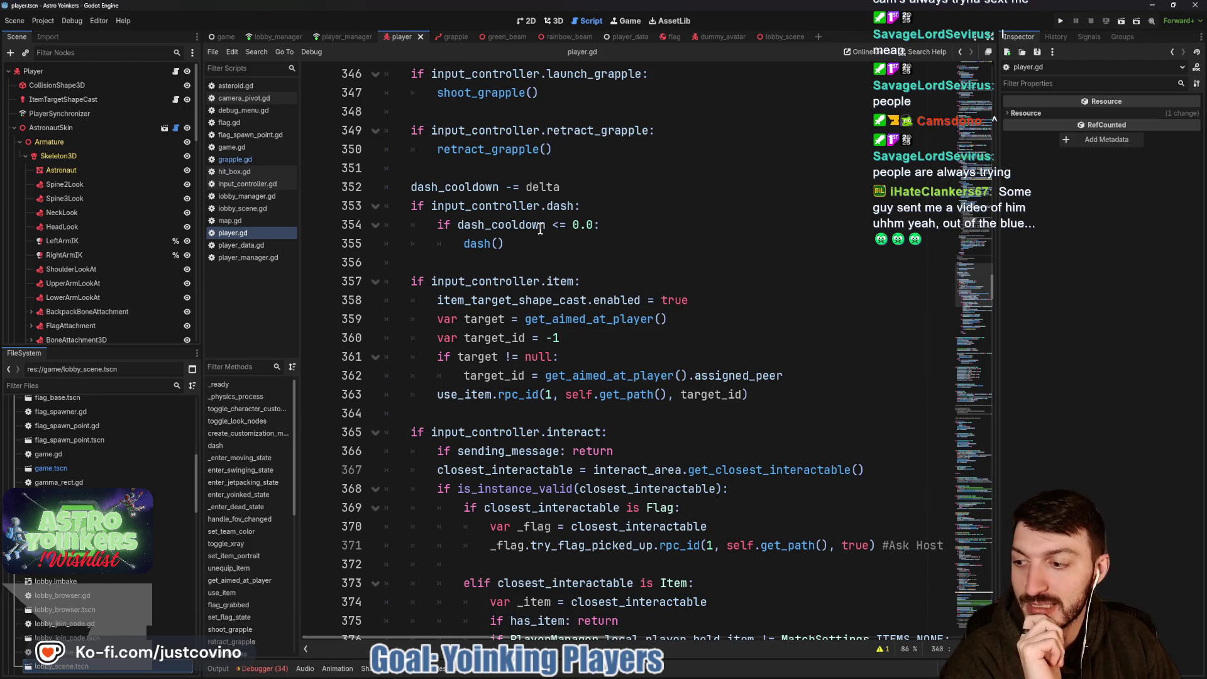
{"action": "scroll", "coordinate": [539, 229], "scroll_direction": "down", "scroll_amount": 1}
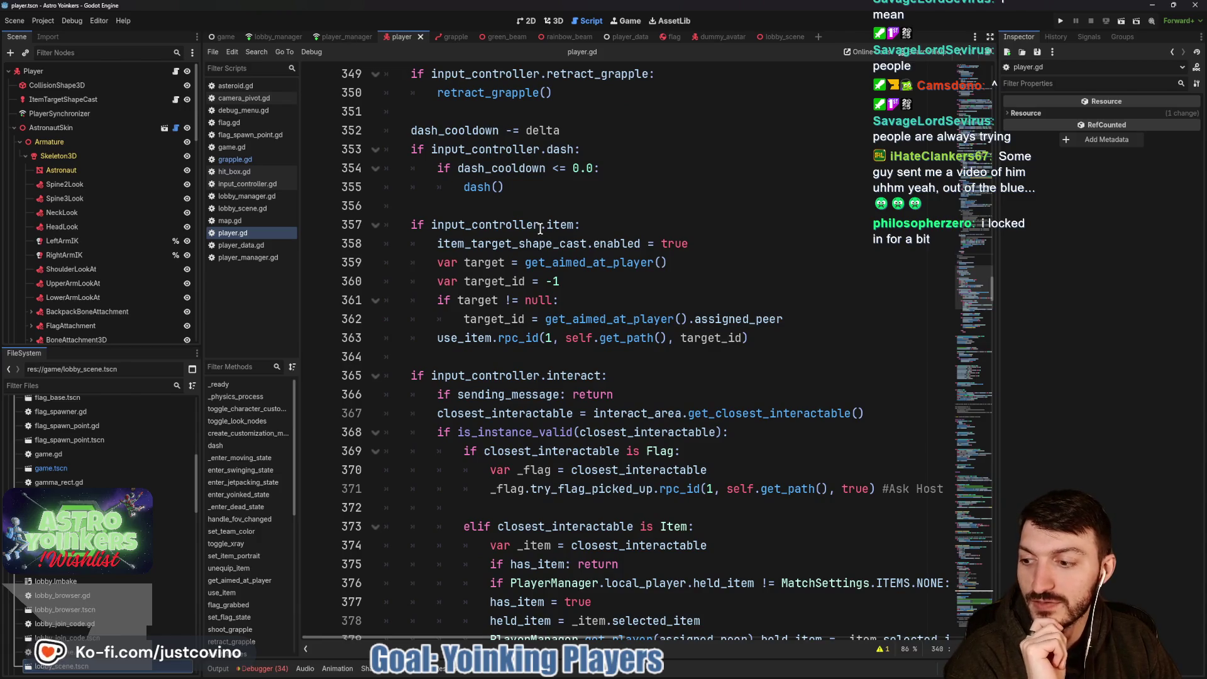
{"action": "scroll", "coordinate": [540, 229], "scroll_direction": "down", "scroll_amount": 1}
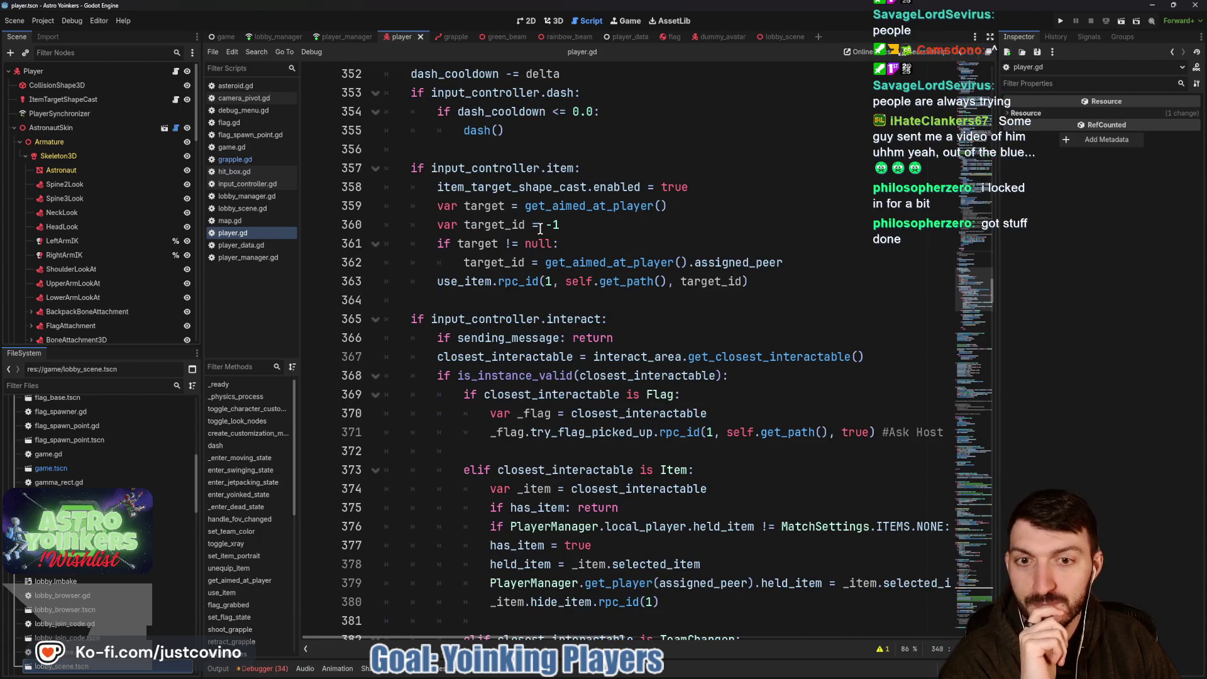
{"action": "scroll", "coordinate": [540, 229], "scroll_direction": "down", "scroll_amount": 1}
{"action": "scroll", "coordinate": [500, 250], "scroll_direction": "down", "scroll_amount": 7}
{"action": "scroll", "coordinate": [500, 250], "scroll_direction": "down", "scroll_amount": 5}
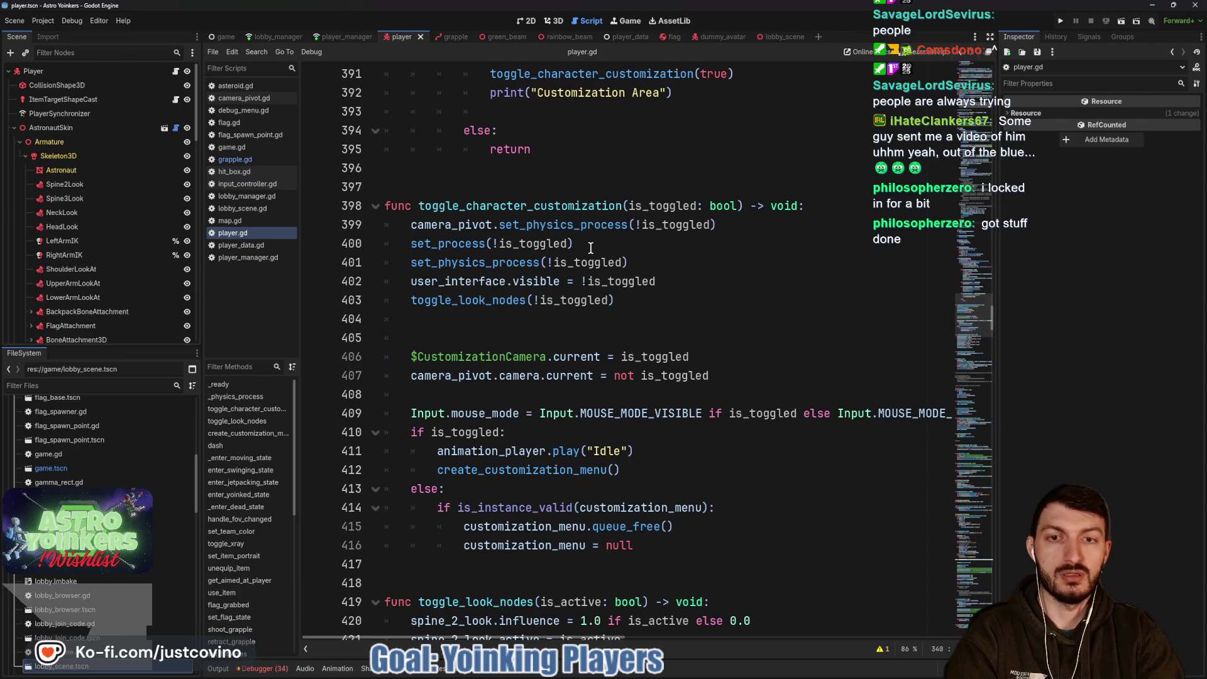
{"action": "scroll", "coordinate": [591, 248], "scroll_direction": "down", "scroll_amount": 8}
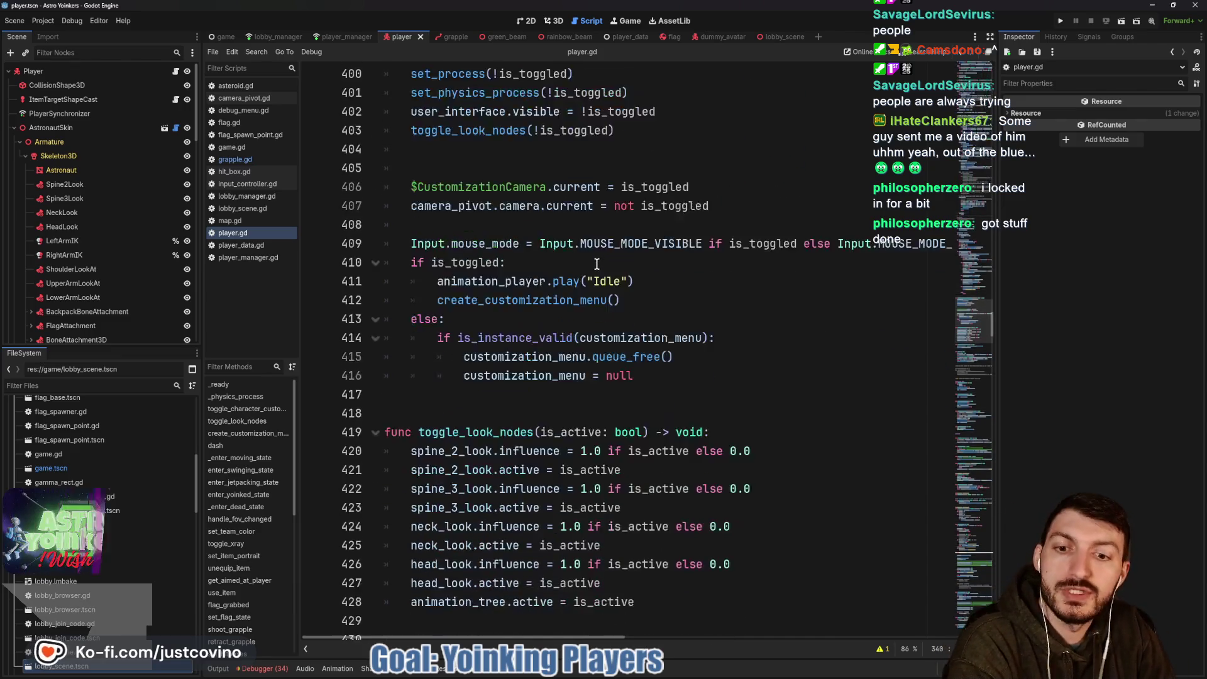
{"action": "scroll", "coordinate": [593, 254], "scroll_direction": "down", "scroll_amount": 12}
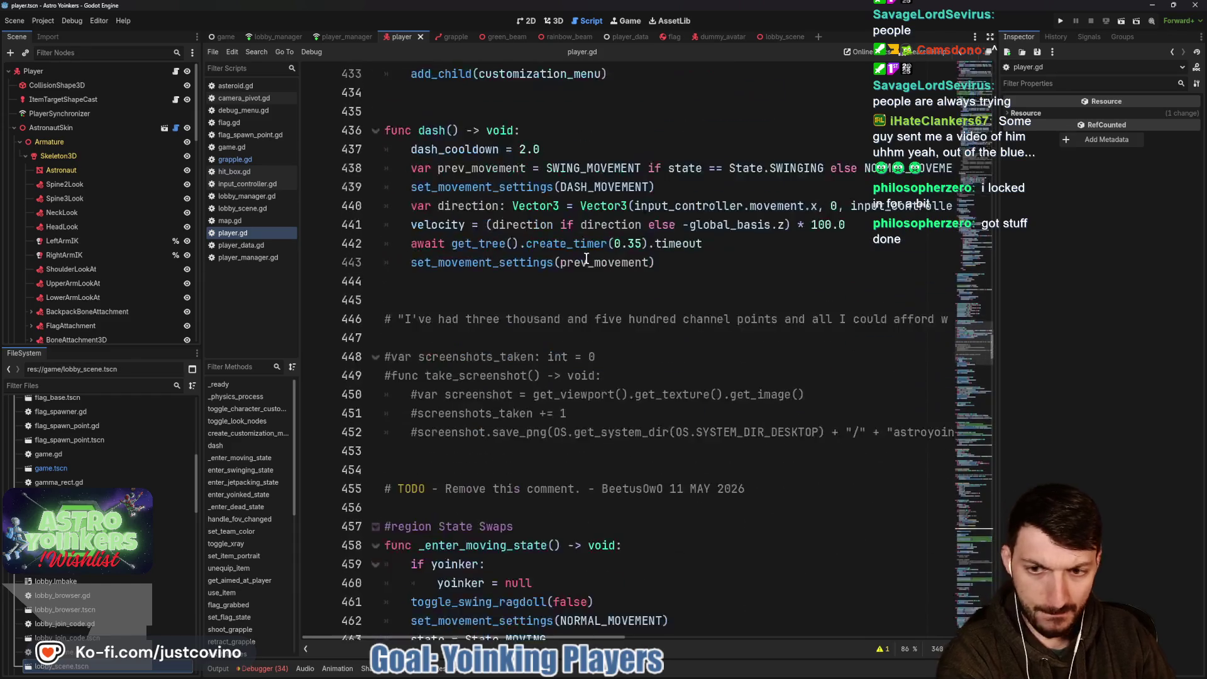
{"action": "scroll", "coordinate": [569, 268], "scroll_direction": "down", "scroll_amount": 5}
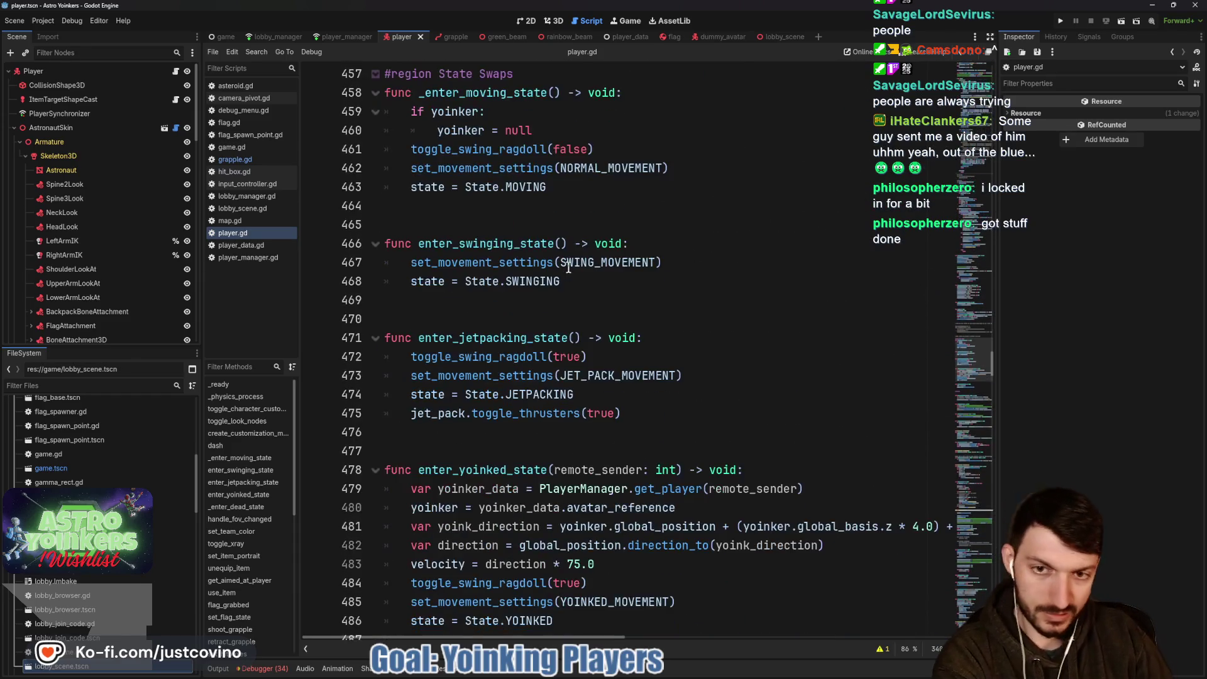
{"action": "scroll", "coordinate": [568, 267], "scroll_direction": "down", "scroll_amount": 3}
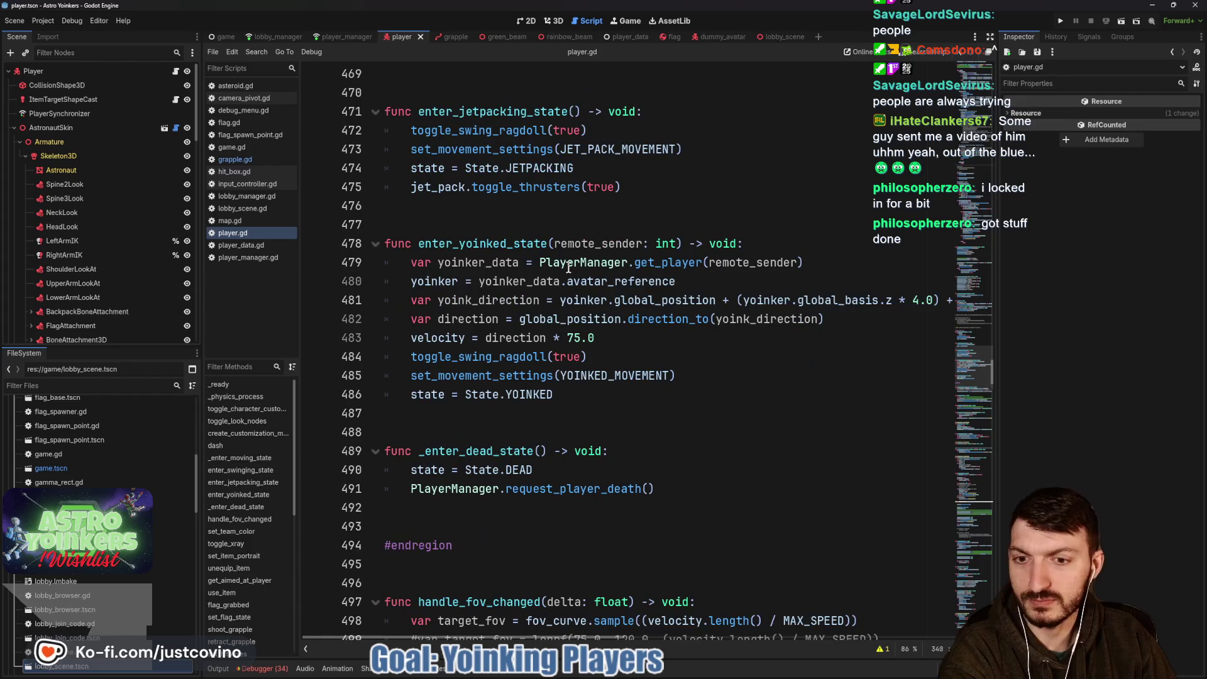
{"action": "scroll", "coordinate": [568, 267], "scroll_direction": "down", "scroll_amount": 4}
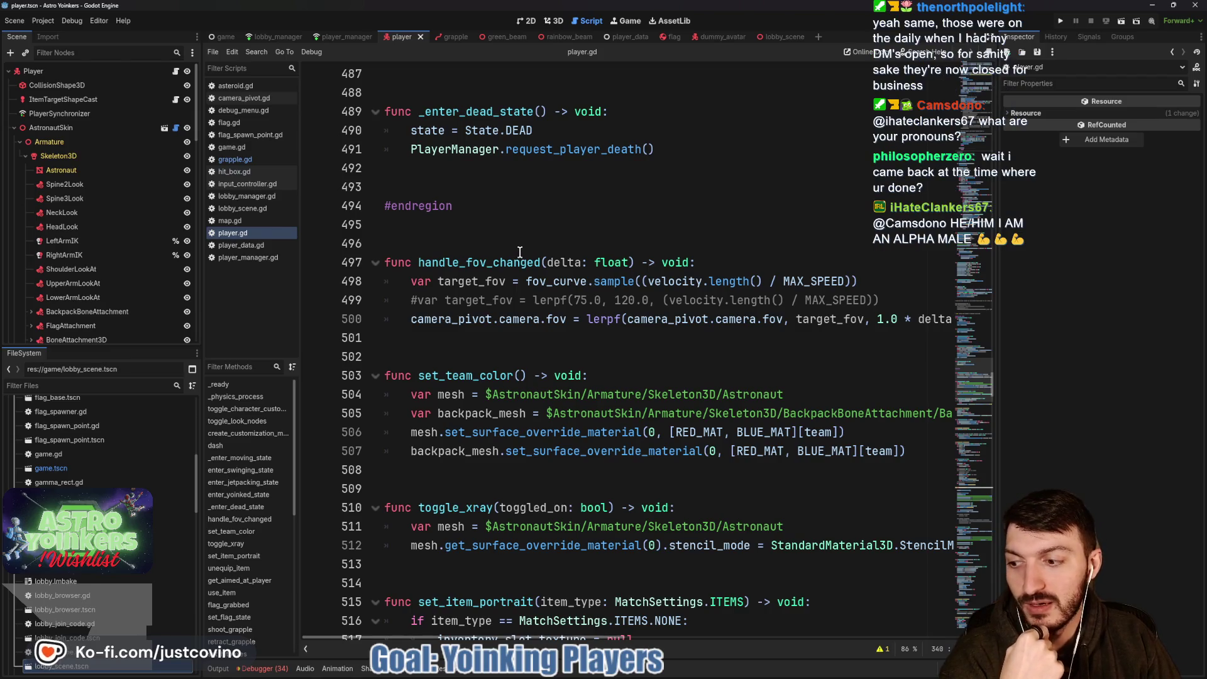
Run the project and host a private lobby from the game's main menu.
{"action": "left_click", "coordinate": [1062, 19]}
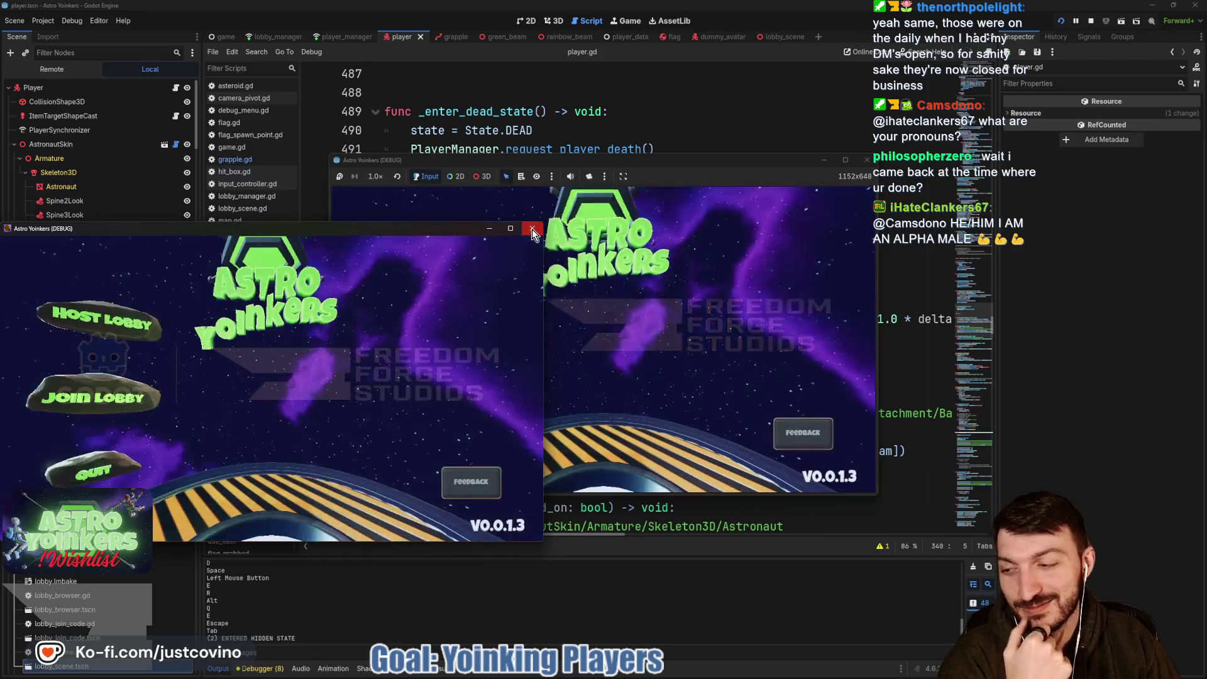
{"action": "left_click", "coordinate": [532, 229]}
{"action": "left_click", "coordinate": [405, 287]}
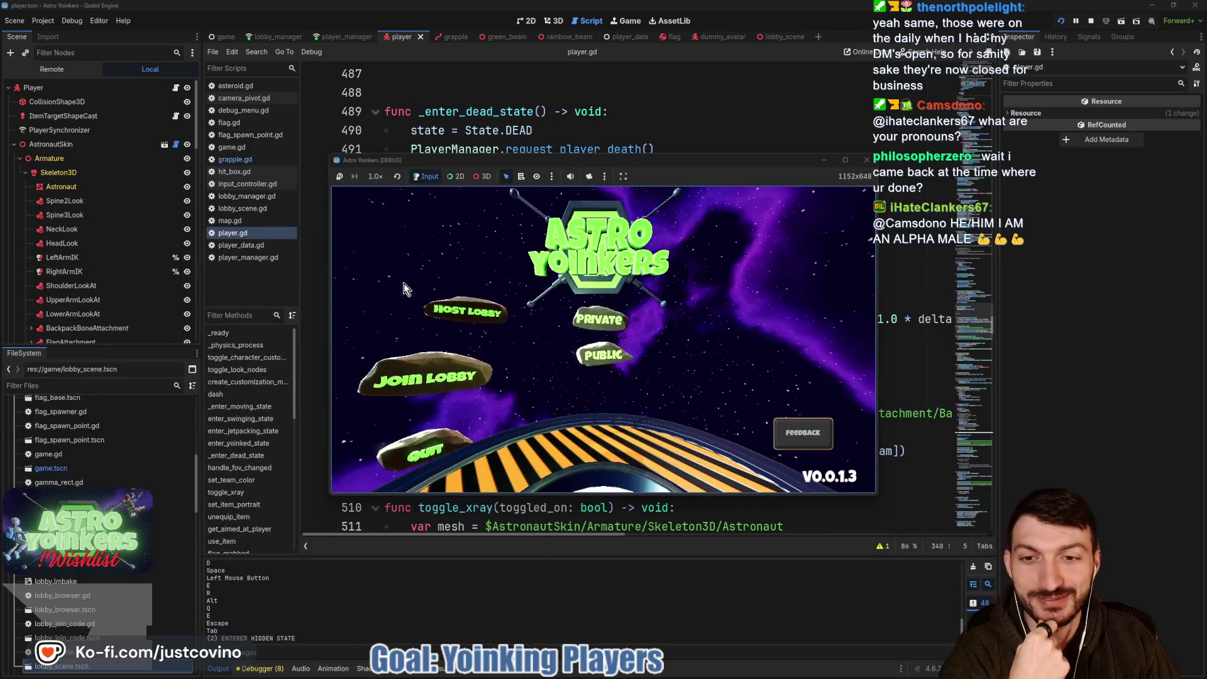
{"action": "left_click", "coordinate": [582, 288]}
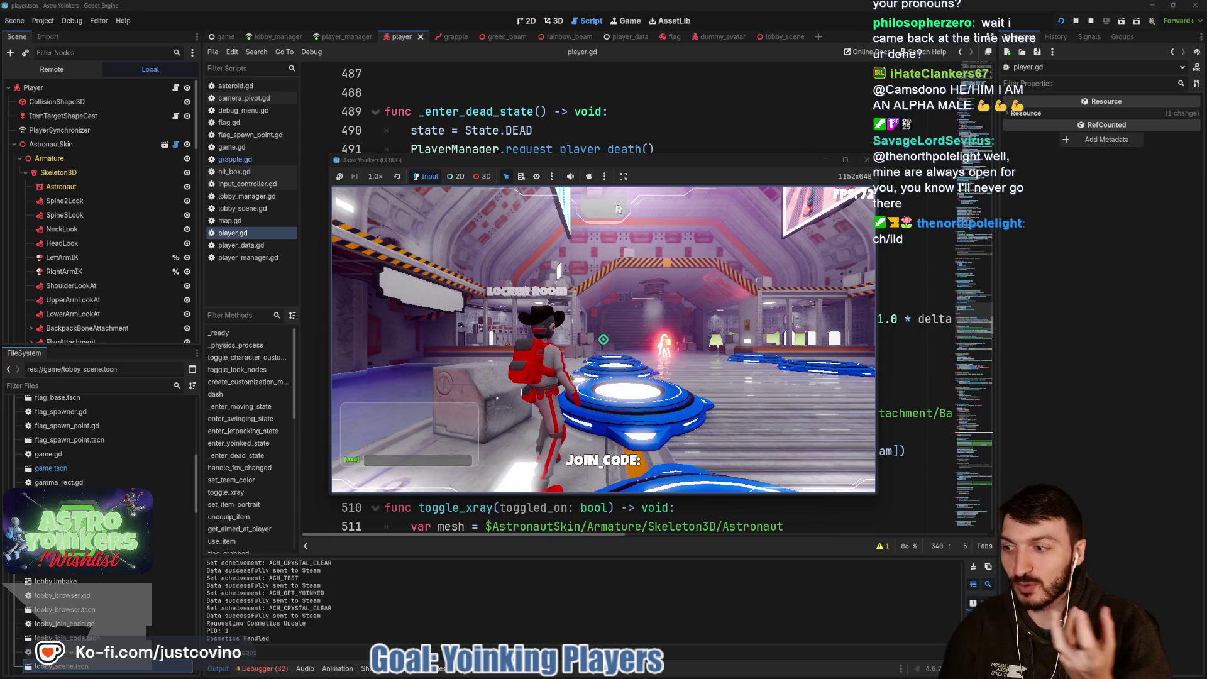
Run the character across the lobby, stop the test with F8, and save player.gd.
{"action": "key", "text": "w"}
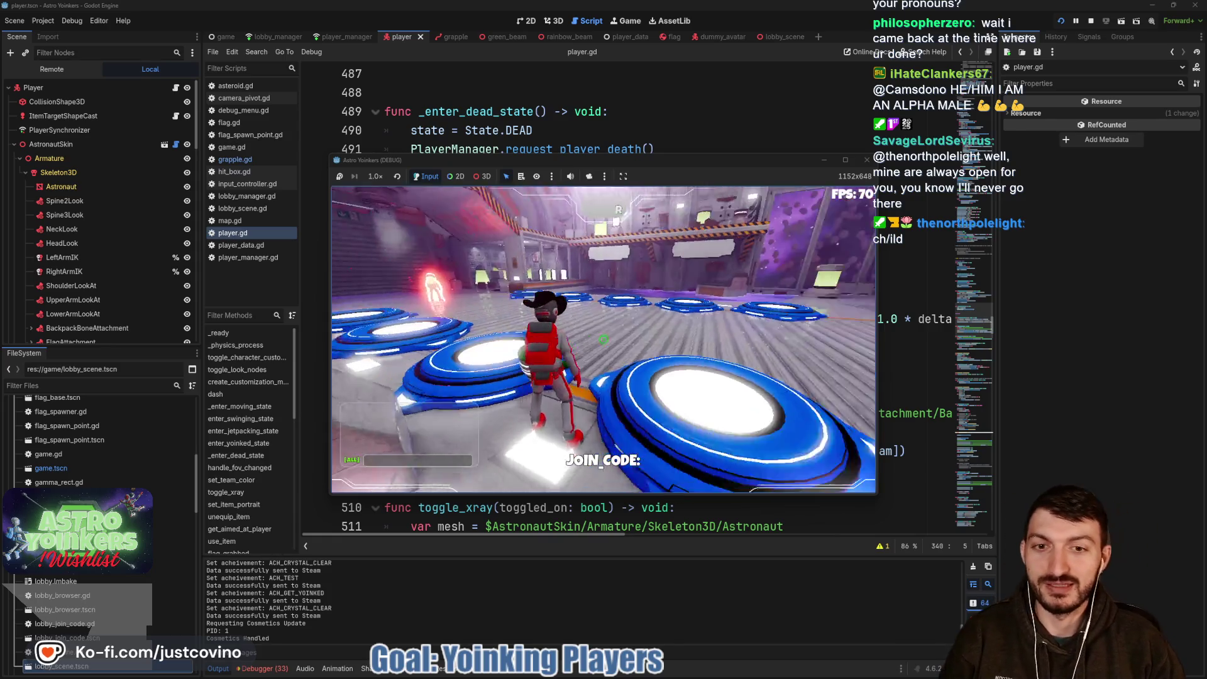
{"action": "key", "text": "w"}
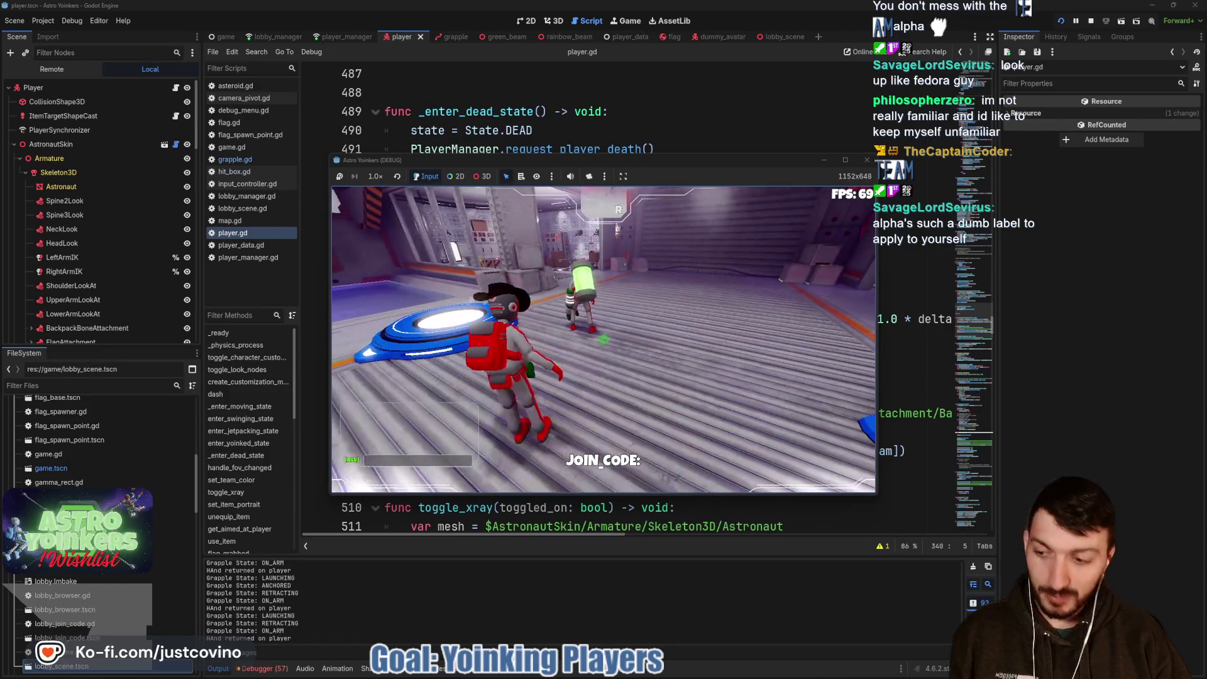
{"action": "key", "text": "F8"}
{"action": "left_click", "coordinate": [603, 339]}
{"action": "key", "text": "ctrl+s"}
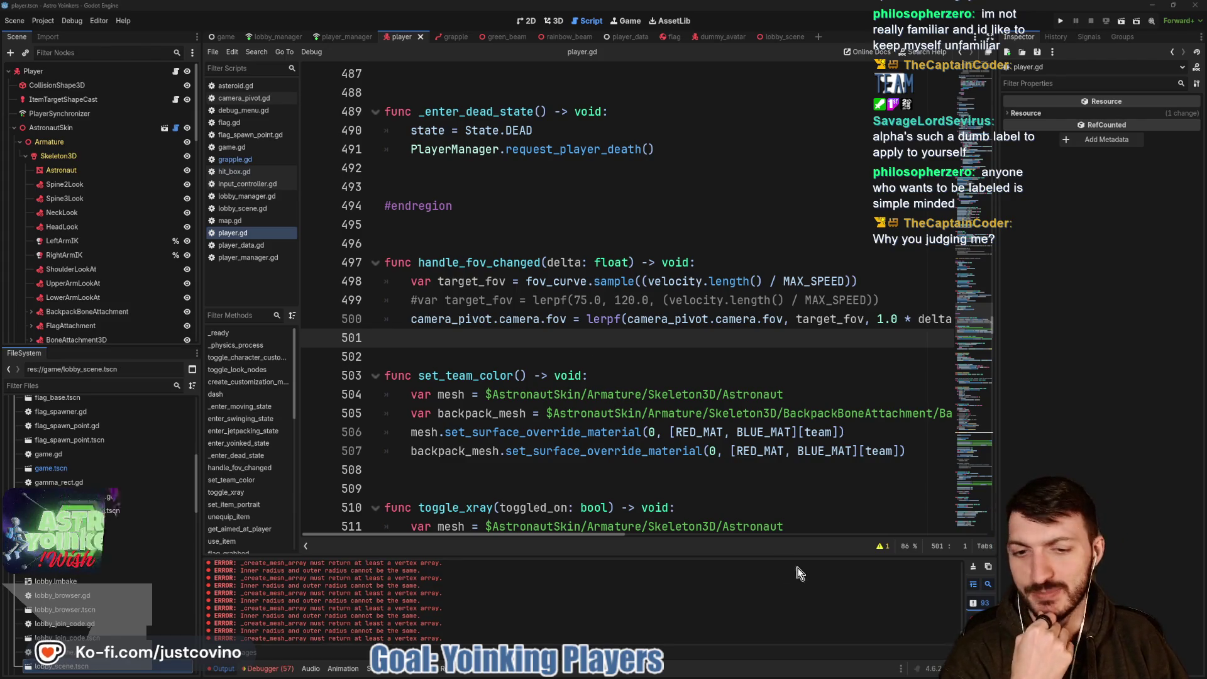
Hide the bottom log panel with Ctrl+J and place the caret on empty line 508.
{"action": "key", "text": "ctrl+j"}
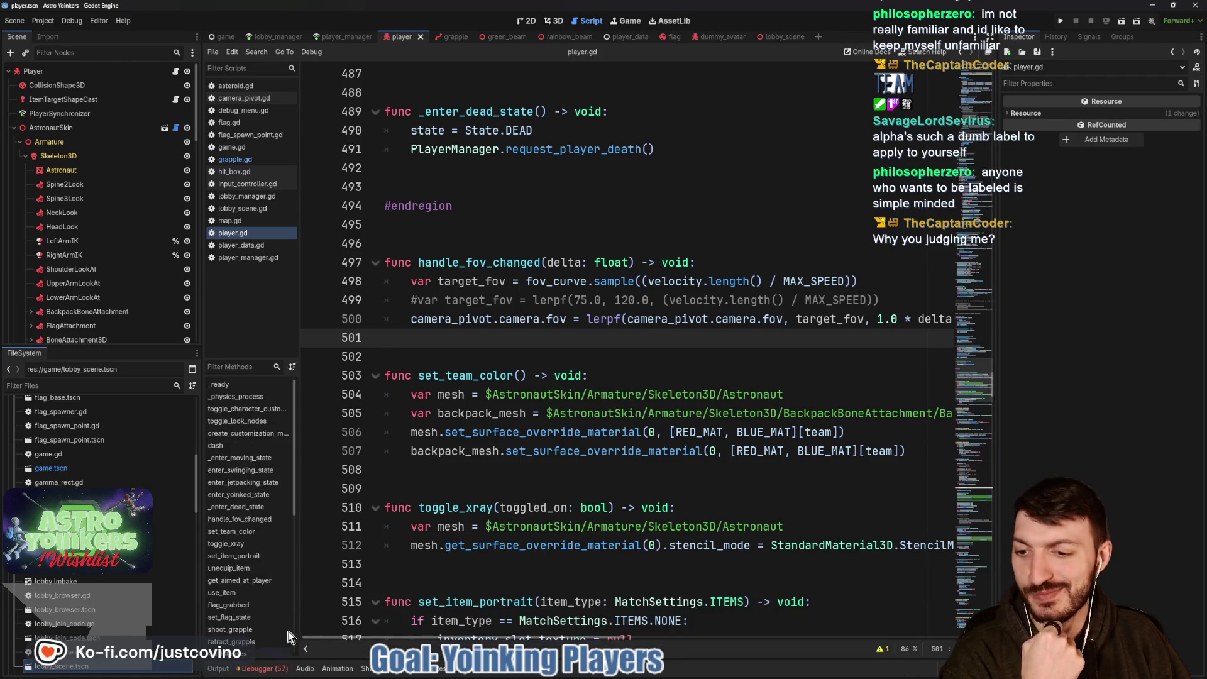
{"action": "left_click", "coordinate": [509, 476]}
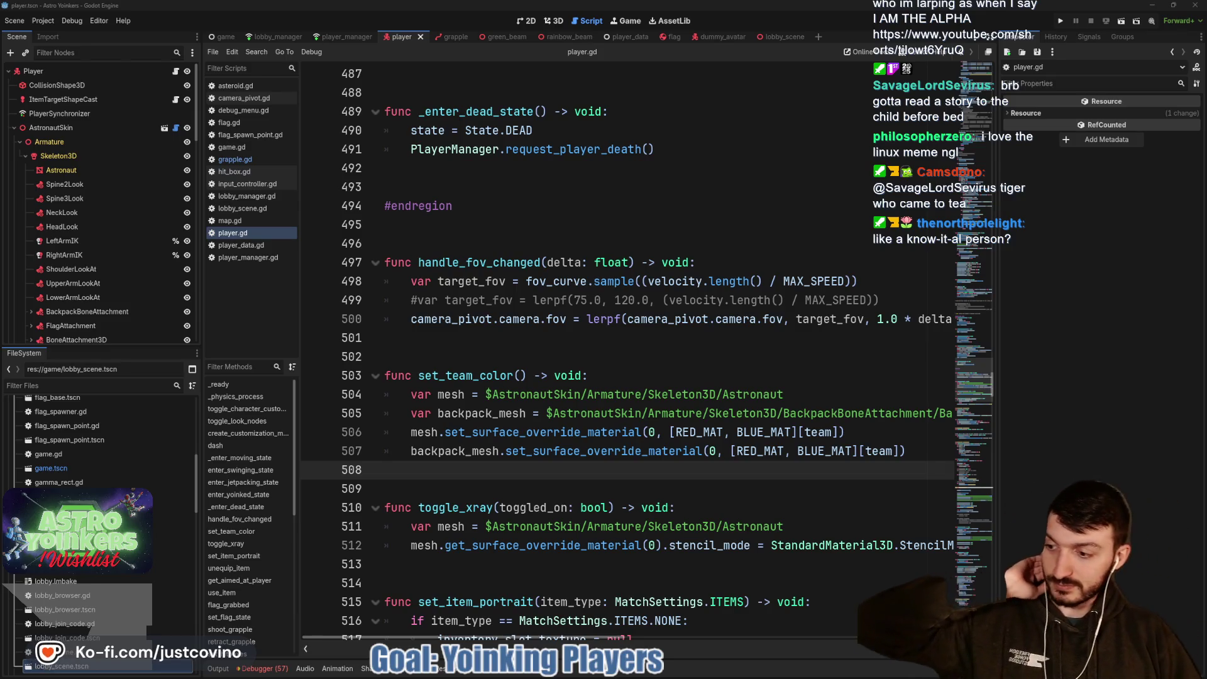
Bring up the Twitch chat popout, then the Instagram video window, over the editor.
{"action": "key", "text": "alt+Tab"}
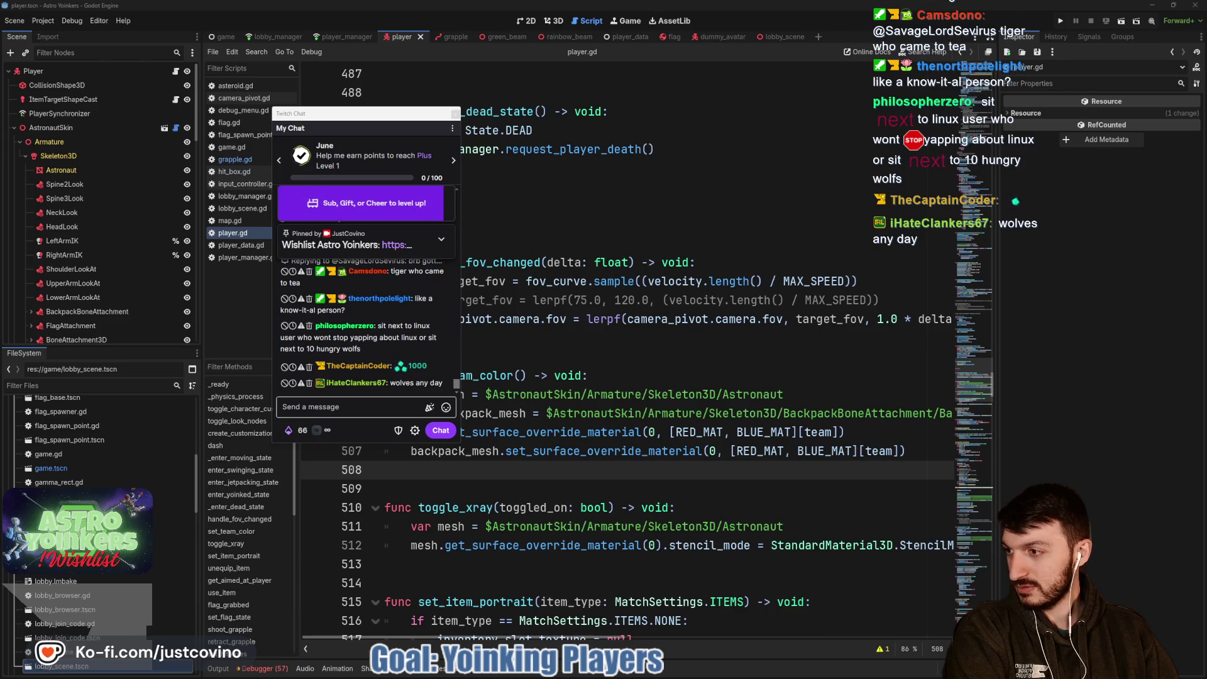
{"action": "key", "text": "super+shift+Left"}
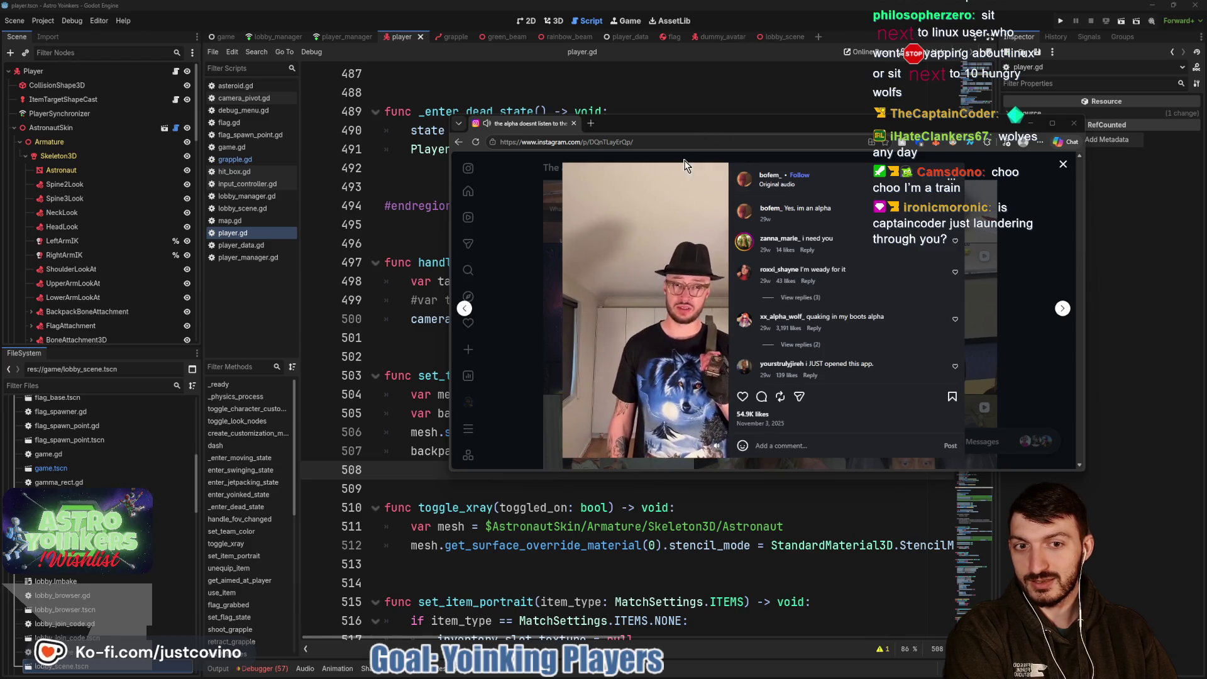
Move the Instagram window further left and close it.
{"action": "left_click_drag", "start_coordinate": [646, 127], "coordinate": [538, 122]}
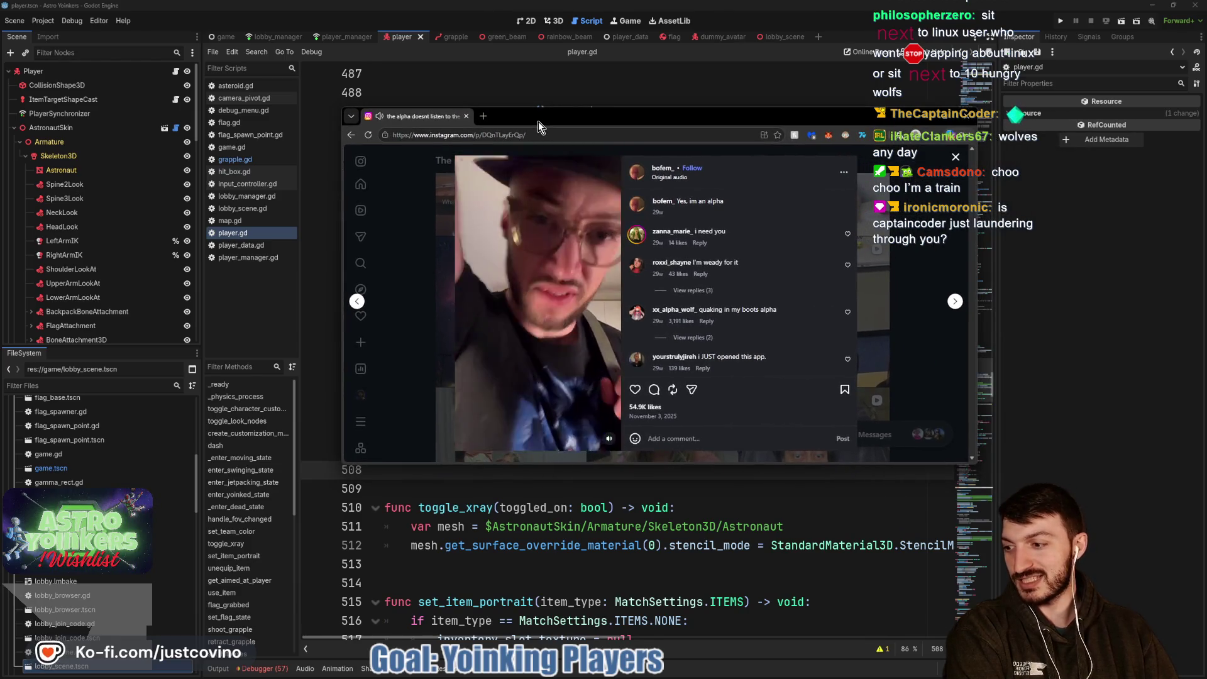
{"action": "left_click", "coordinate": [467, 116]}
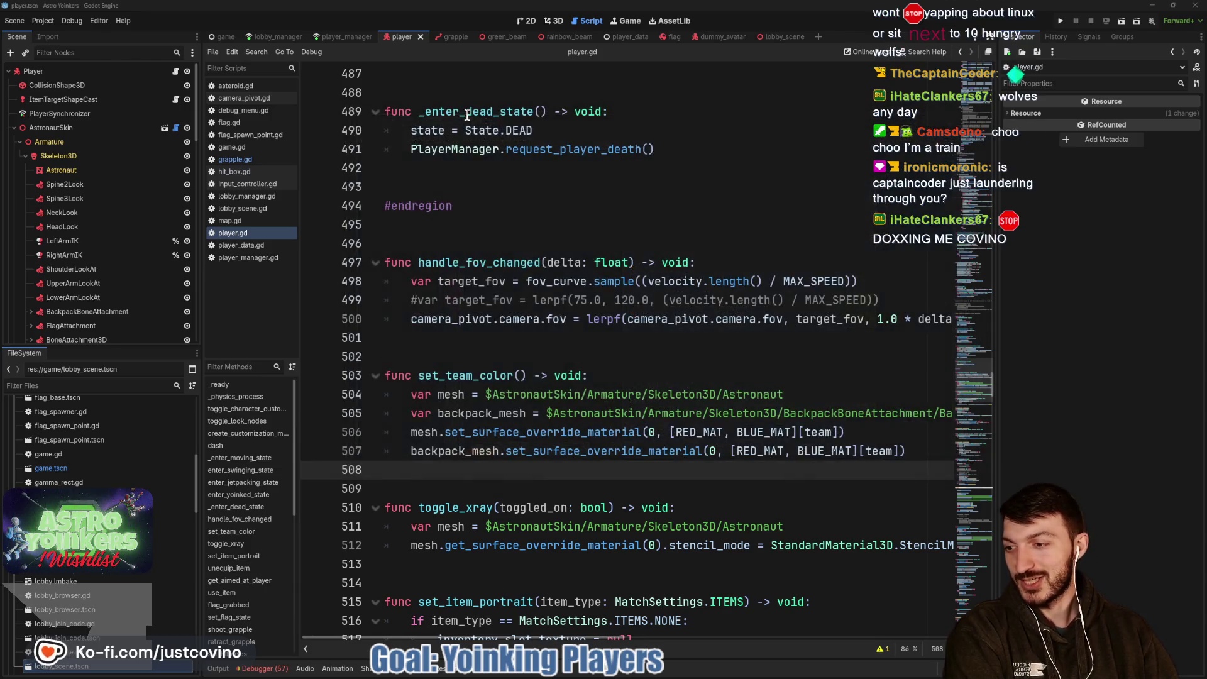
Put the caret on empty line 496, then open the FFS Leaderboard site in a new browser tab.
{"action": "left_click", "coordinate": [518, 259]}
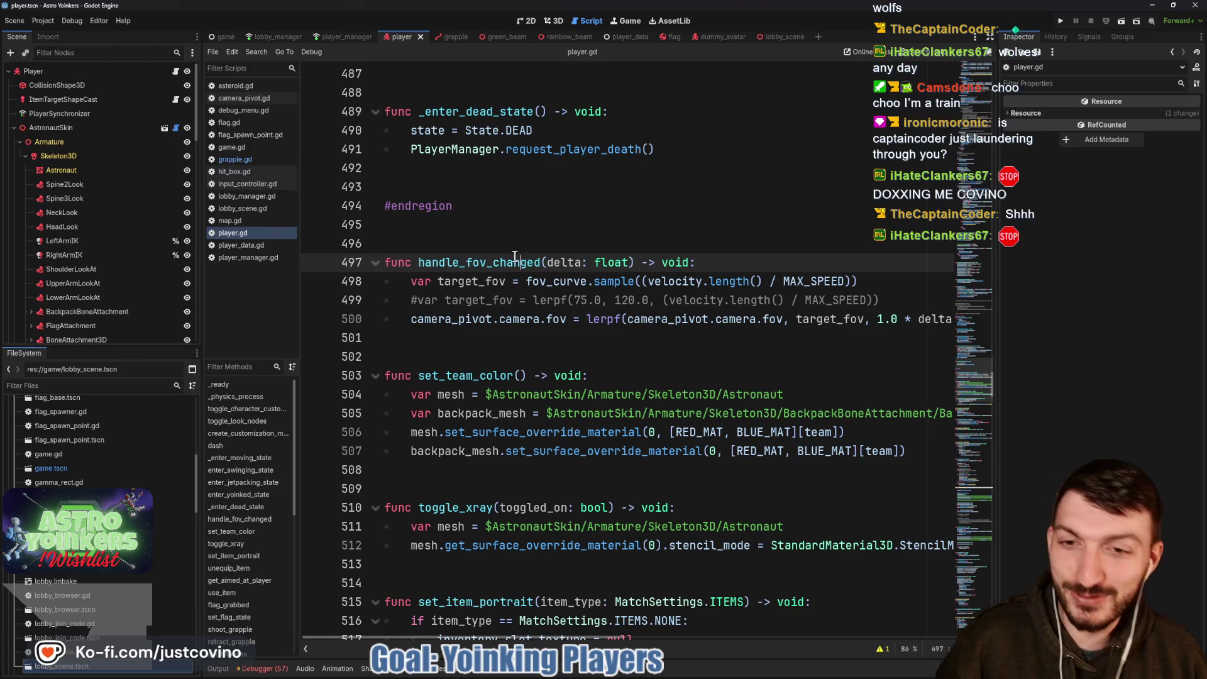
{"action": "key", "text": "Up"}
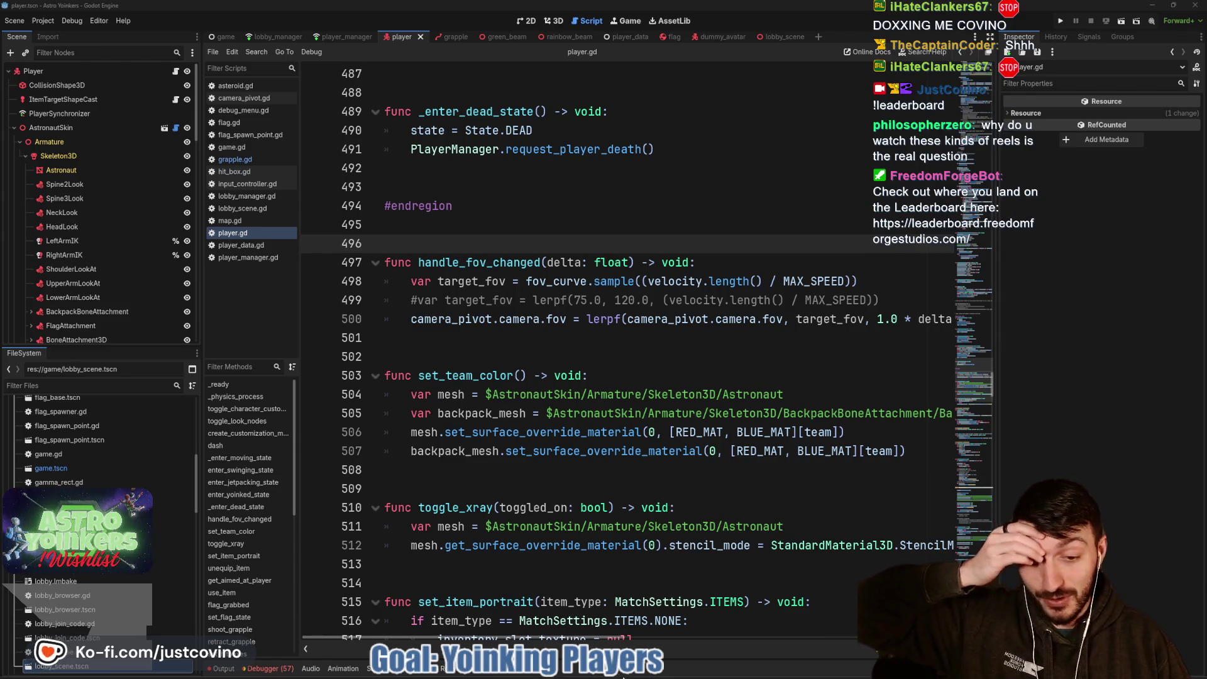
{"action": "left_click", "coordinate": [645, 667]}
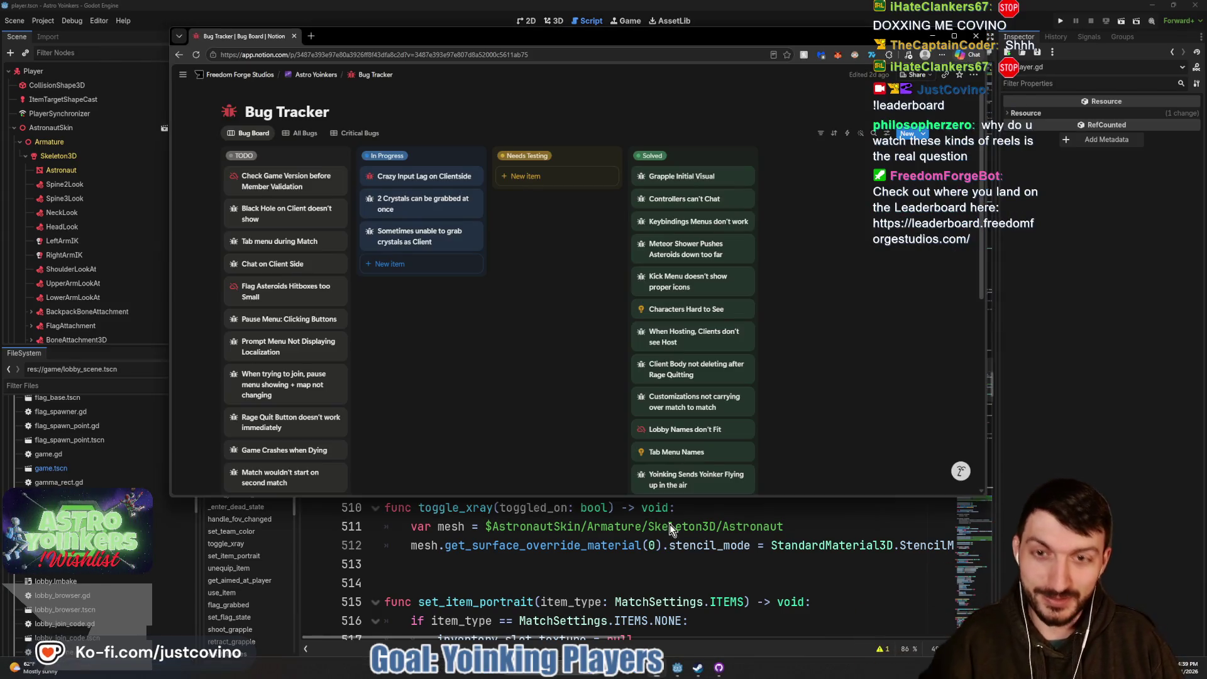
{"action": "left_click", "coordinate": [311, 37]}
{"action": "type", "text": "leaderboard.freedomforgestudios.com"}
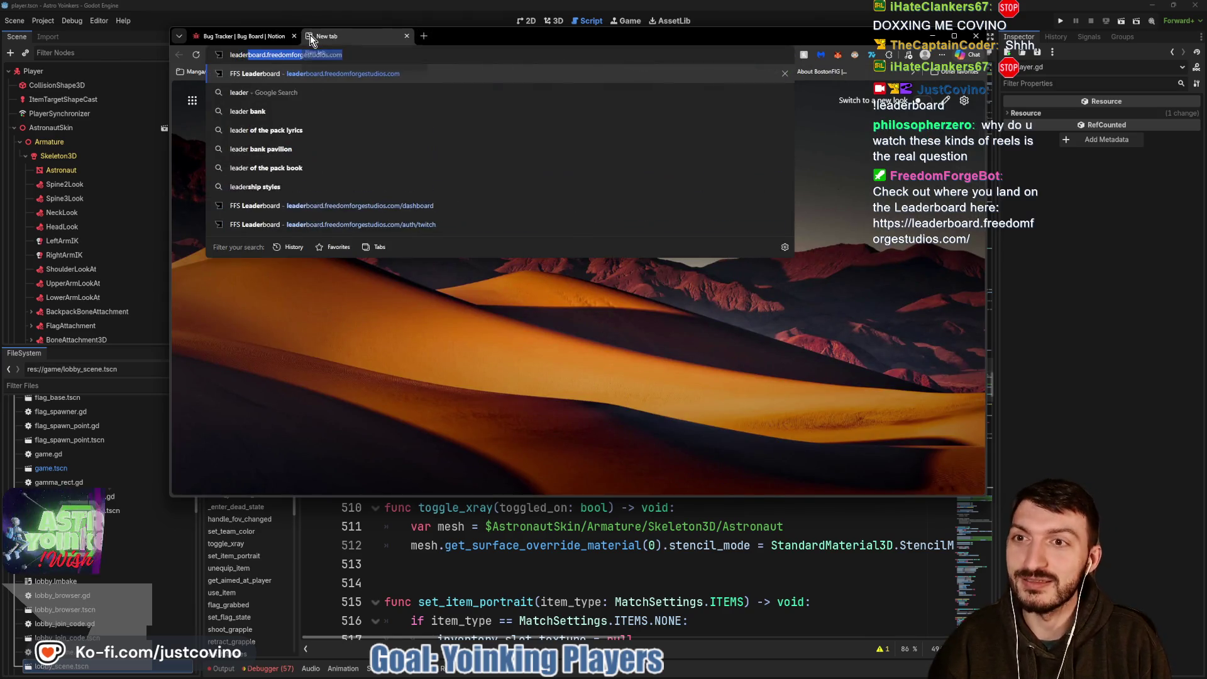
{"action": "key", "text": "Return"}
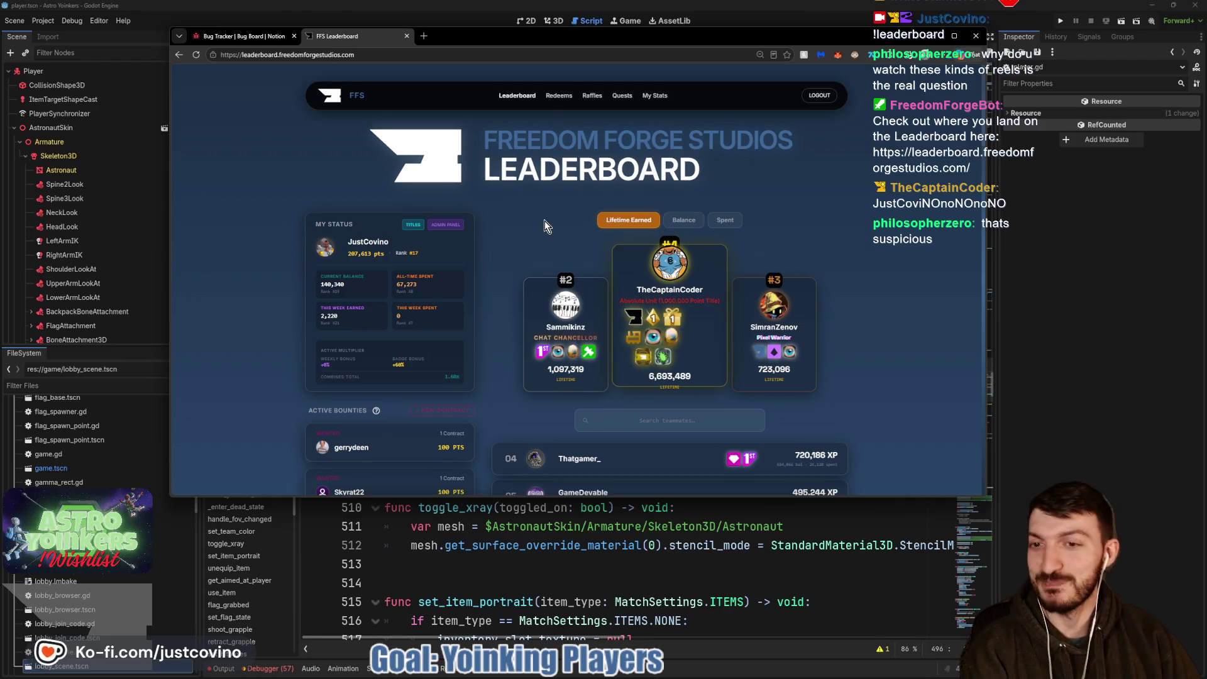
Scroll the FFS leaderboard down to the ranks below the top three, then return to player.gd.
{"action": "scroll", "coordinate": [544, 223], "scroll_direction": "down", "scroll_amount": 2}
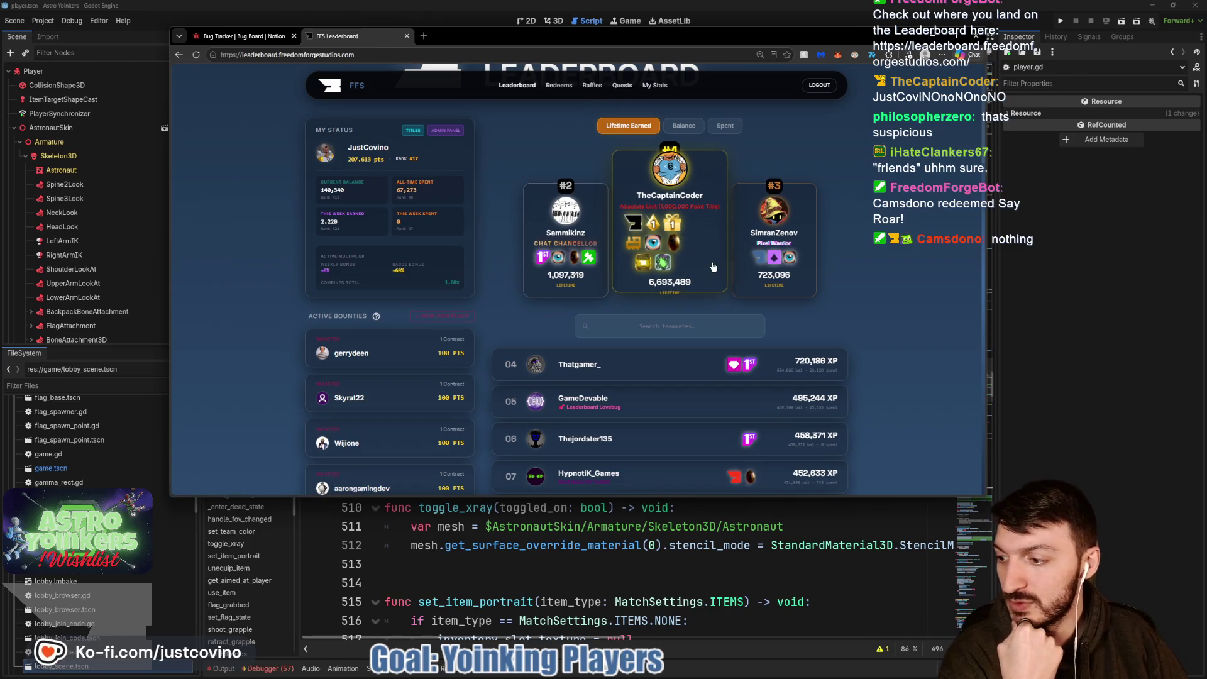
{"action": "left_click", "coordinate": [1061, 234]}
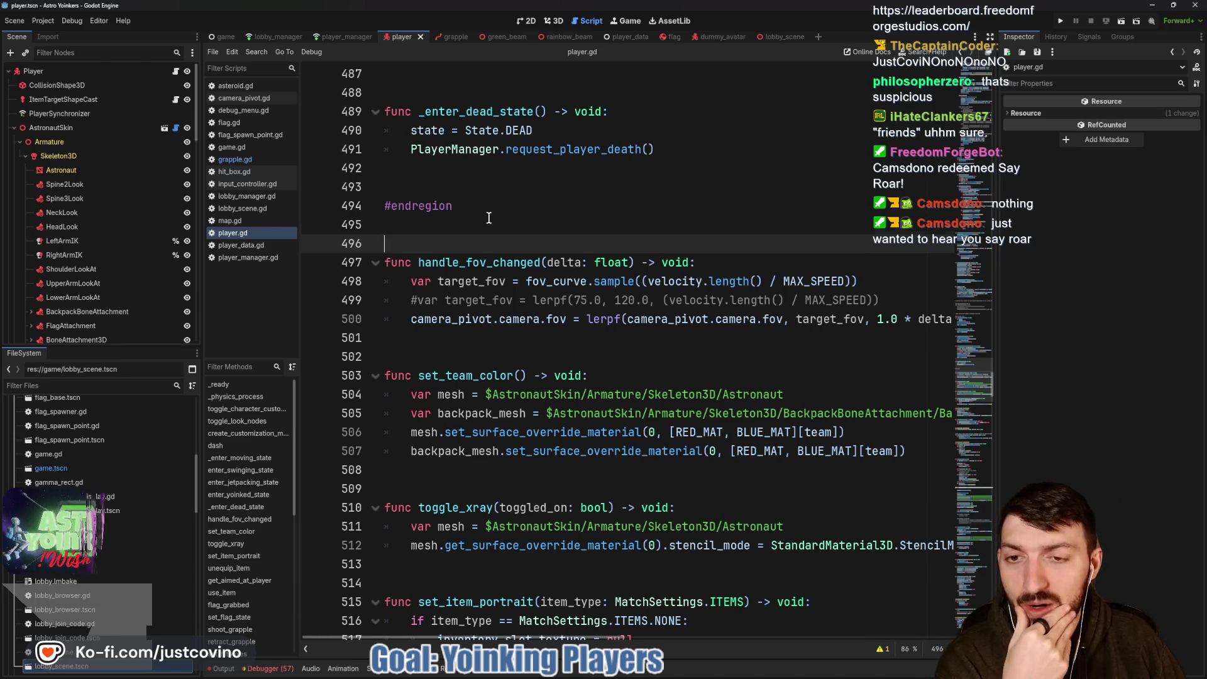
Scroll through player.gd to review the toggle_character_customization function.
{"action": "scroll", "coordinate": [489, 217], "scroll_direction": "down", "scroll_amount": 3}
{"action": "scroll", "coordinate": [489, 217], "scroll_direction": "up", "scroll_amount": 18}
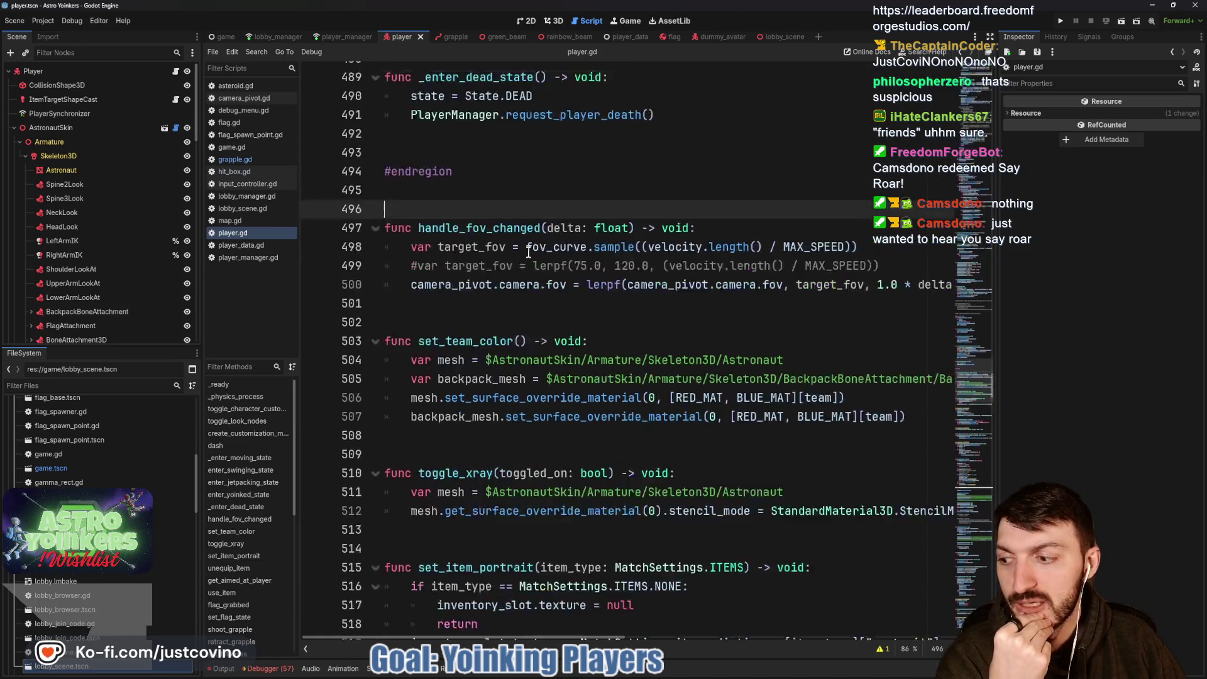
{"action": "scroll", "coordinate": [552, 279], "scroll_direction": "up", "scroll_amount": 16}
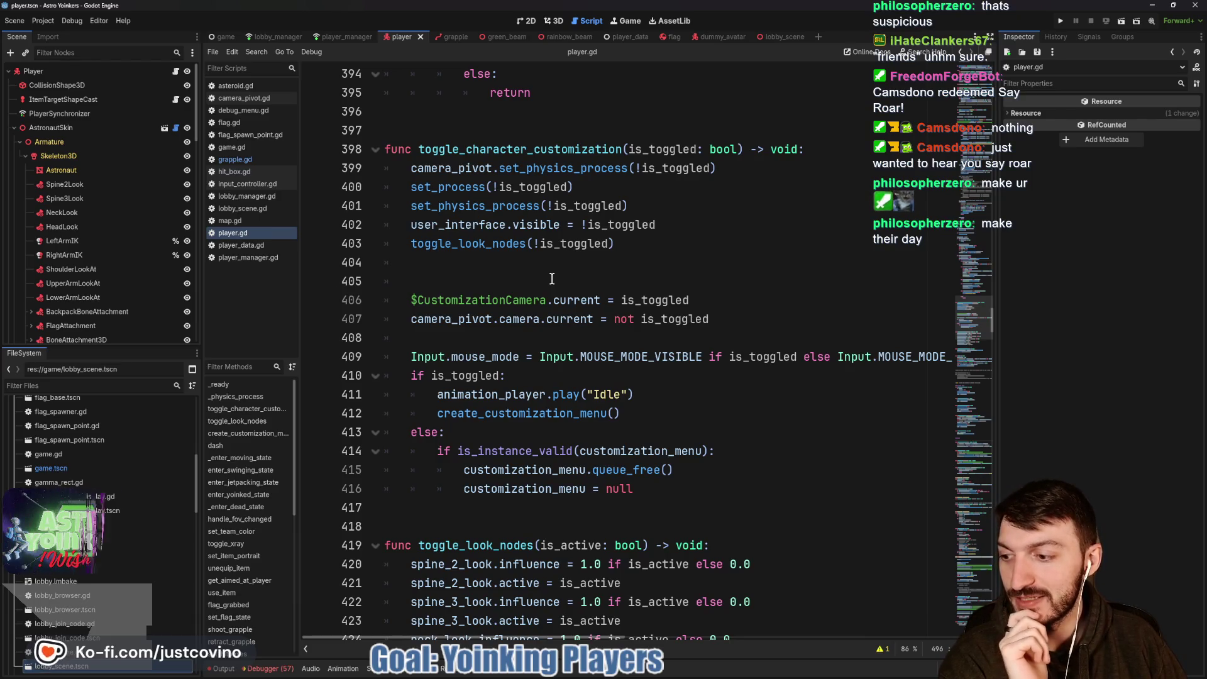
{"action": "scroll", "coordinate": [552, 278], "scroll_direction": "down", "scroll_amount": 1}
{"action": "scroll", "coordinate": [552, 278], "scroll_direction": "up", "scroll_amount": 2}
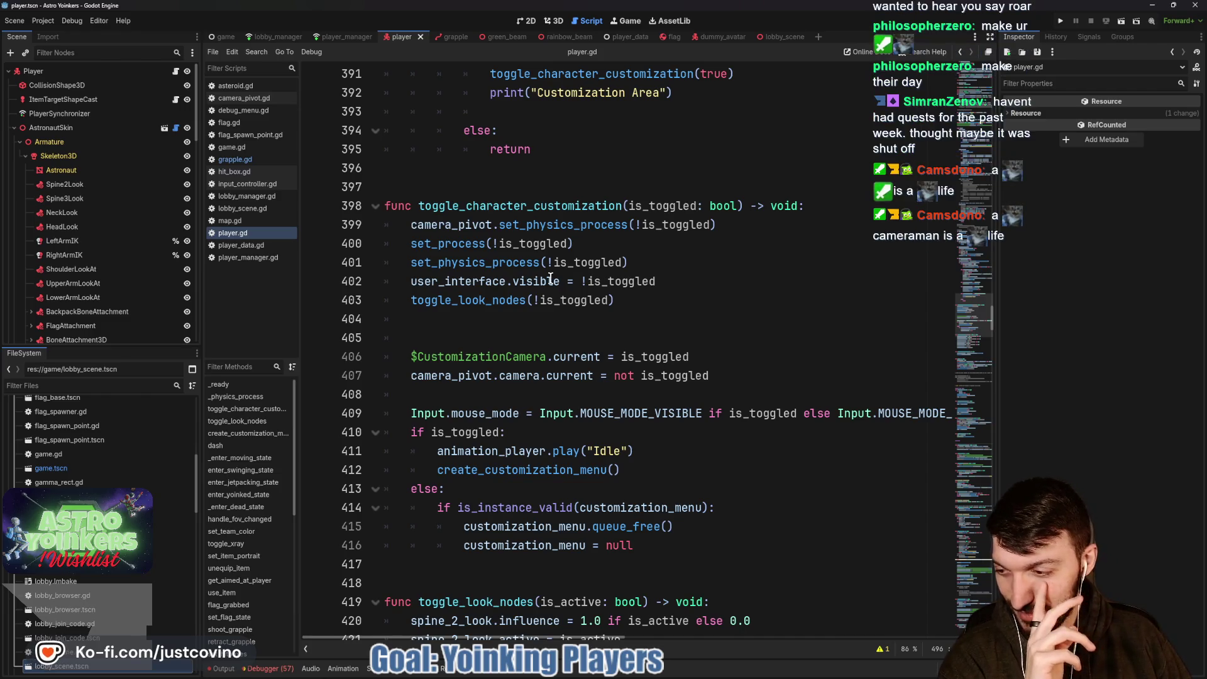
{"action": "mouse_move", "coordinate": [551, 279]}
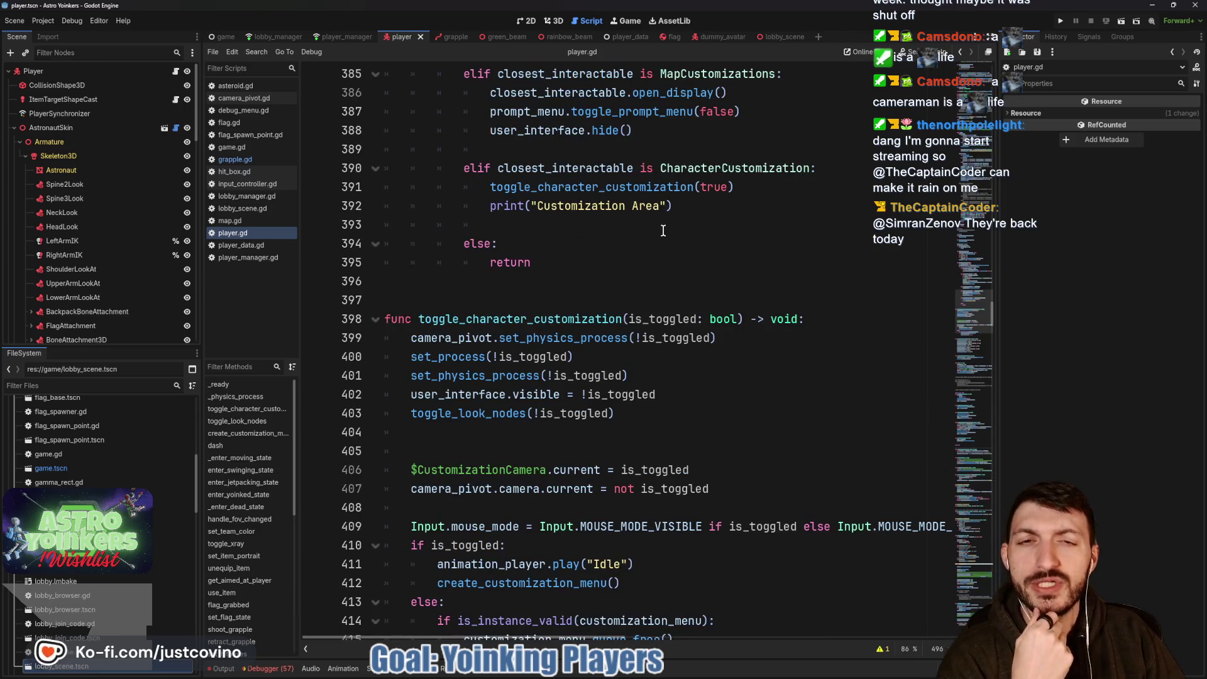
{"action": "scroll", "coordinate": [663, 230], "scroll_direction": "up", "scroll_amount": 3}
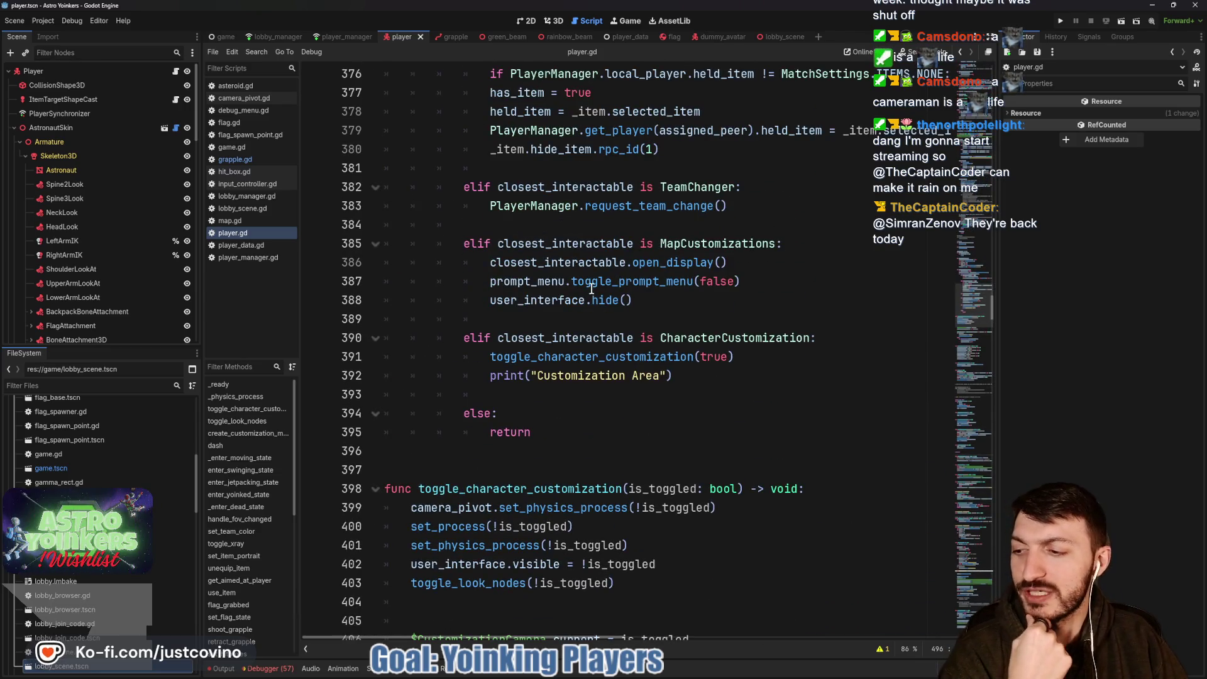
{"action": "scroll", "coordinate": [707, 306], "scroll_direction": "up", "scroll_amount": 3}
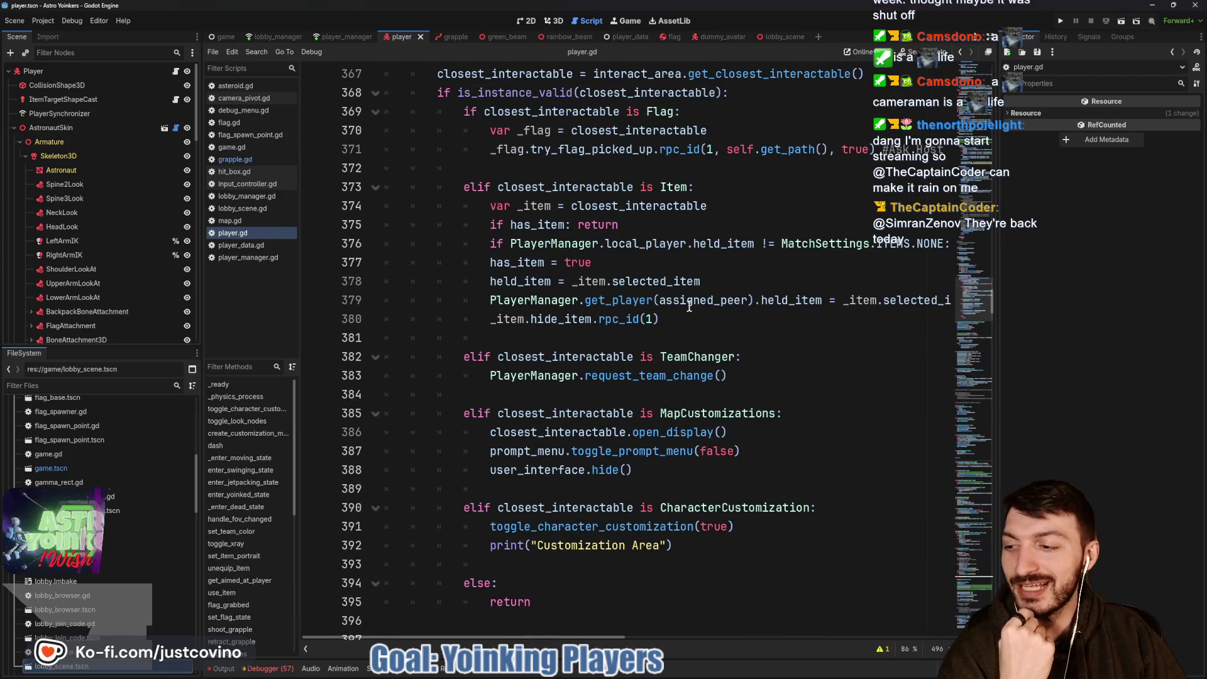
{"action": "scroll", "coordinate": [687, 306], "scroll_direction": "up", "scroll_amount": 2}
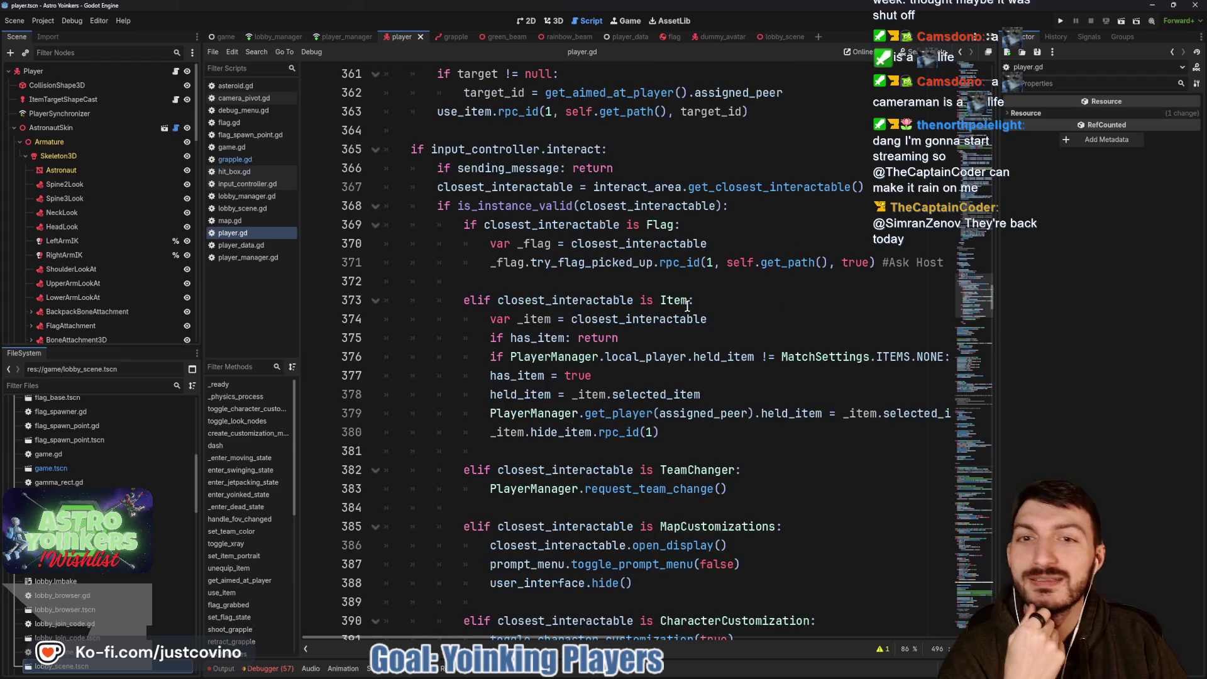
{"action": "left_click", "coordinate": [614, 289]}
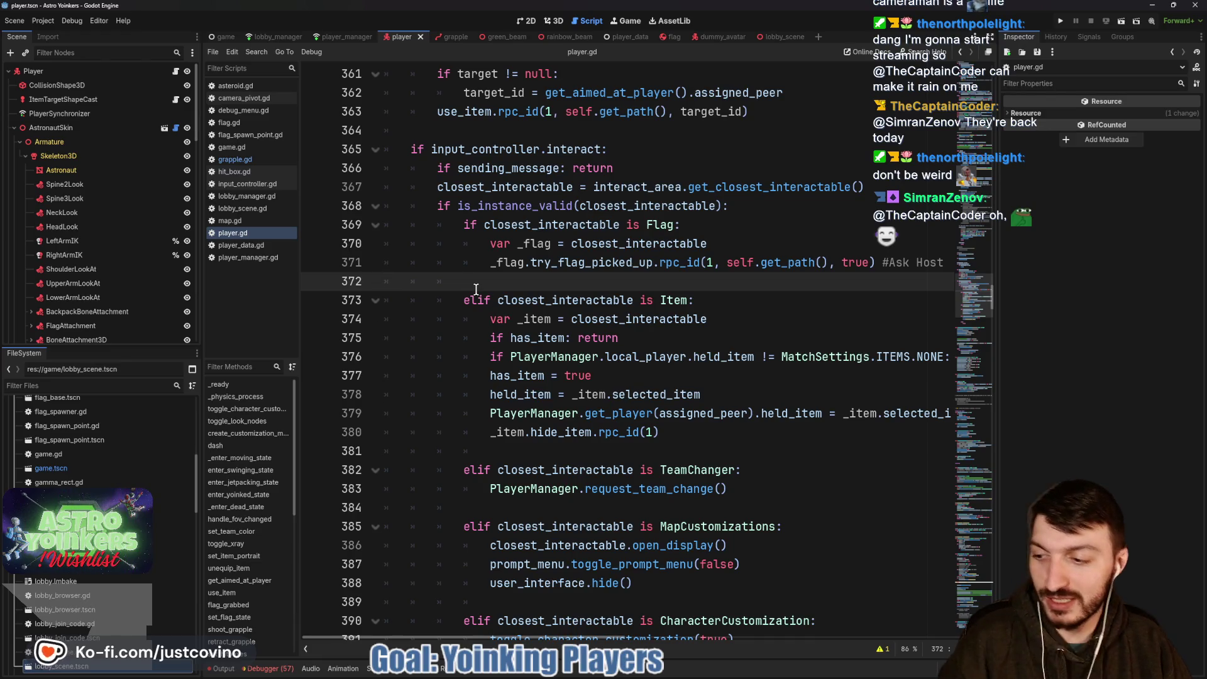
{"action": "left_click_drag", "start_coordinate": [352, 316], "coordinate": [965, 316]}
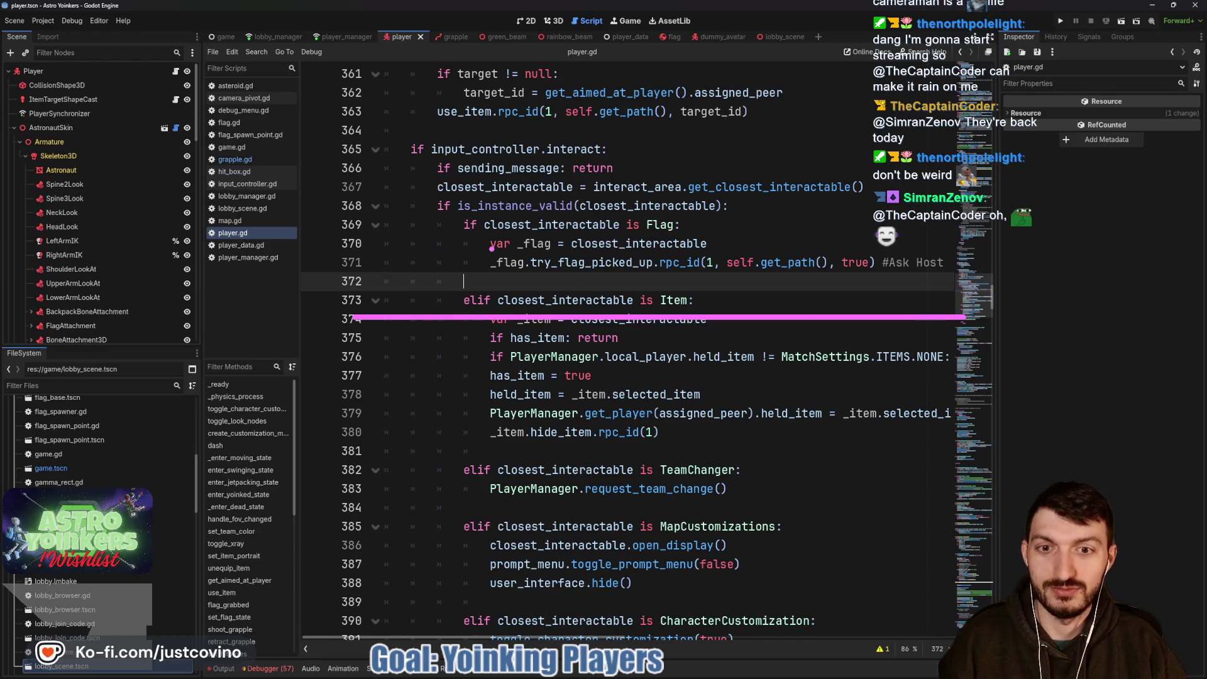
{"action": "left_click_drag", "start_coordinate": [420, 307], "coordinate": [530, 198]}
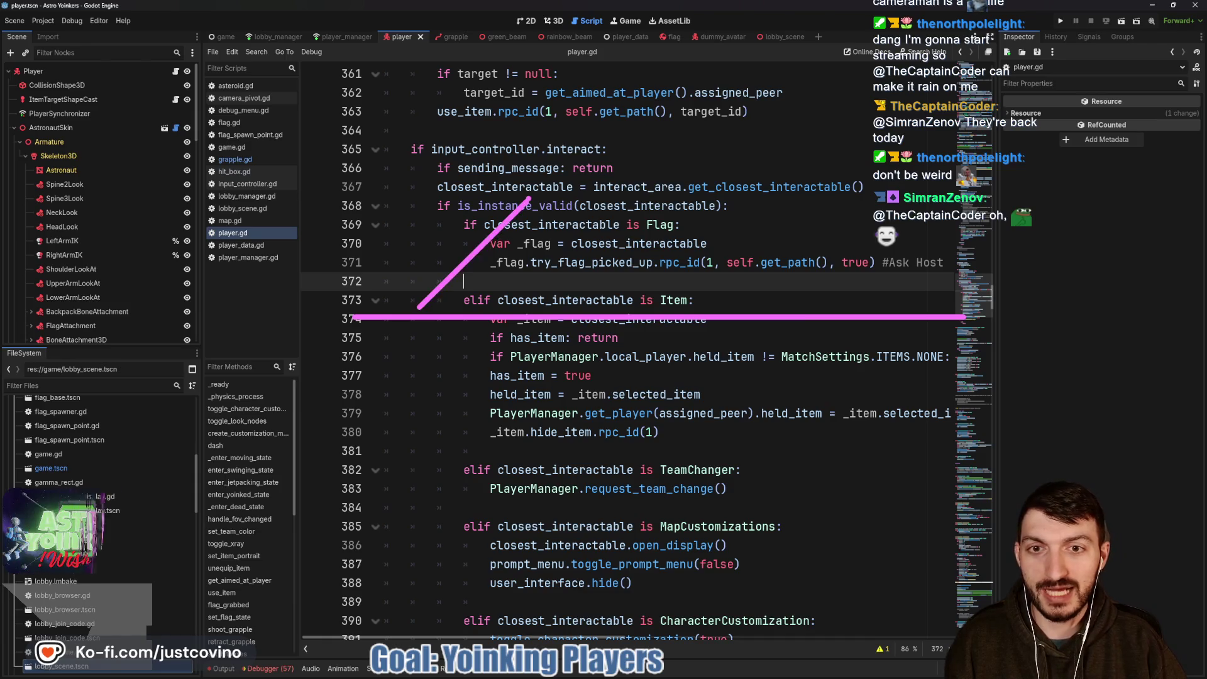
{"action": "left_click_drag", "start_coordinate": [563, 130], "coordinate": [573, 196]}
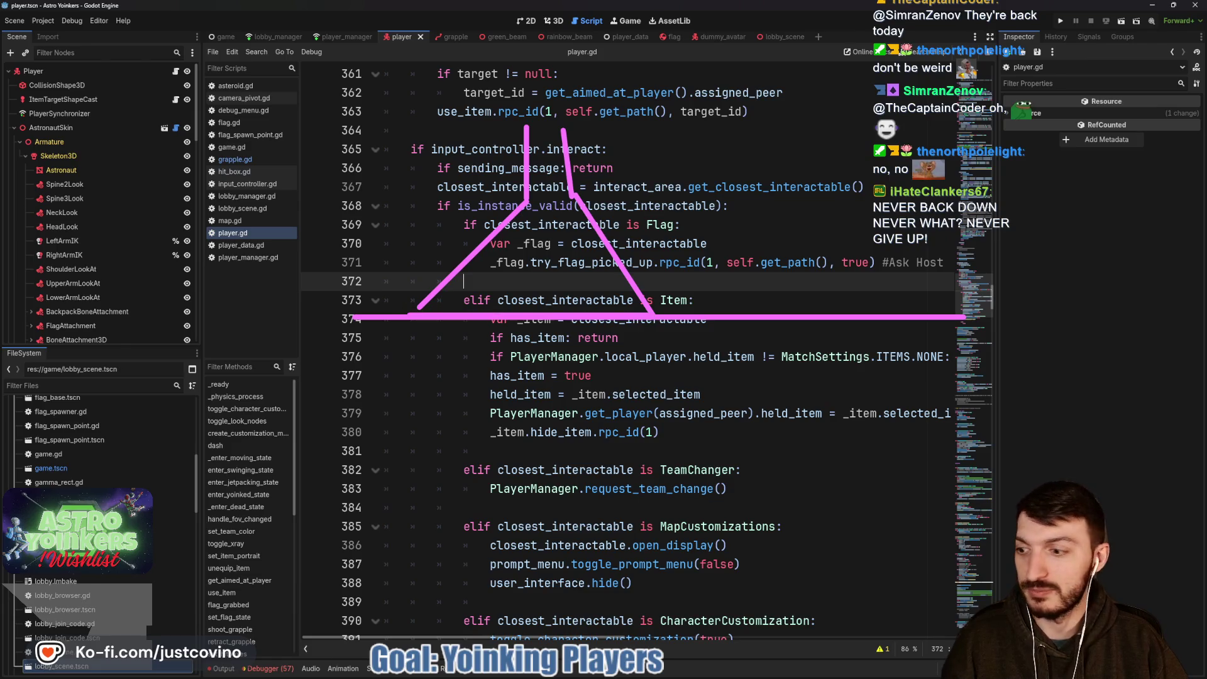
{"action": "key", "text": "Escape"}
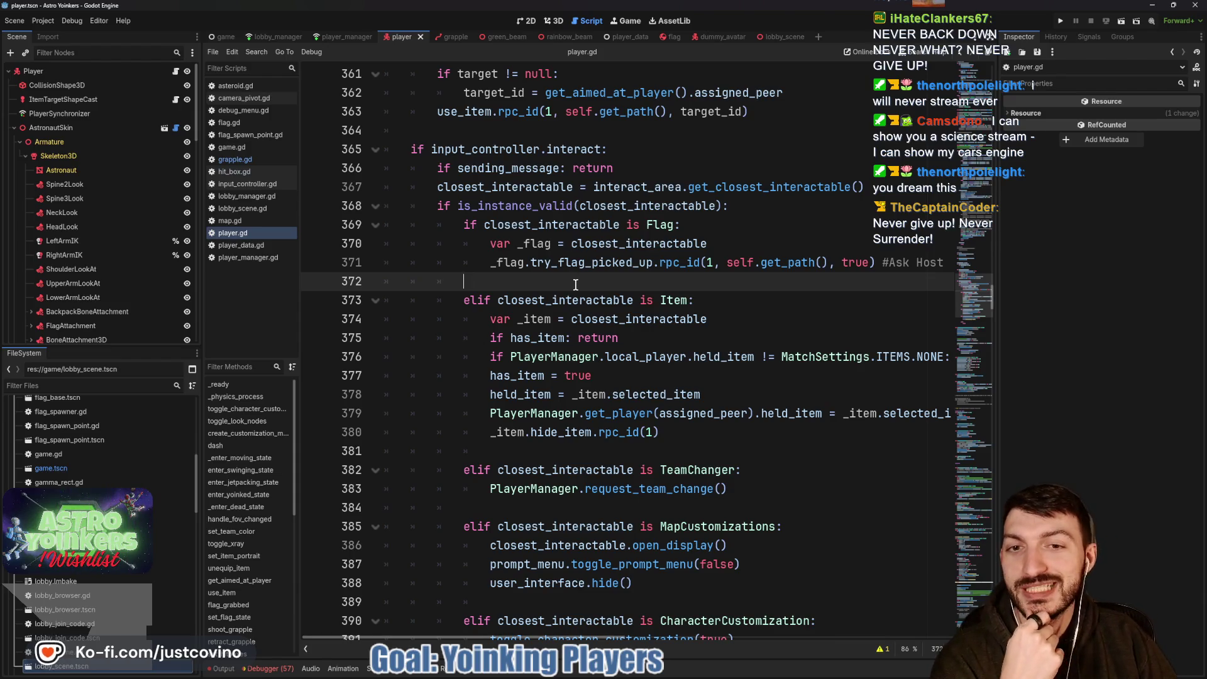
{"action": "scroll", "coordinate": [566, 315], "scroll_direction": "up", "scroll_amount": 4}
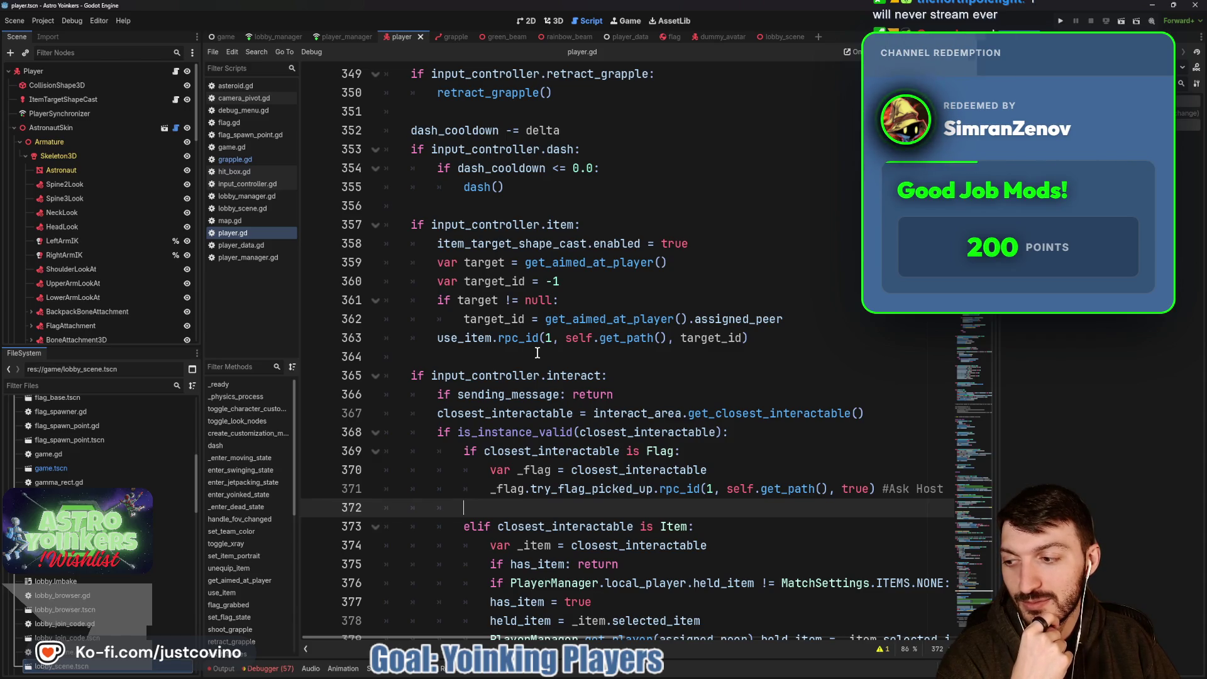
Change the YOINKED airborne deceleration on line 330 from 1.0 to 0.2 and save player.gd.
{"action": "scroll", "coordinate": [537, 352], "scroll_direction": "up", "scroll_amount": 5}
{"action": "scroll", "coordinate": [538, 353], "scroll_direction": "up", "scroll_amount": 10}
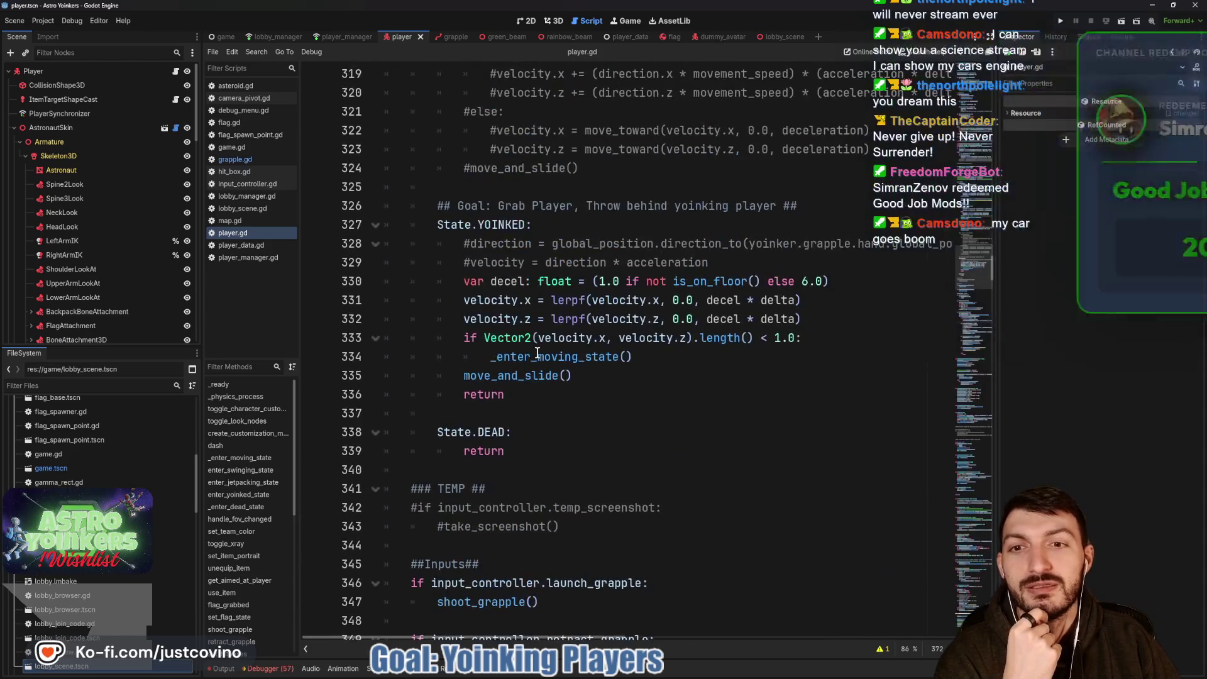
{"action": "scroll", "coordinate": [538, 353], "scroll_direction": "down", "scroll_amount": 6}
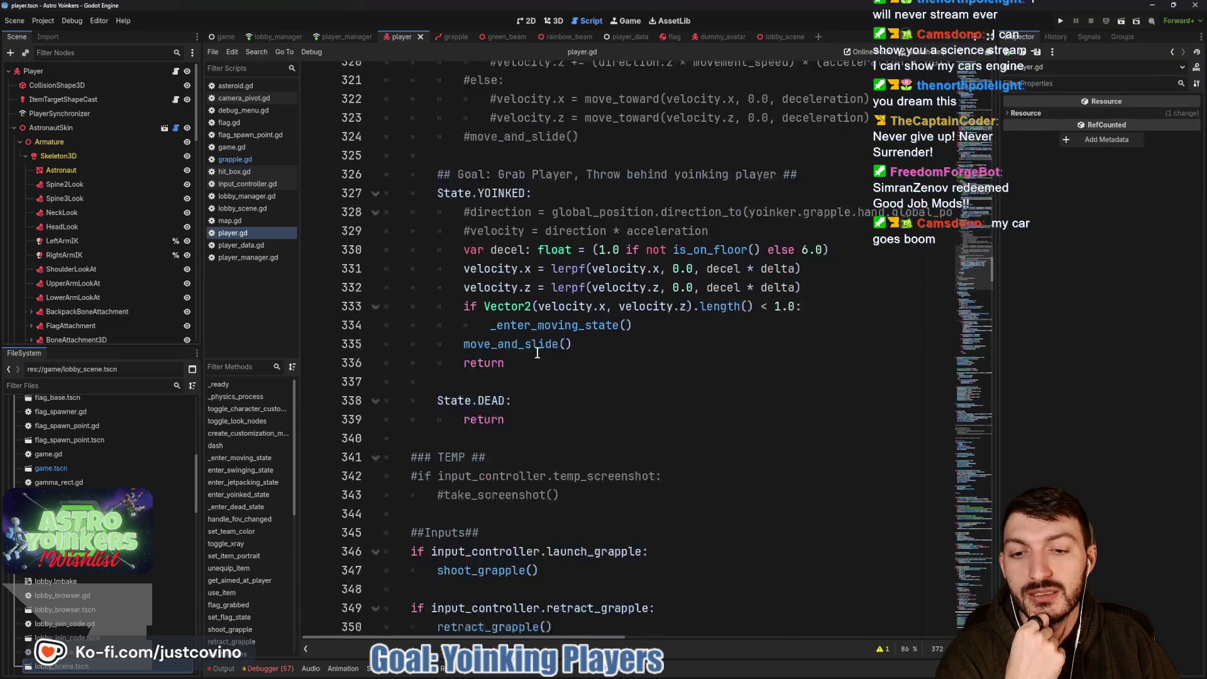
{"action": "double_click", "coordinate": [603, 224]}
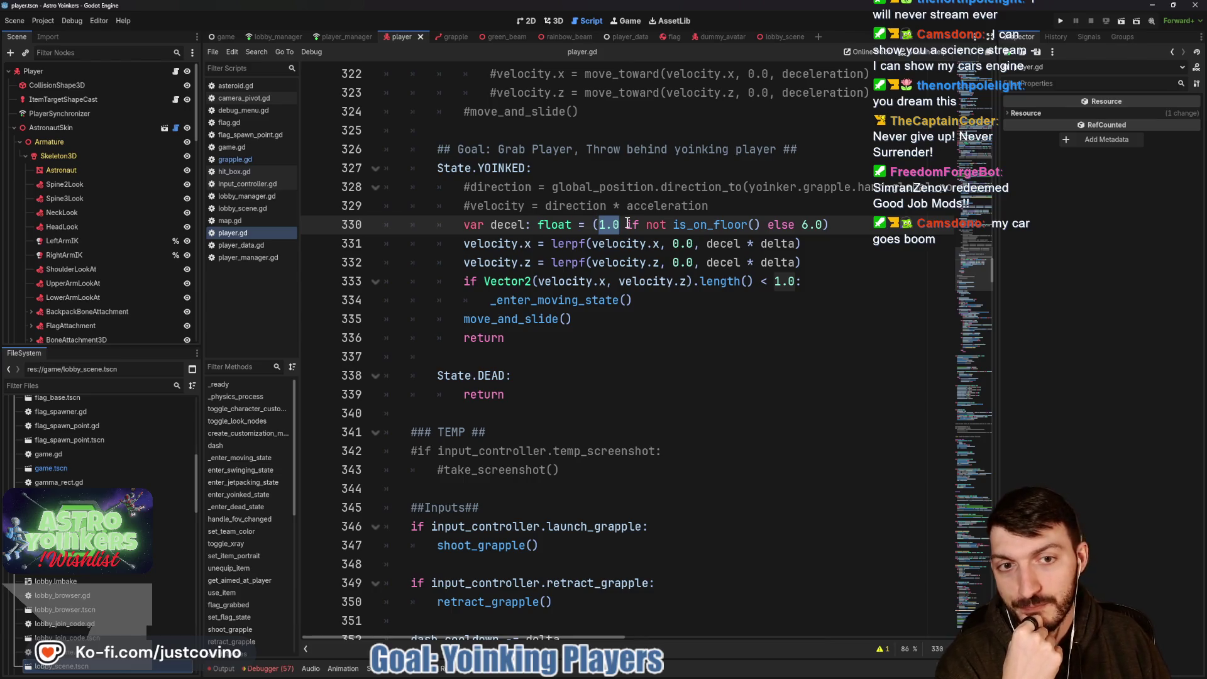
{"action": "type", "text": "0.2"}
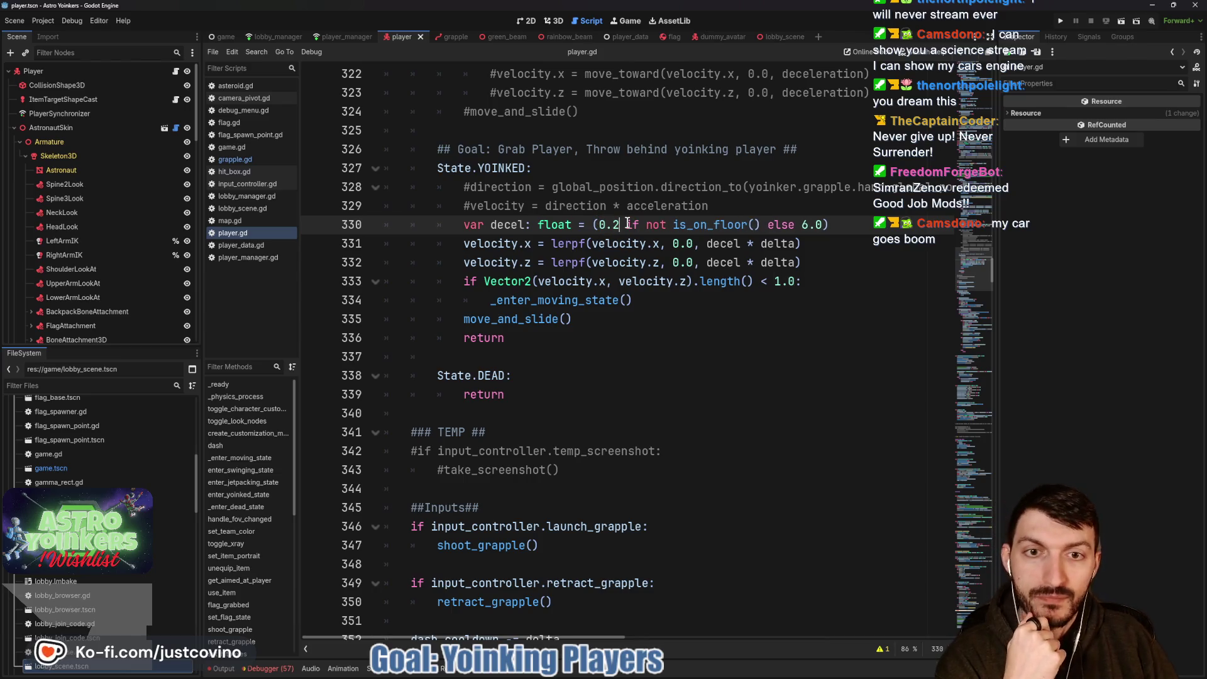
{"action": "left_click", "coordinate": [665, 263]}
{"action": "key", "text": "ctrl+s"}
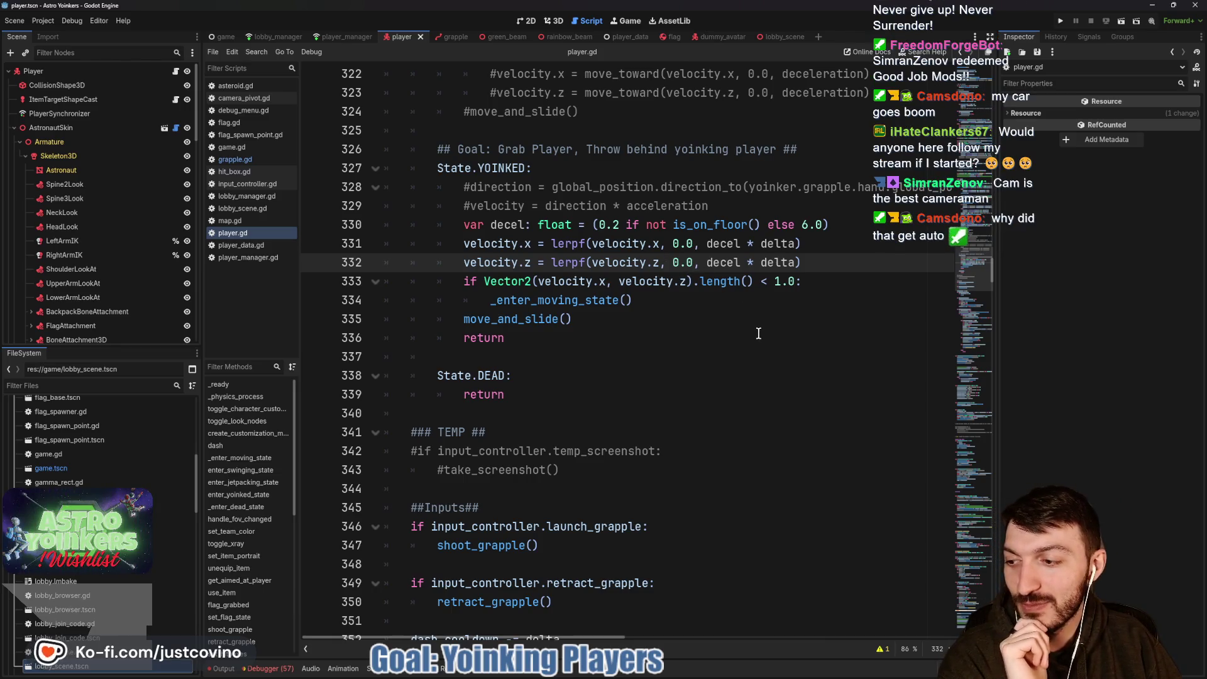
Run the game with F5, host a lobby, grapple and hold the other player, then stop with F8.
{"action": "left_click", "coordinate": [727, 315]}
{"action": "key", "text": "F5"}
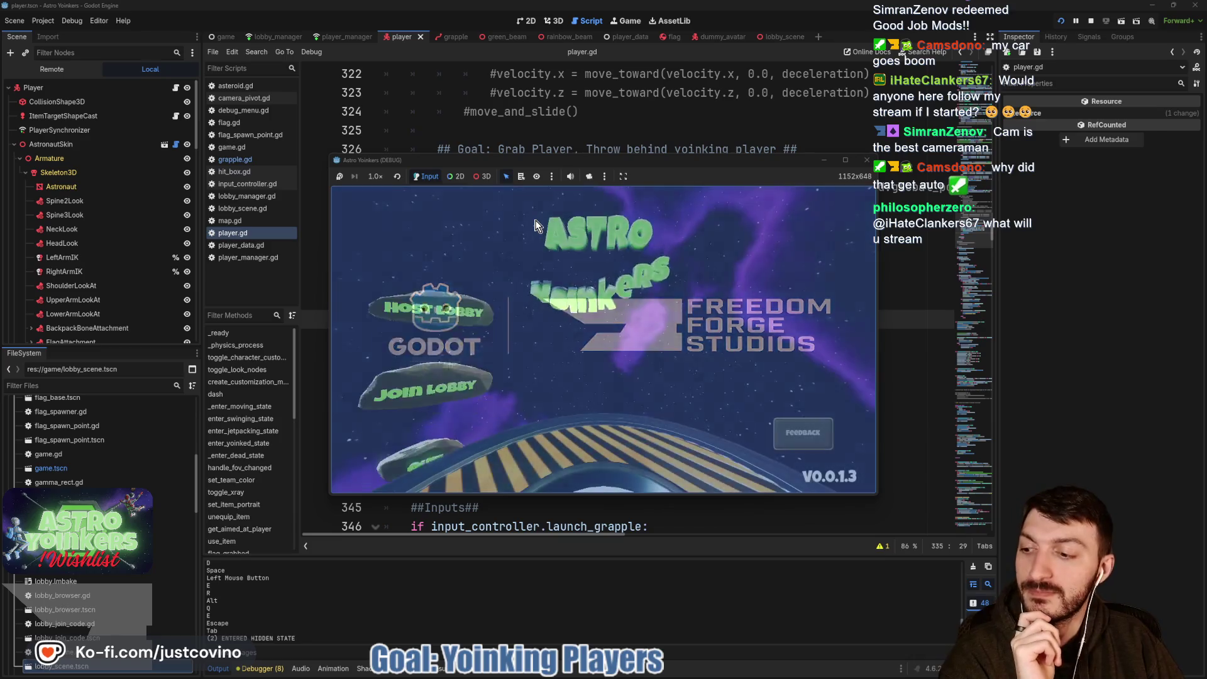
{"action": "left_click", "coordinate": [582, 296]}
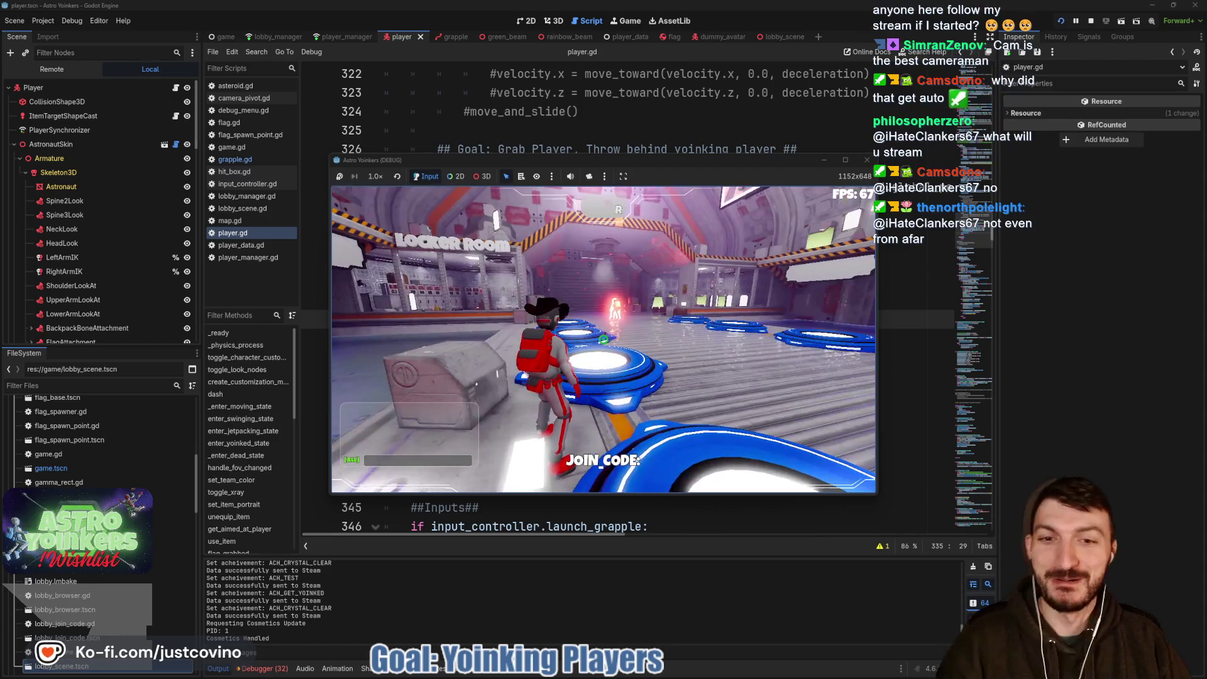
{"action": "key", "text": "w"}
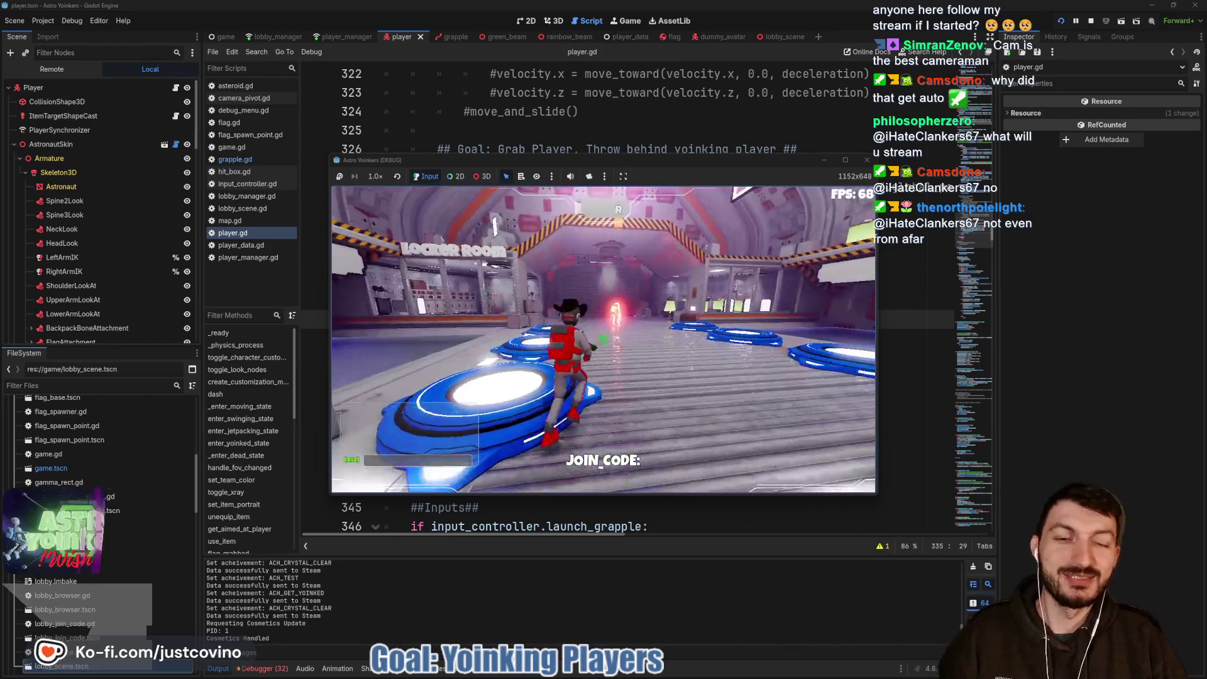
{"action": "key", "text": "e"}
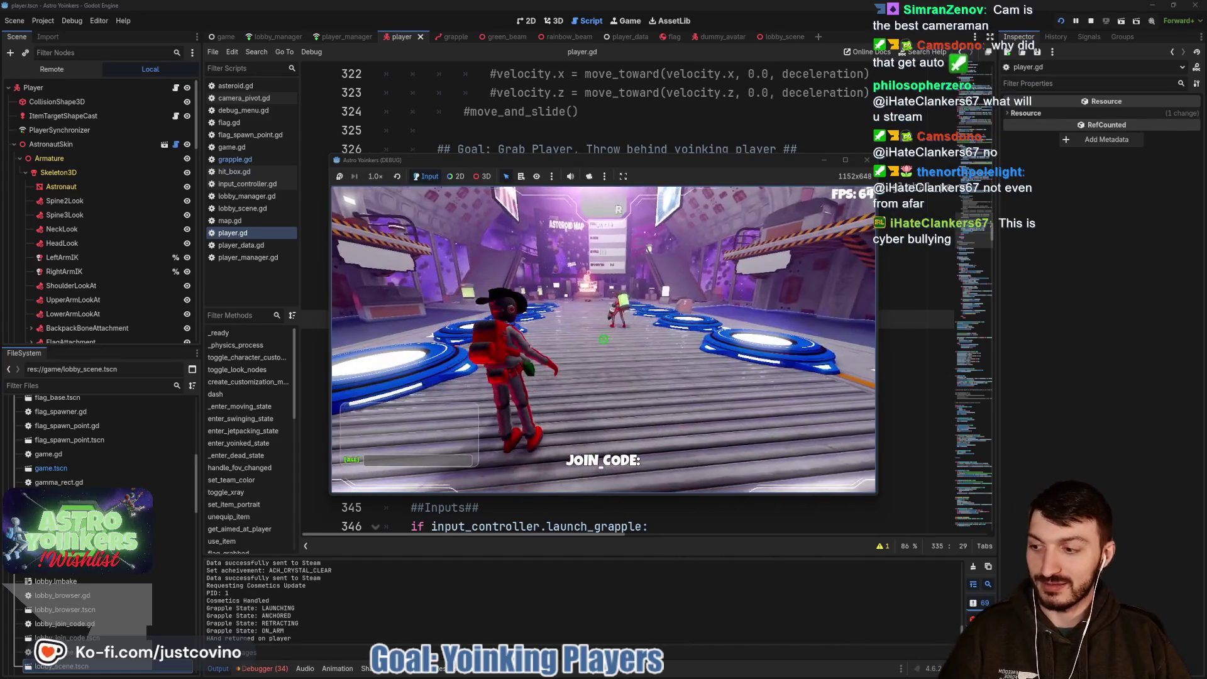
{"action": "key", "text": "e"}
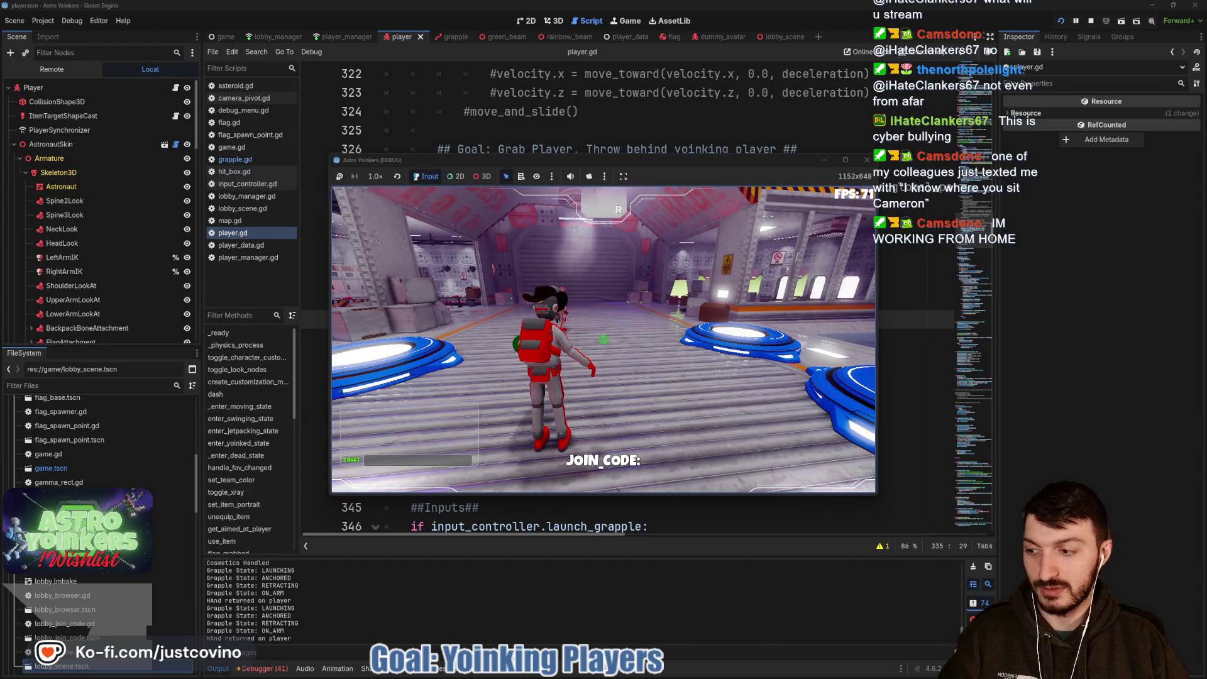
{"action": "key", "text": "F8"}
{"action": "left_click", "coordinate": [601, 339]}
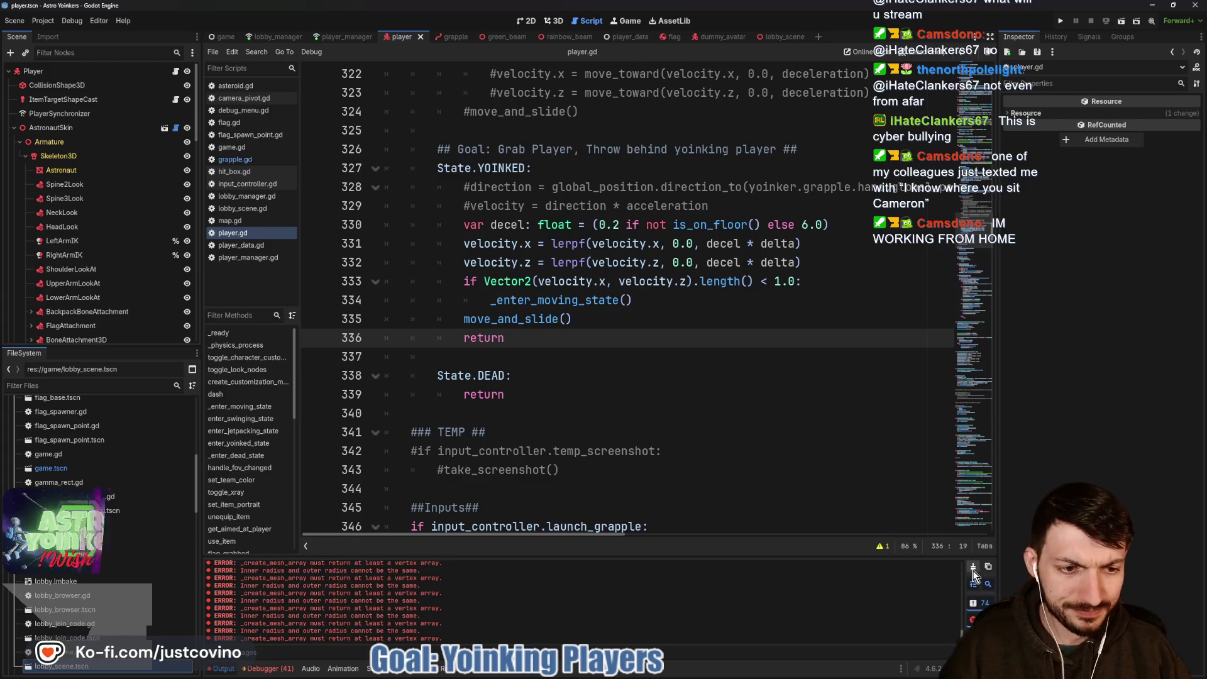
Show the first session's 37 errors and jump to the spawn_player error in player_spawner.gd.
{"action": "key", "text": "F5"}
{"action": "left_click", "coordinate": [264, 668]}
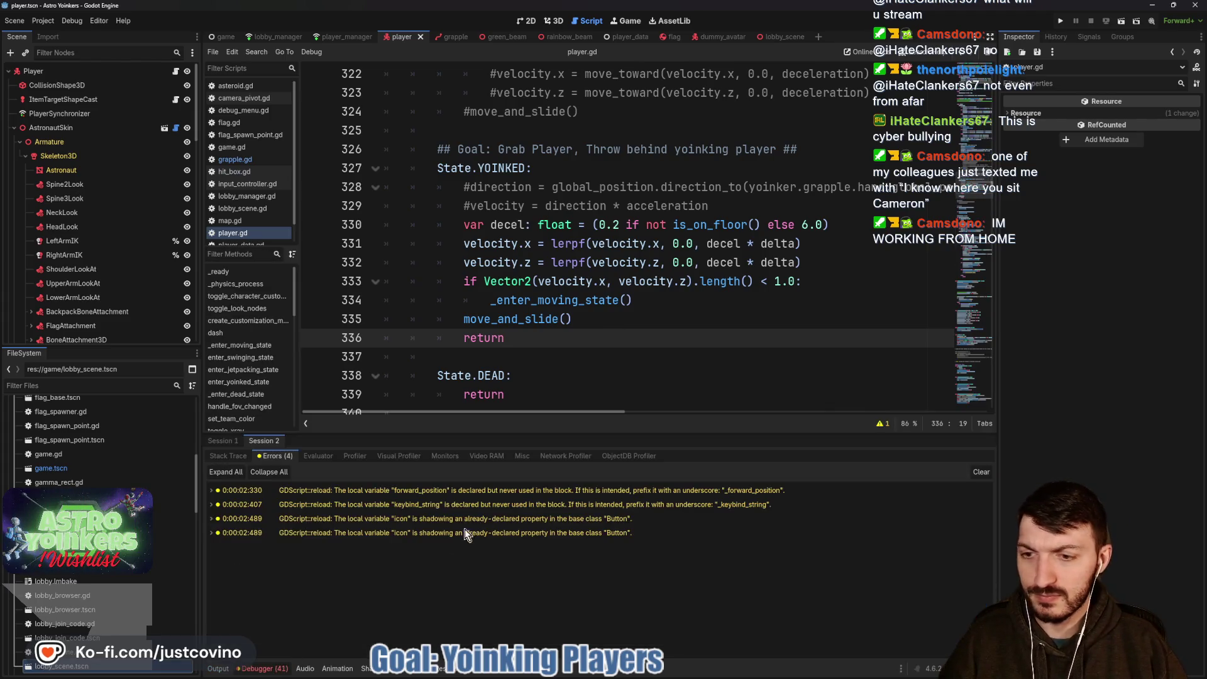
{"action": "left_click", "coordinate": [223, 440]}
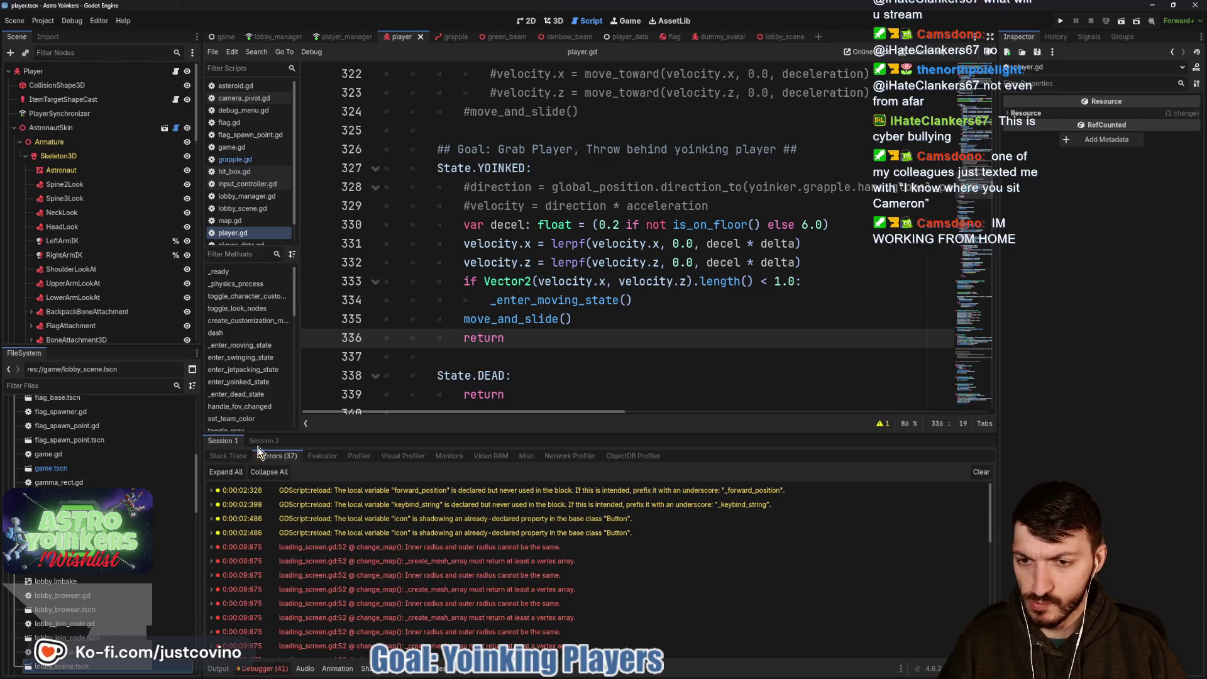
{"action": "scroll", "coordinate": [484, 553], "scroll_direction": "down", "scroll_amount": 5}
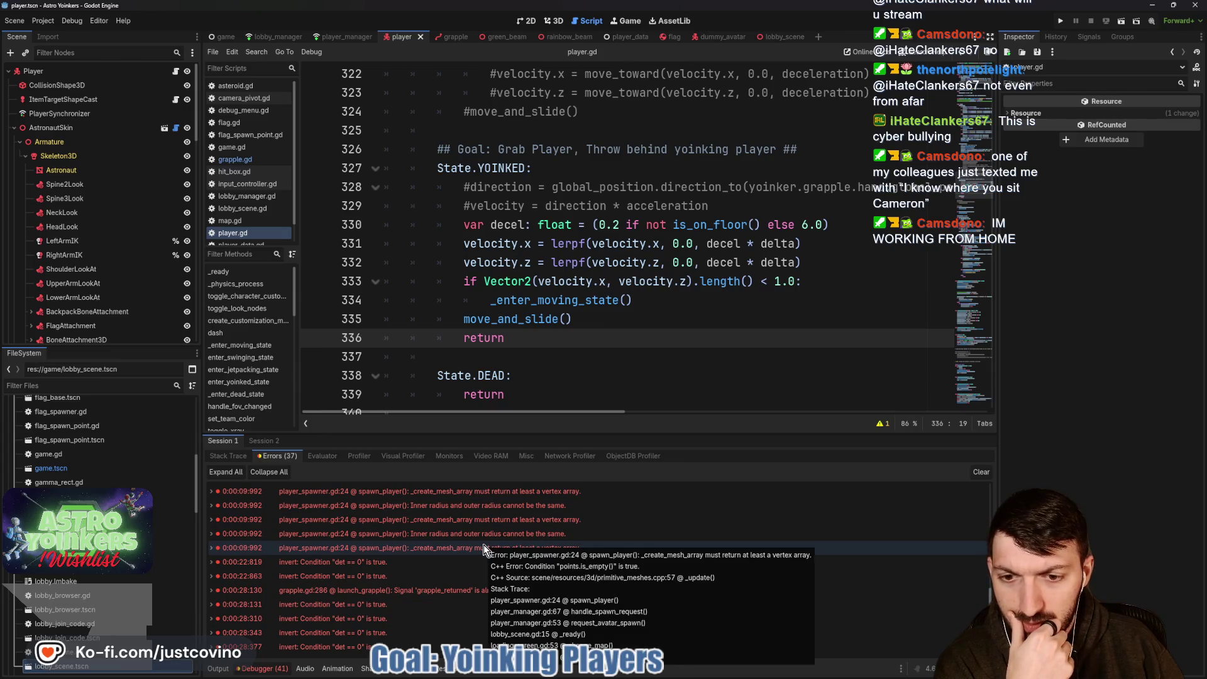
{"action": "scroll", "coordinate": [484, 544], "scroll_direction": "down", "scroll_amount": 3}
{"action": "left_click", "coordinate": [484, 545]}
Clear the debugger's error list and scroll to the top of player_spawner.gd.
{"action": "scroll", "coordinate": [482, 544], "scroll_direction": "up", "scroll_amount": 3}
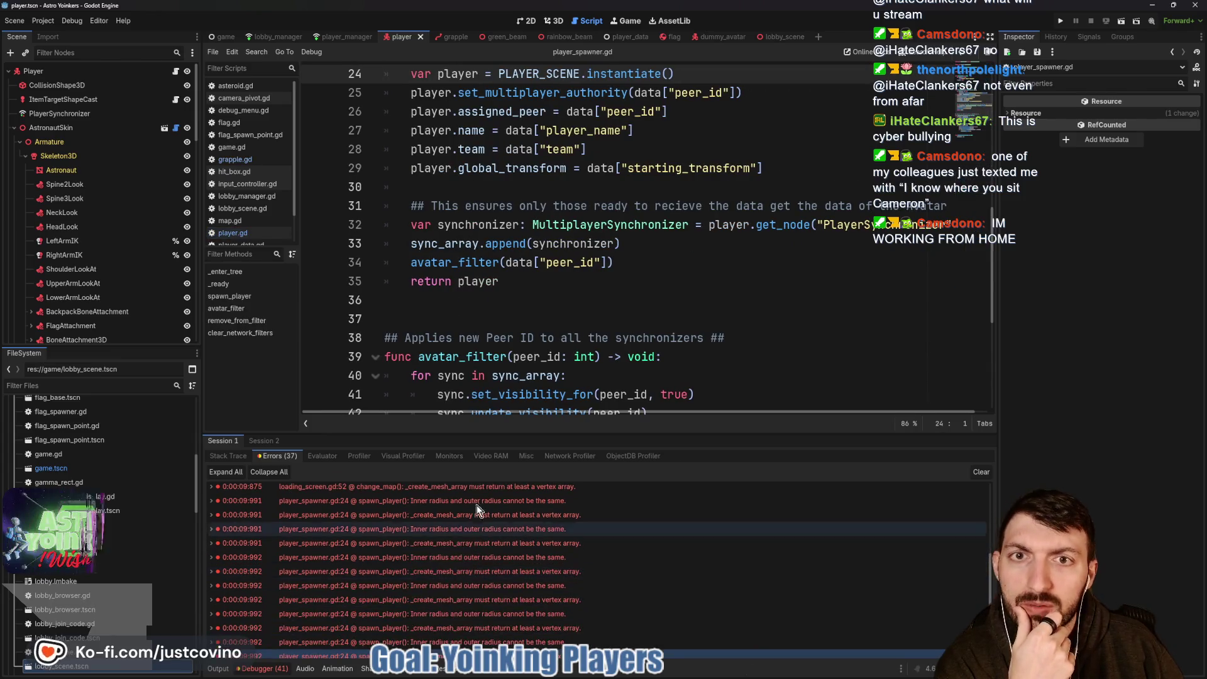
{"action": "left_click", "coordinate": [967, 472]}
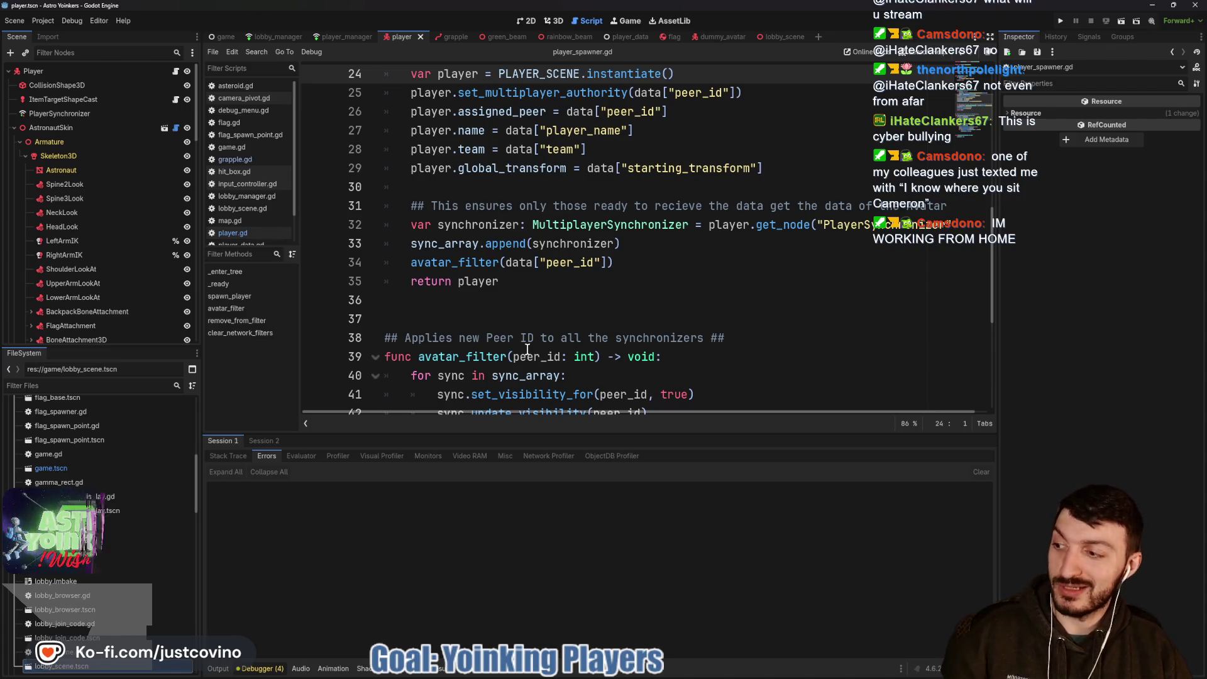
{"action": "left_click", "coordinate": [512, 318]}
{"action": "scroll", "coordinate": [503, 320], "scroll_direction": "up", "scroll_amount": 3}
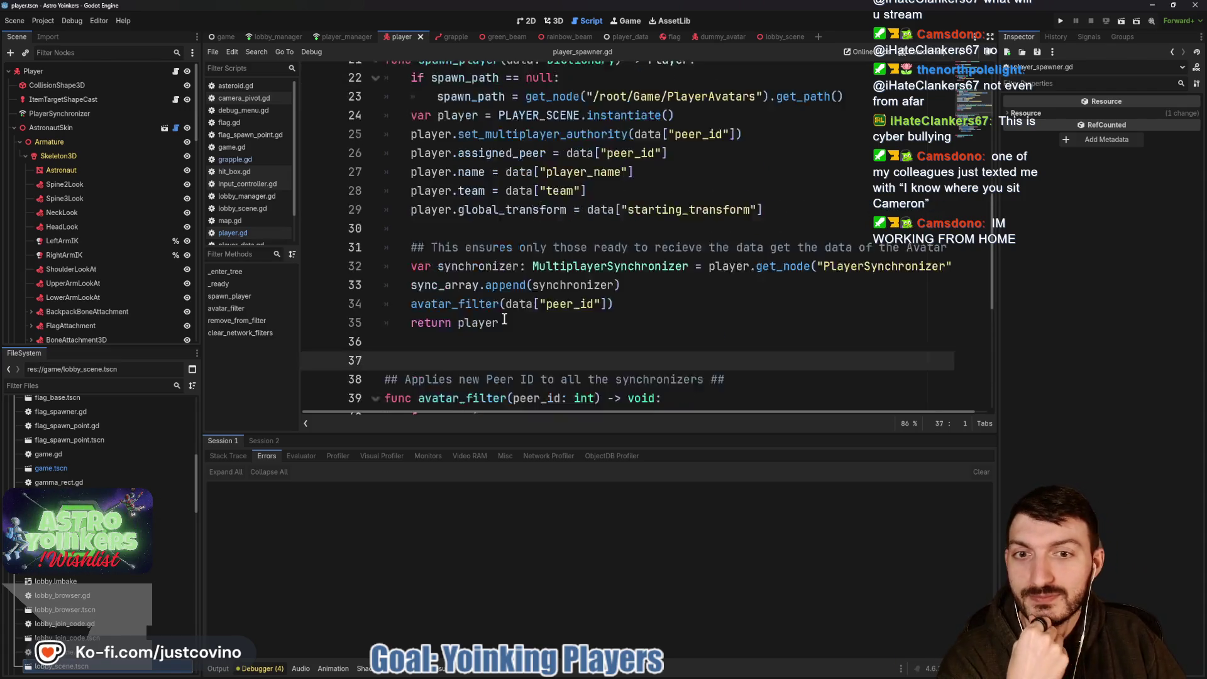
{"action": "scroll", "coordinate": [450, 313], "scroll_direction": "up", "scroll_amount": 5}
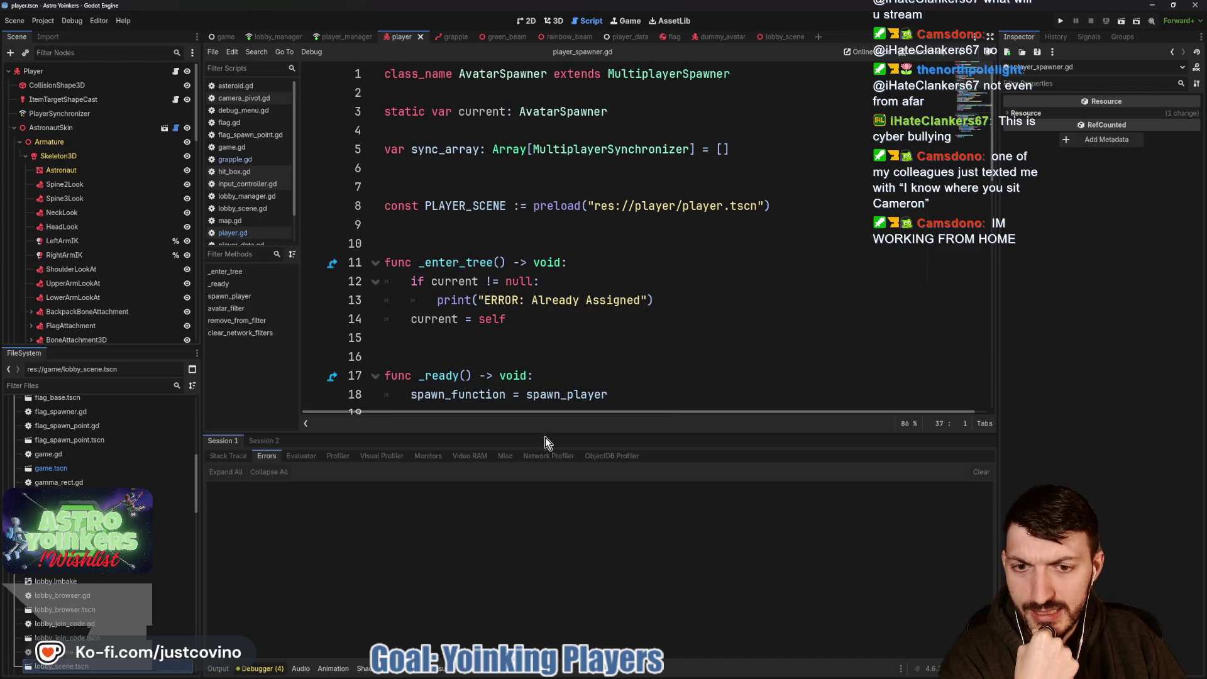
Commit player.gd and player.tscn as 'player yoinkage p2' in GitHub Desktop and push to origin.
{"action": "left_click", "coordinate": [719, 672]}
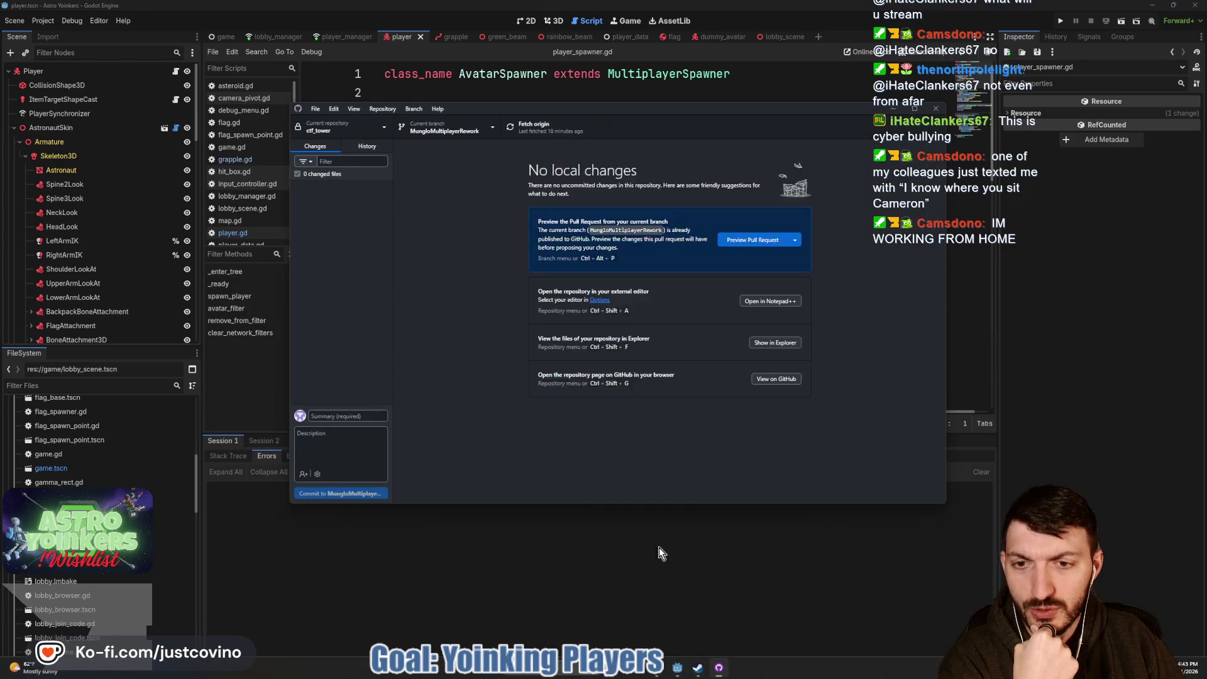
{"action": "left_click", "coordinate": [360, 413]}
{"action": "type", "text": "player yoinkage p2"}
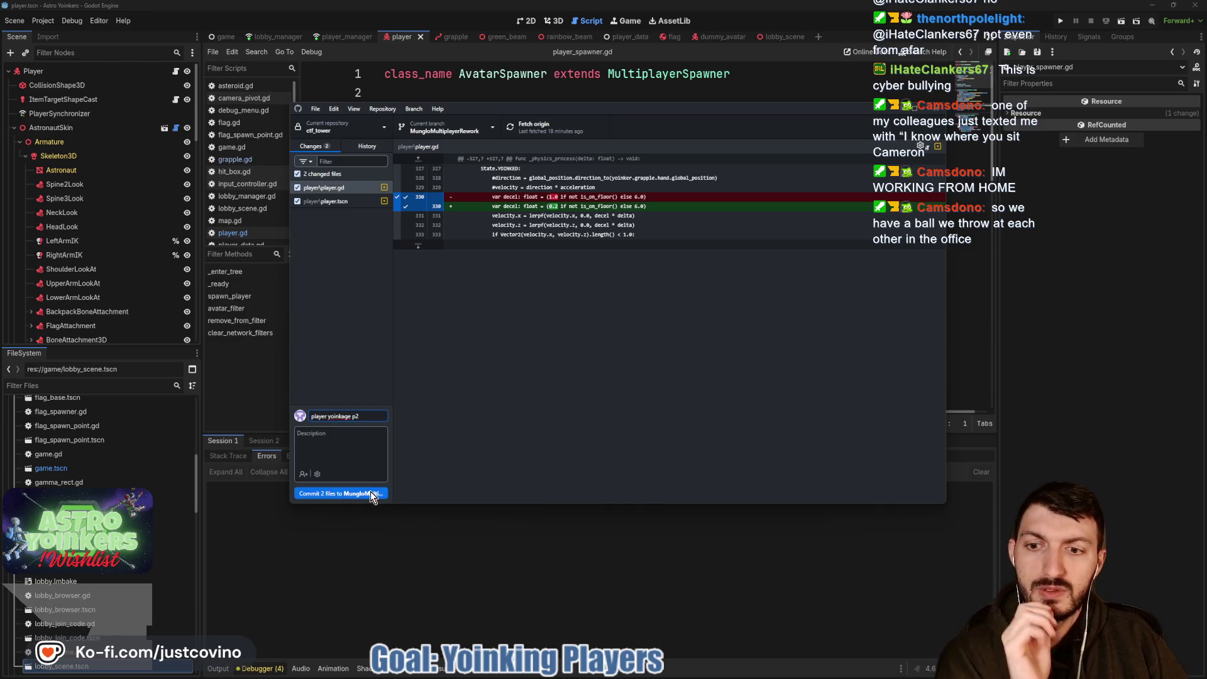
{"action": "left_click", "coordinate": [370, 493]}
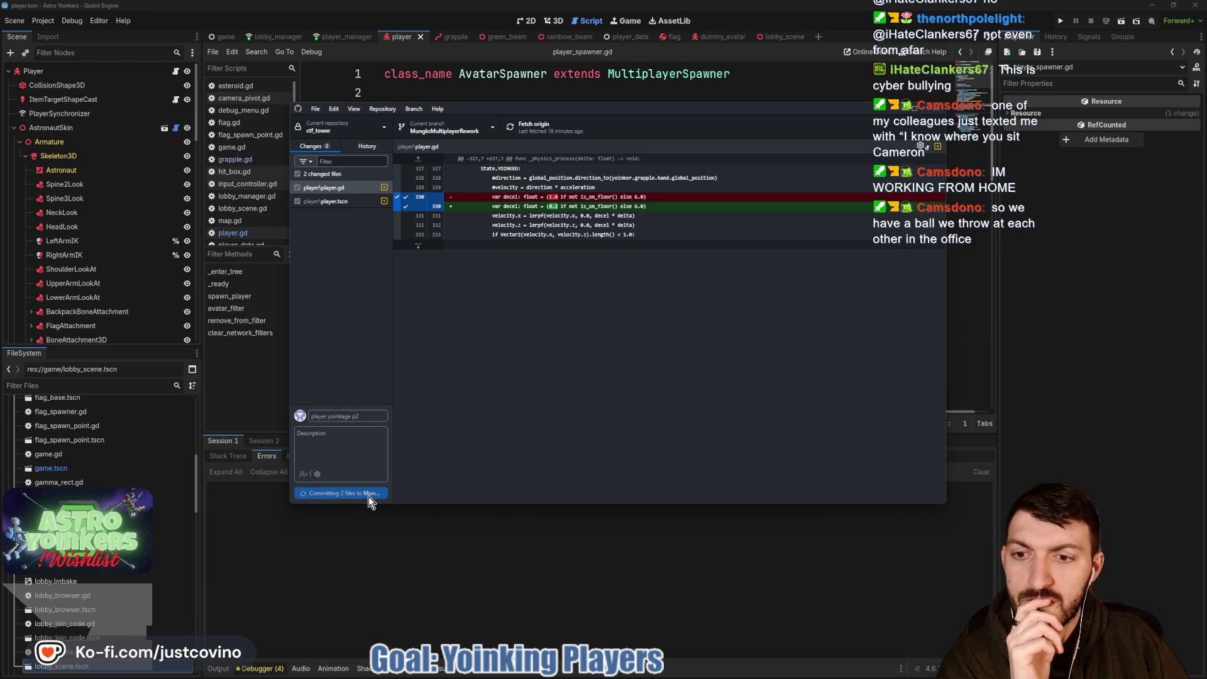
{"action": "left_click", "coordinate": [780, 237]}
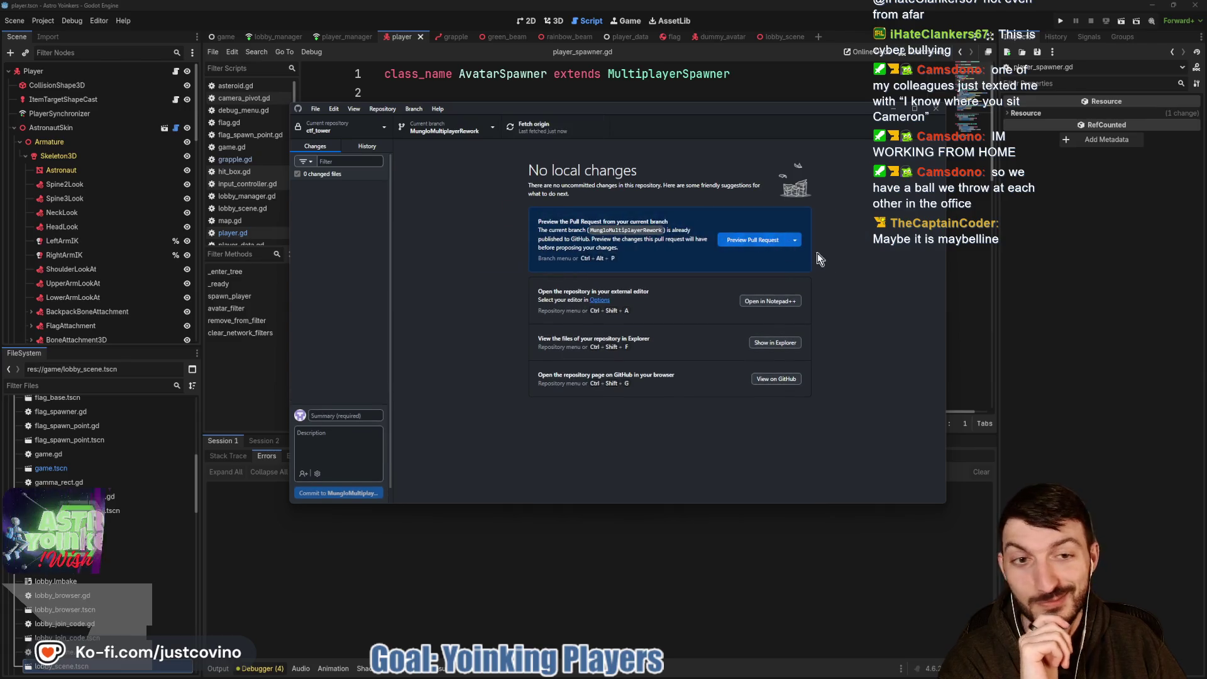
{"action": "left_click", "coordinate": [1046, 285]}
{"action": "left_click", "coordinate": [575, 239]}
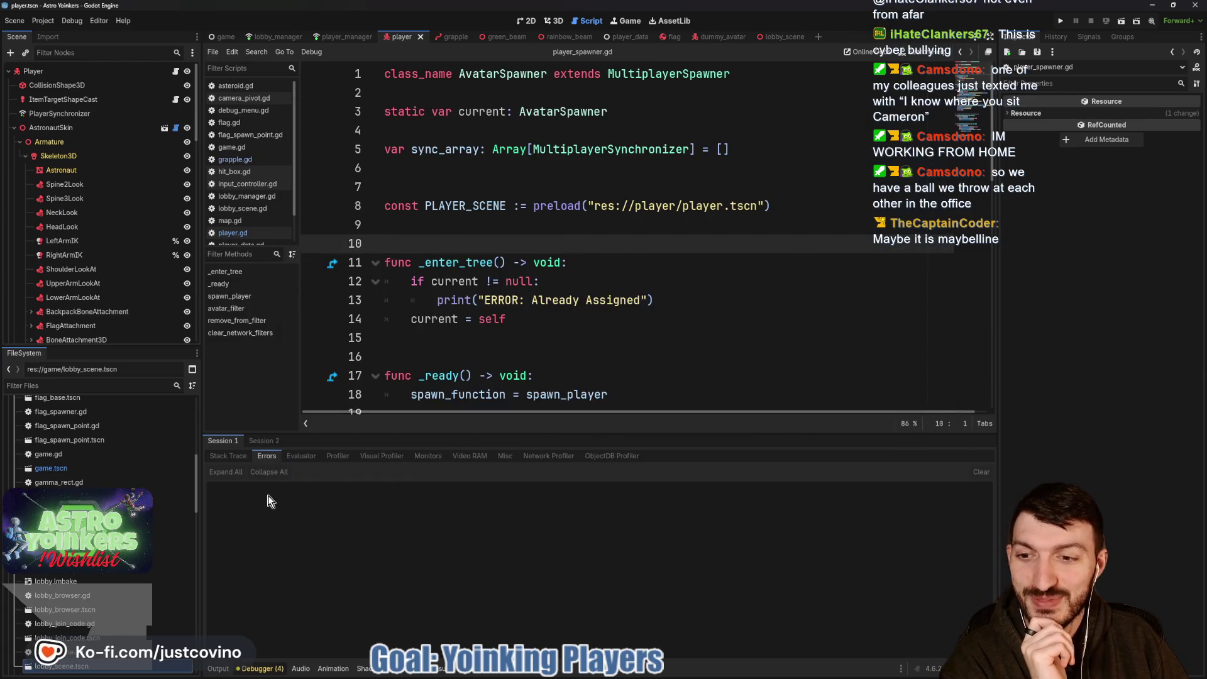
Collapse the Debugger panel to reveal player_spawner.gd's full spawn_player function.
{"action": "left_click", "coordinate": [221, 671]}
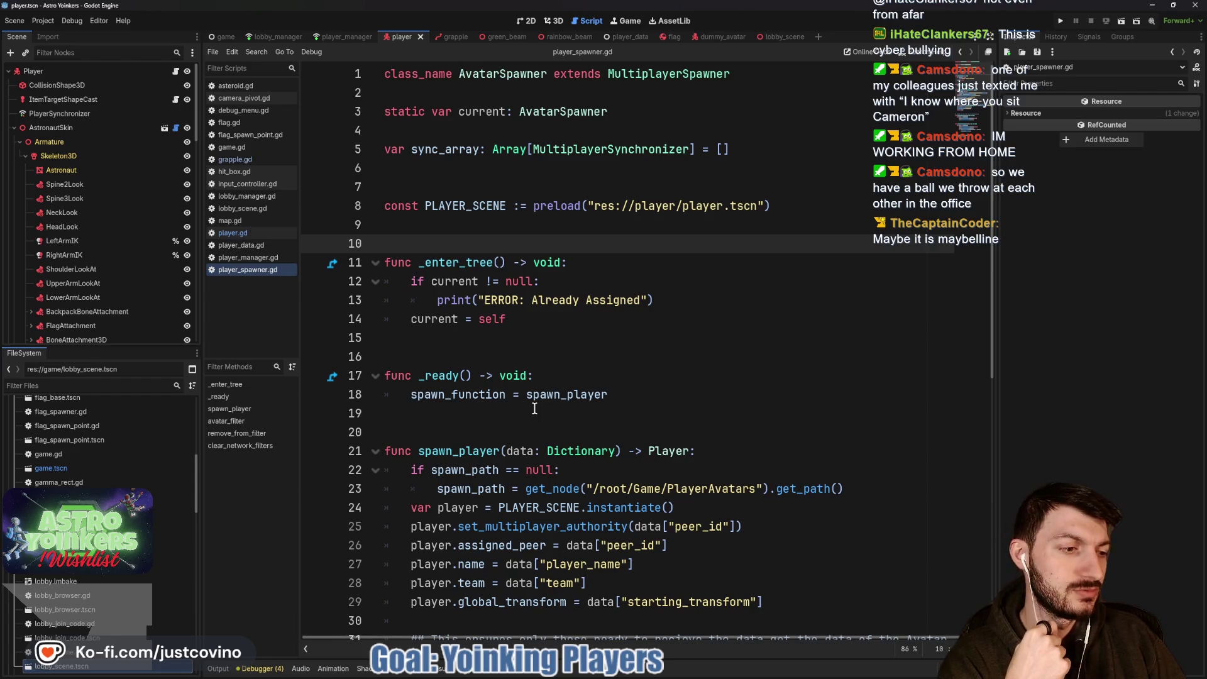
{"action": "left_click", "coordinate": [475, 343]}
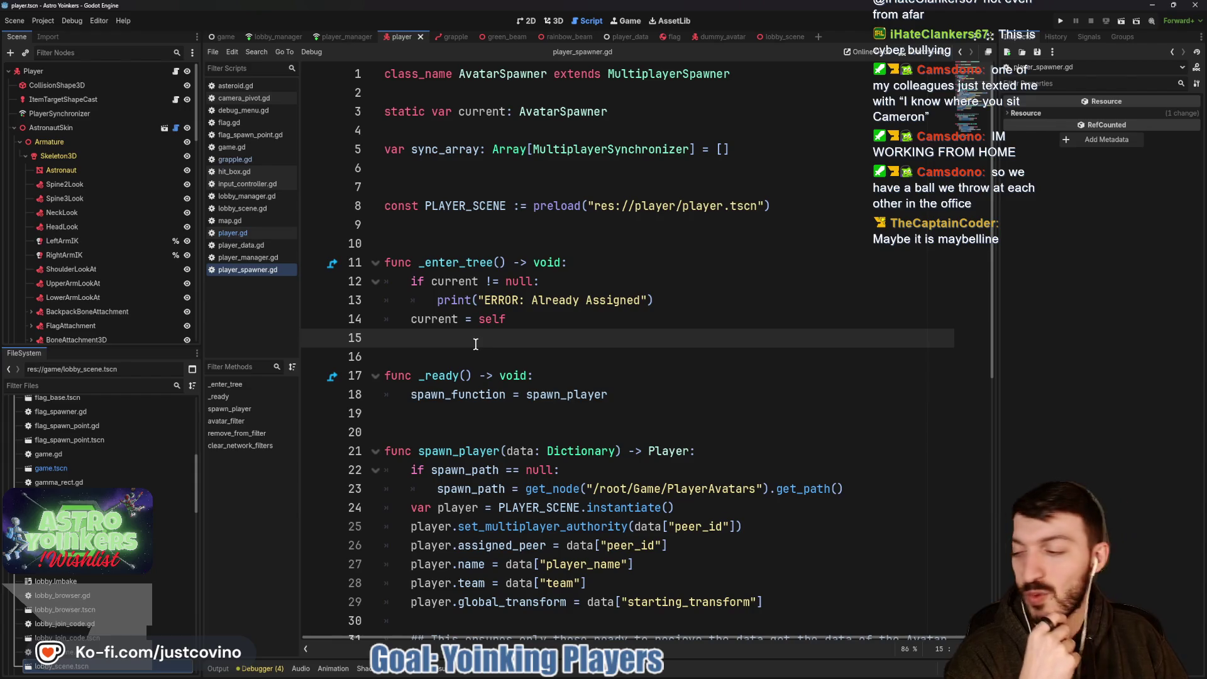
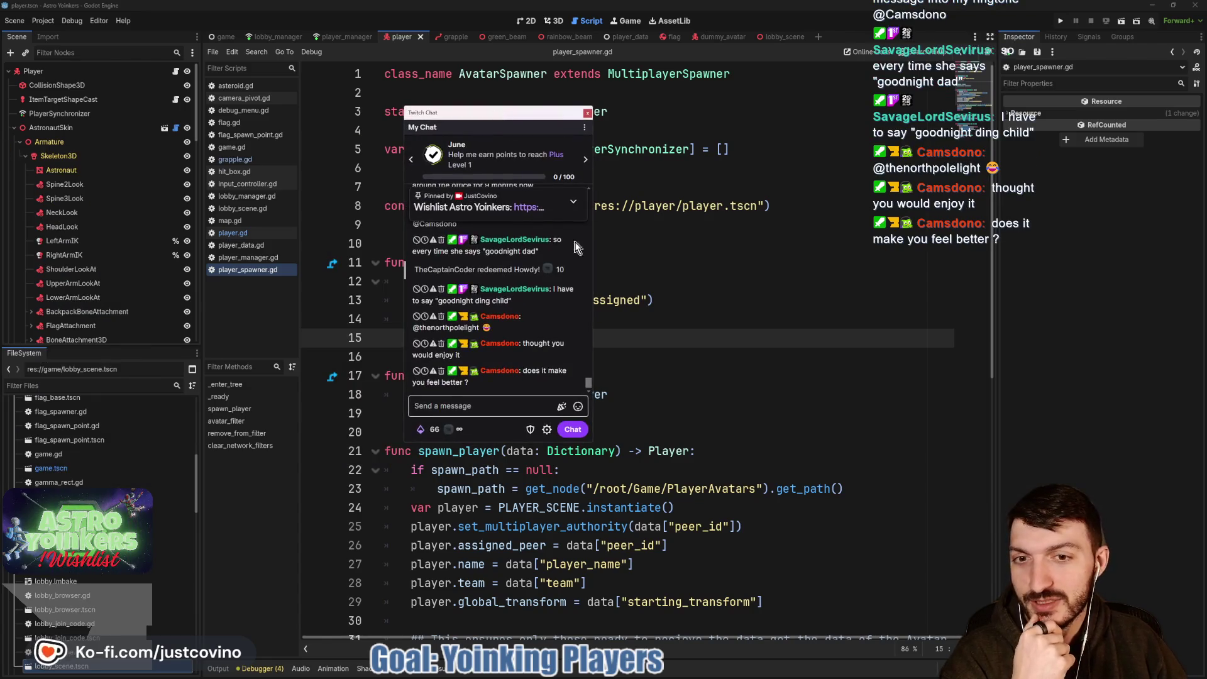
Read through the Twitch chat popout, nudge it left, then close it.
{"action": "scroll", "coordinate": [537, 310], "scroll_direction": "up", "scroll_amount": 3}
{"action": "scroll", "coordinate": [528, 357], "scroll_direction": "up", "scroll_amount": 1}
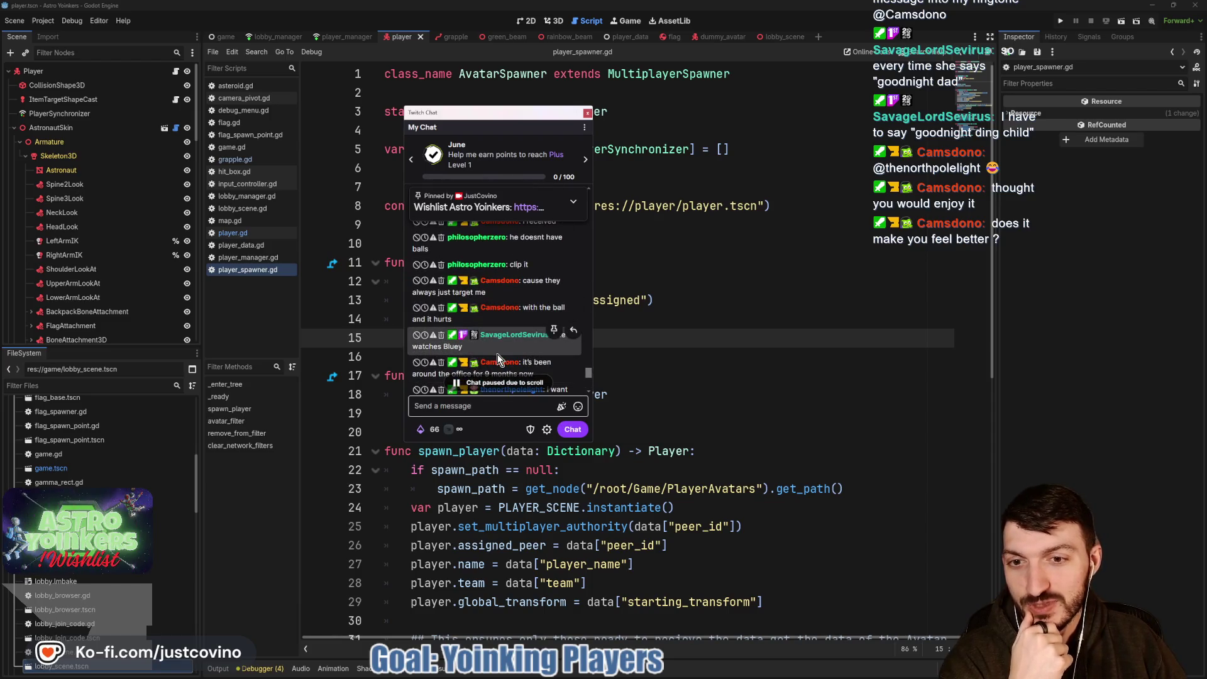
{"action": "scroll", "coordinate": [497, 358], "scroll_direction": "up", "scroll_amount": 5}
{"action": "scroll", "coordinate": [496, 328], "scroll_direction": "down", "scroll_amount": 6}
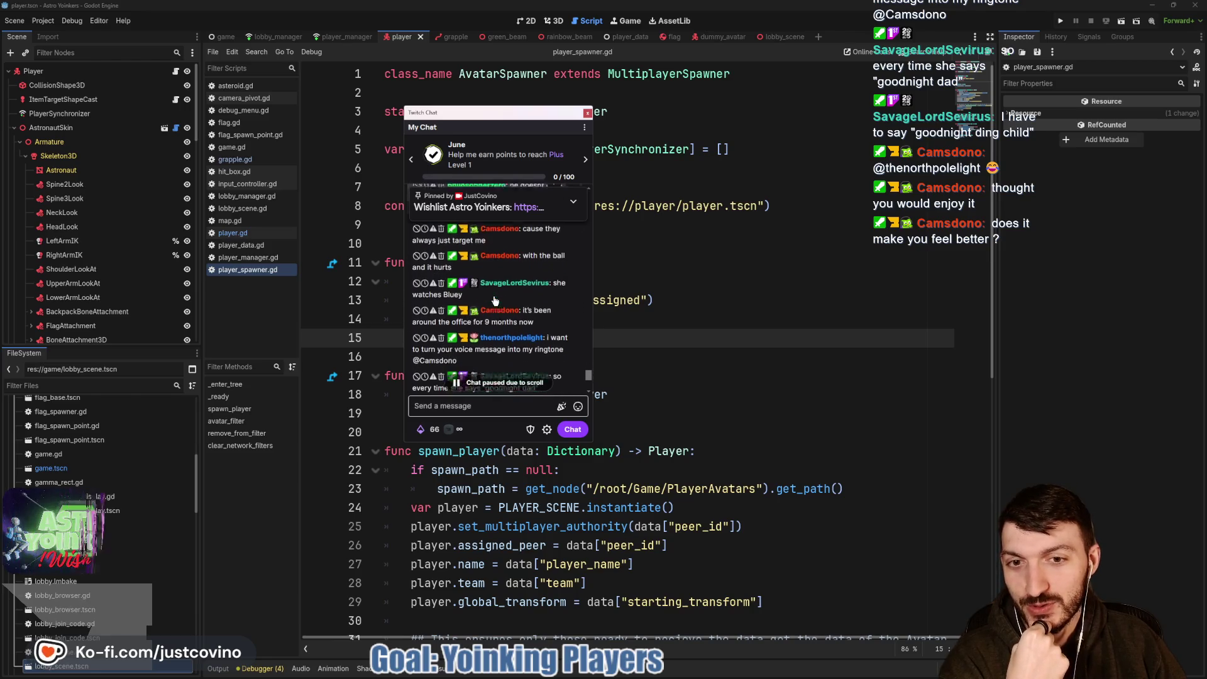
{"action": "scroll", "coordinate": [500, 289], "scroll_direction": "down", "scroll_amount": 1}
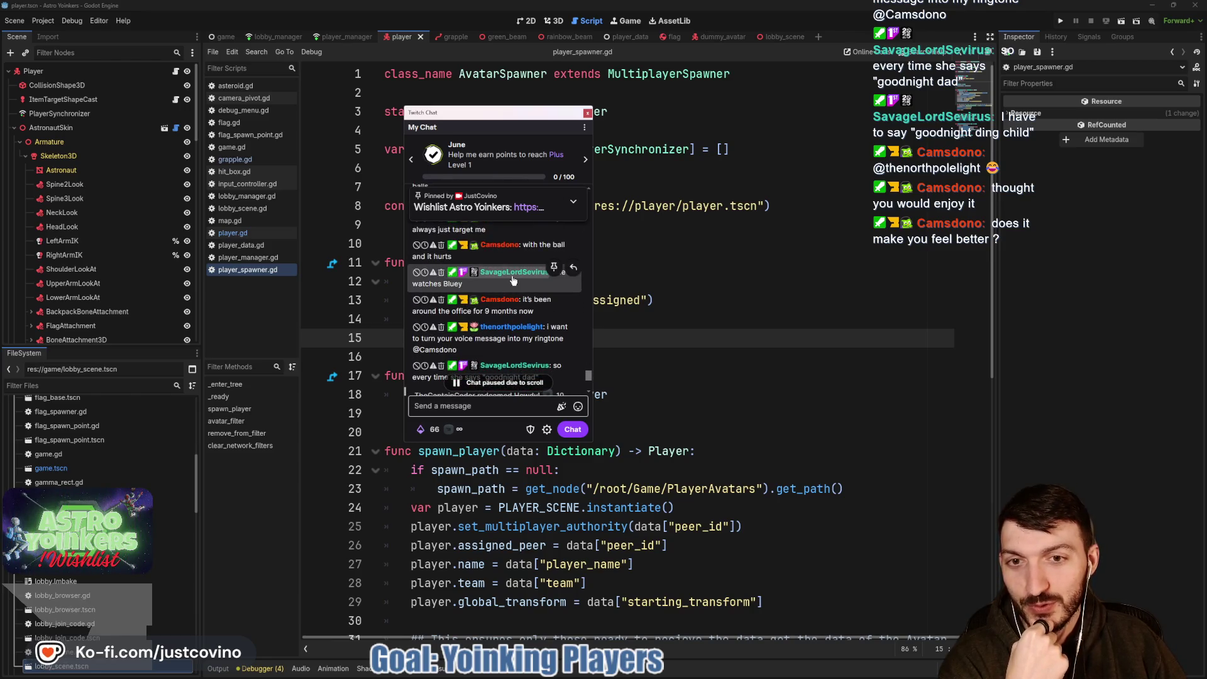
{"action": "scroll", "coordinate": [541, 271], "scroll_direction": "down", "scroll_amount": 3}
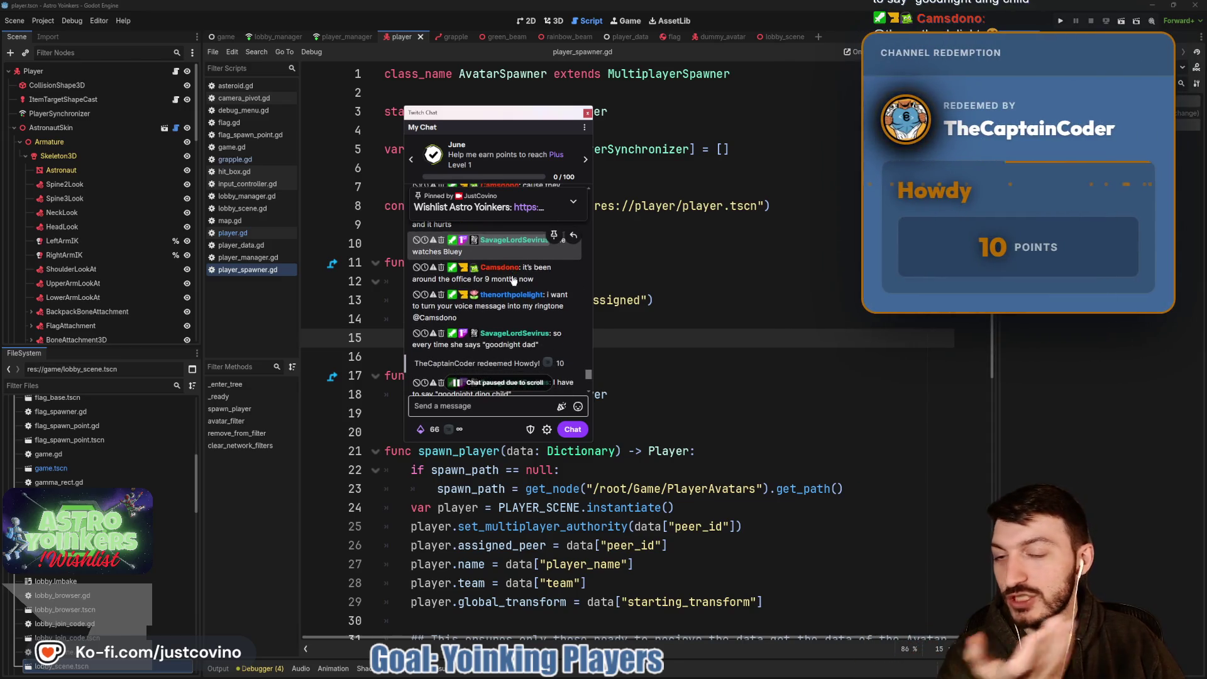
{"action": "scroll", "coordinate": [556, 282], "scroll_direction": "down", "scroll_amount": 5}
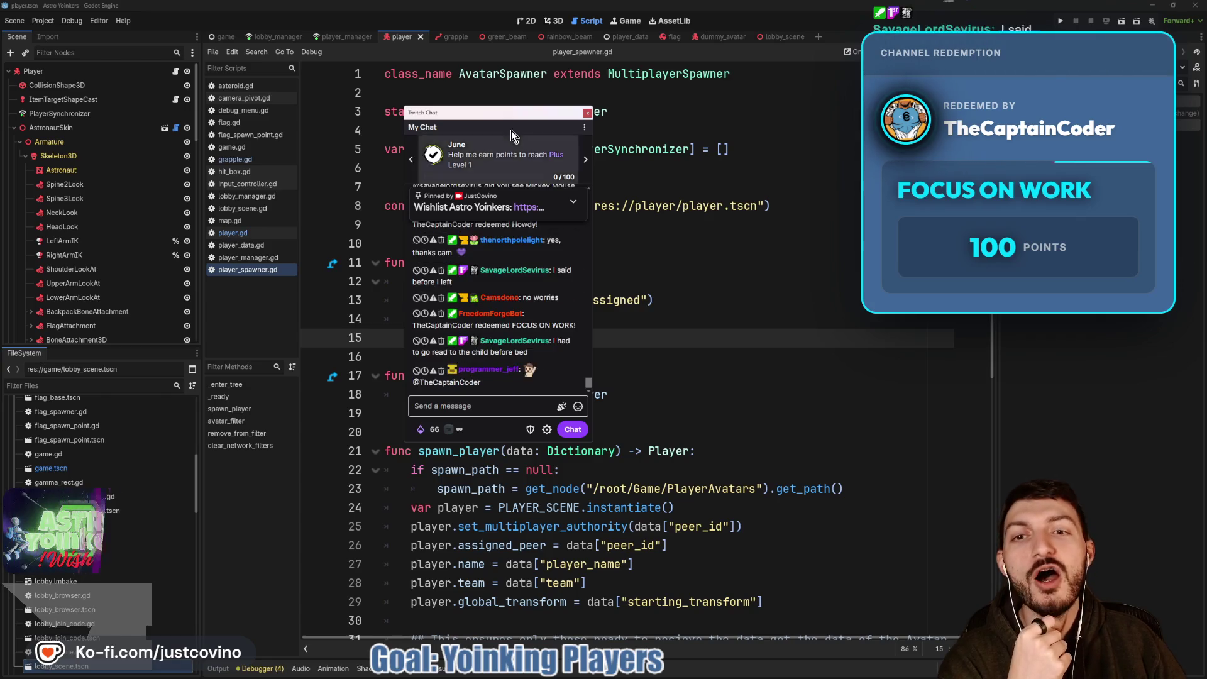
{"action": "left_click_drag", "start_coordinate": [496, 120], "coordinate": [486, 123]}
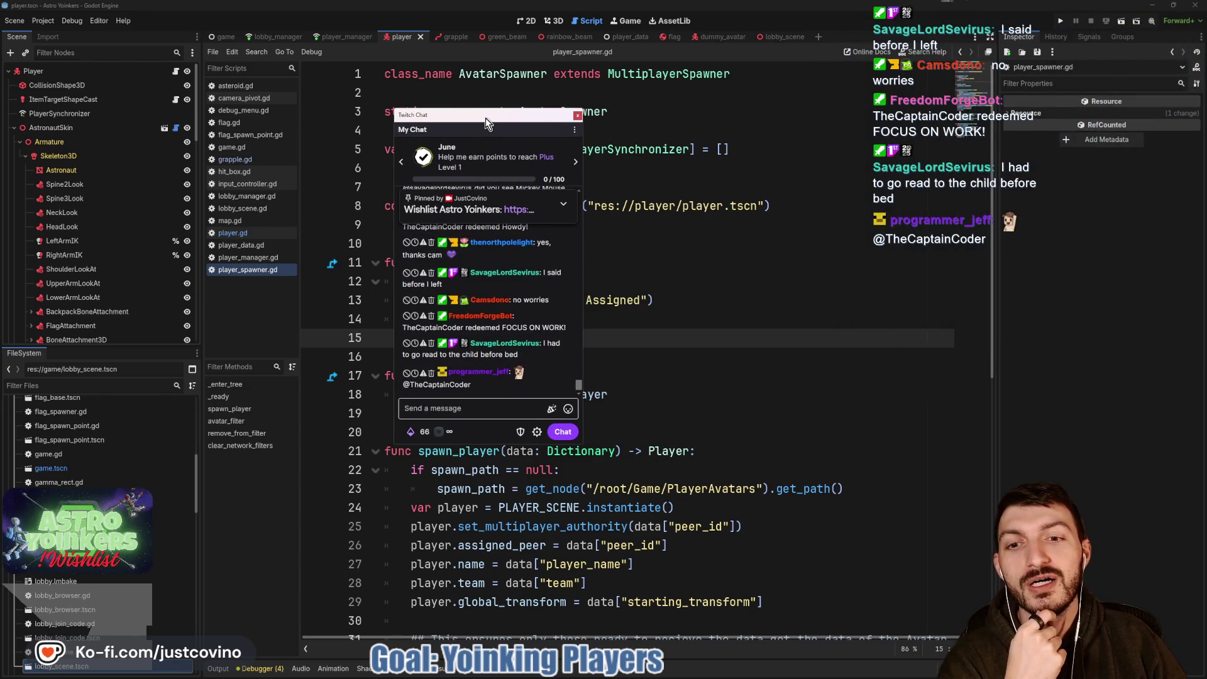
{"action": "left_click", "coordinate": [577, 115]}
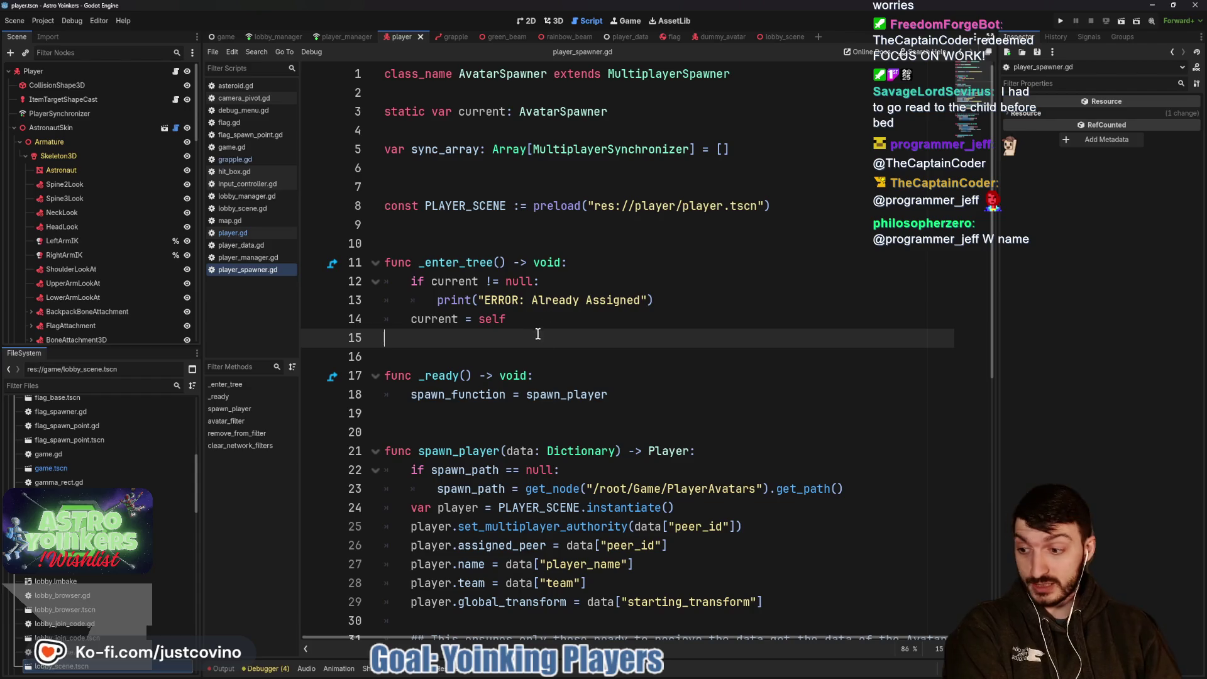
On the Notion Bug Tracker board, move the crystal-grabbing bugs into Needs Testing.
{"action": "key", "text": "alt+Tab"}
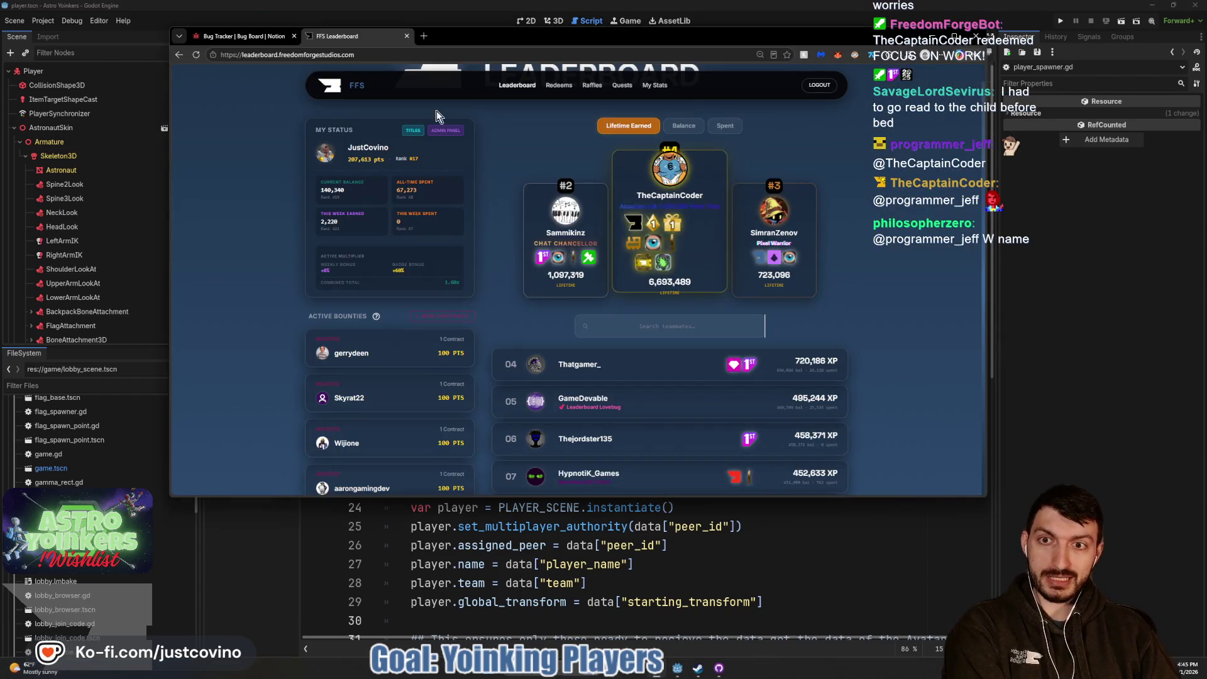
{"action": "left_click", "coordinate": [245, 36]}
{"action": "left_click_drag", "start_coordinate": [481, 41], "coordinate": [487, 108]}
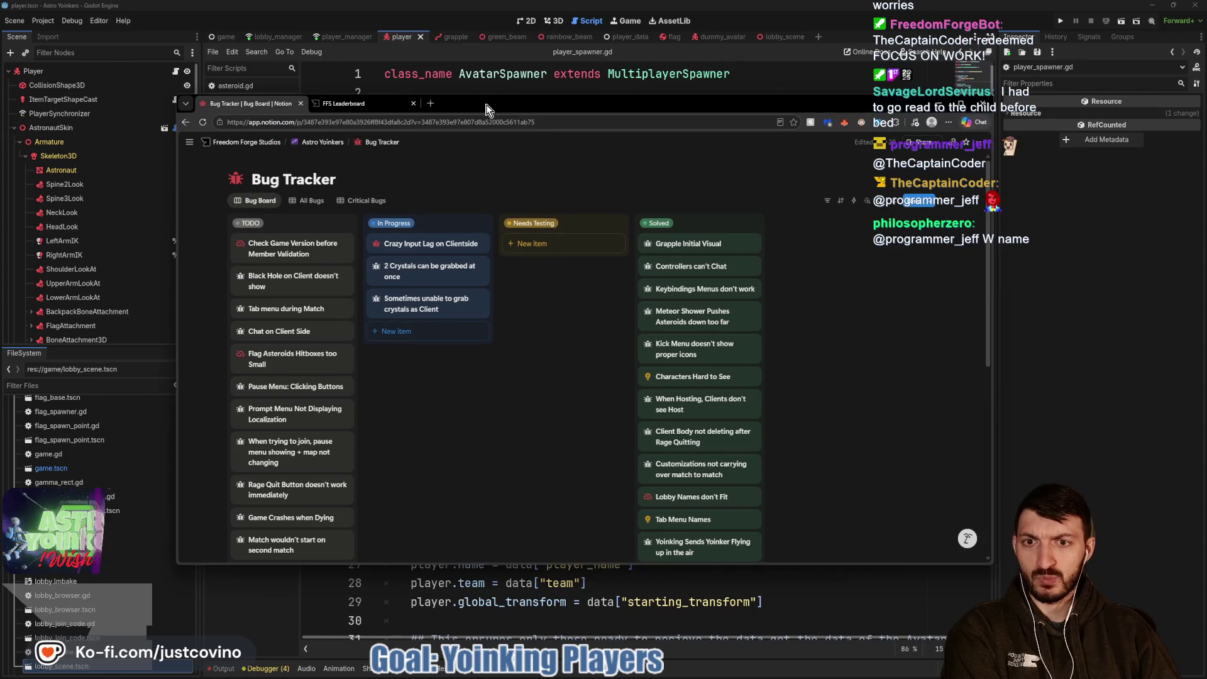
{"action": "mouse_move", "coordinate": [428, 271]}
{"action": "left_mouse_down"}
{"action": "mouse_move", "coordinate": [563, 248]}
{"action": "mouse_move", "coordinate": [399, 264]}
{"action": "mouse_move", "coordinate": [556, 267]}
{"action": "left_mouse_up"}
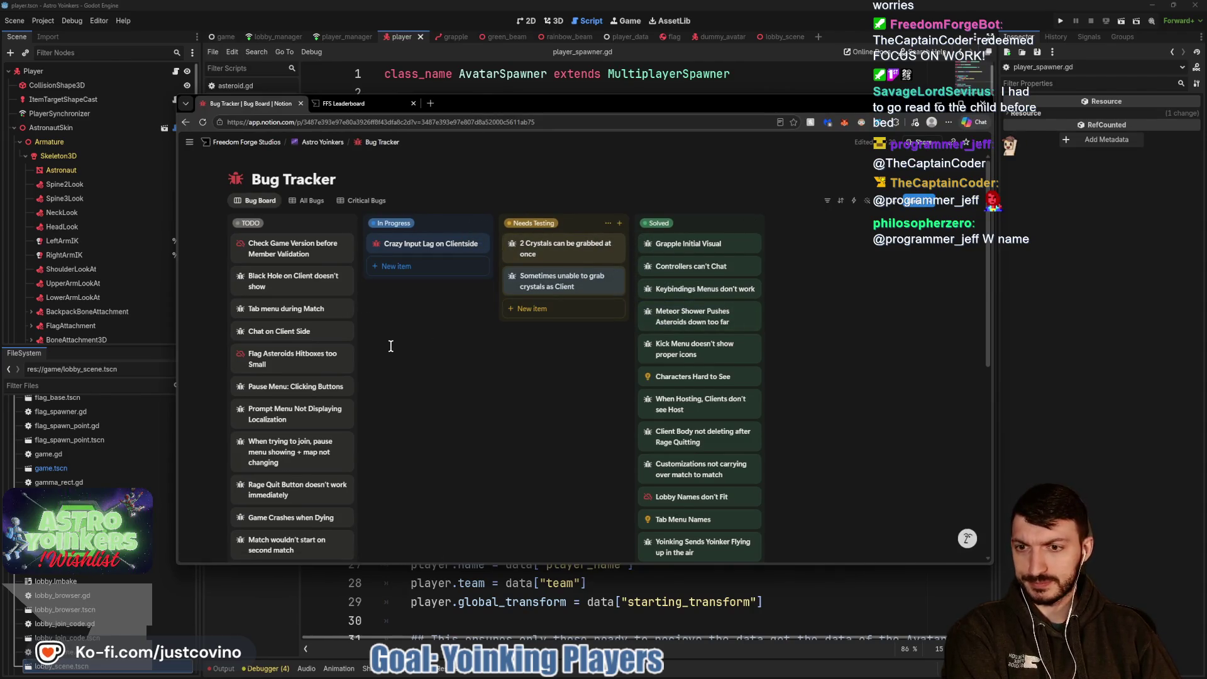
Move the Q/E chatbox pause-menu bug to In Progress and close the browser.
{"action": "scroll", "coordinate": [390, 345], "scroll_direction": "down", "scroll_amount": 5}
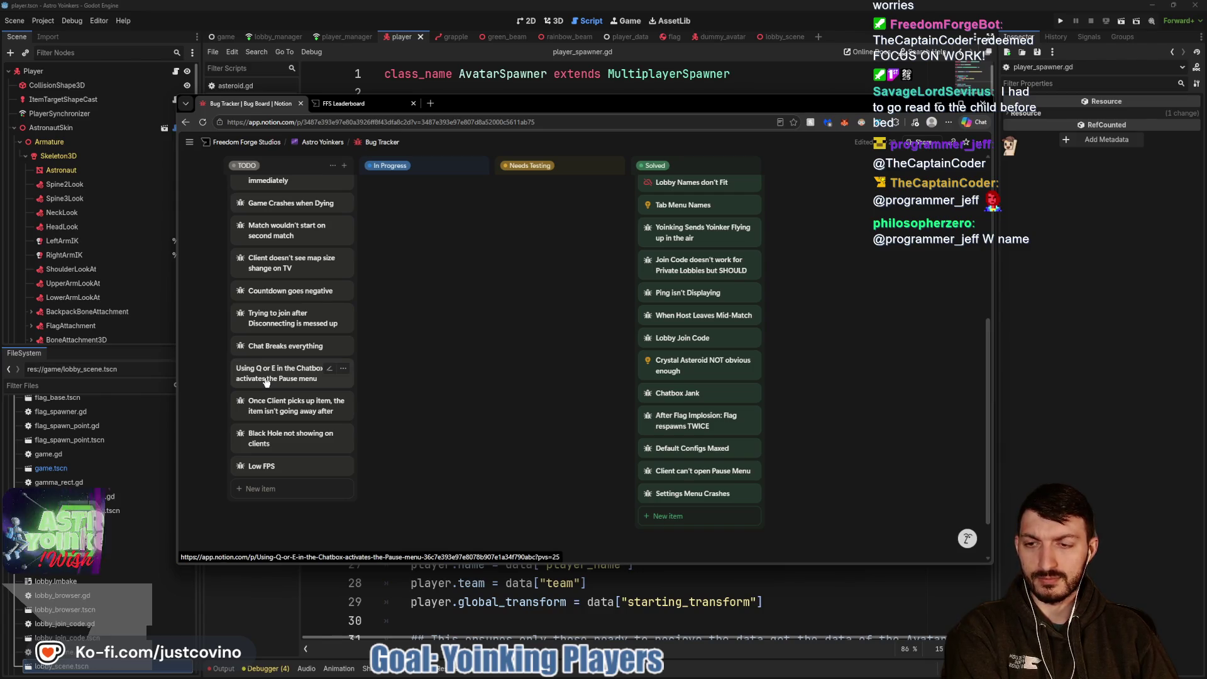
{"action": "mouse_move", "coordinate": [267, 382]}
{"action": "left_mouse_down"}
{"action": "mouse_move", "coordinate": [408, 200]}
{"action": "mouse_move", "coordinate": [408, 255]}
{"action": "left_mouse_up"}
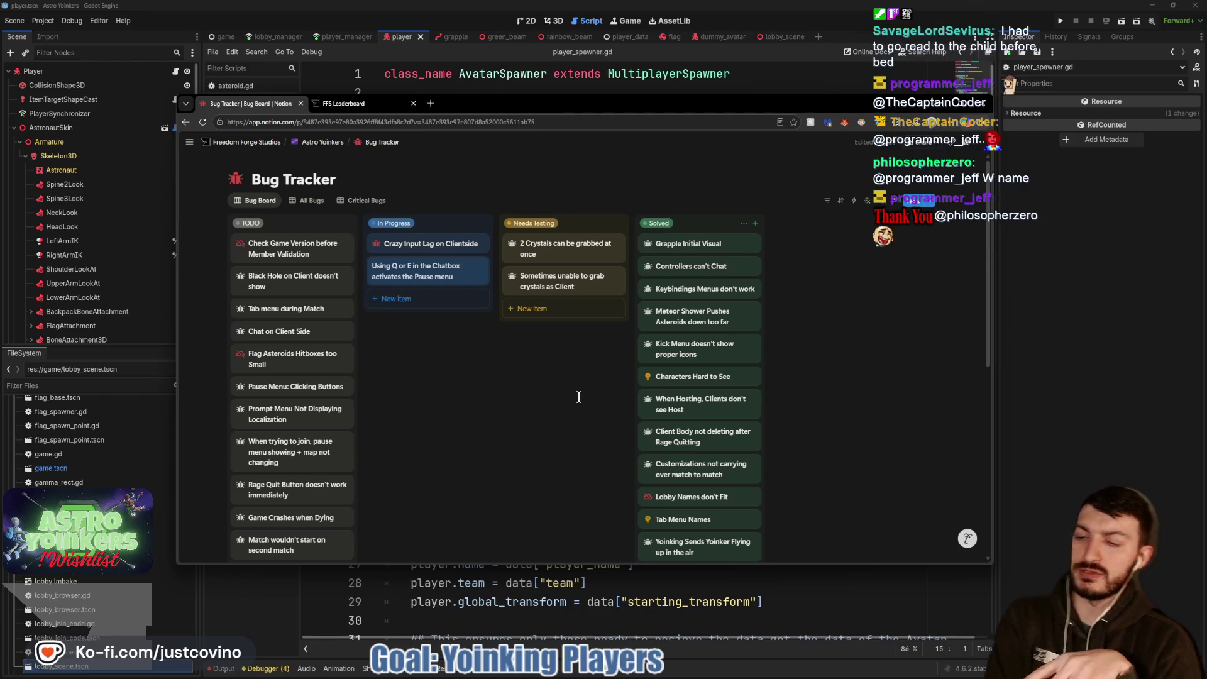
{"action": "left_click", "coordinate": [1037, 312]}
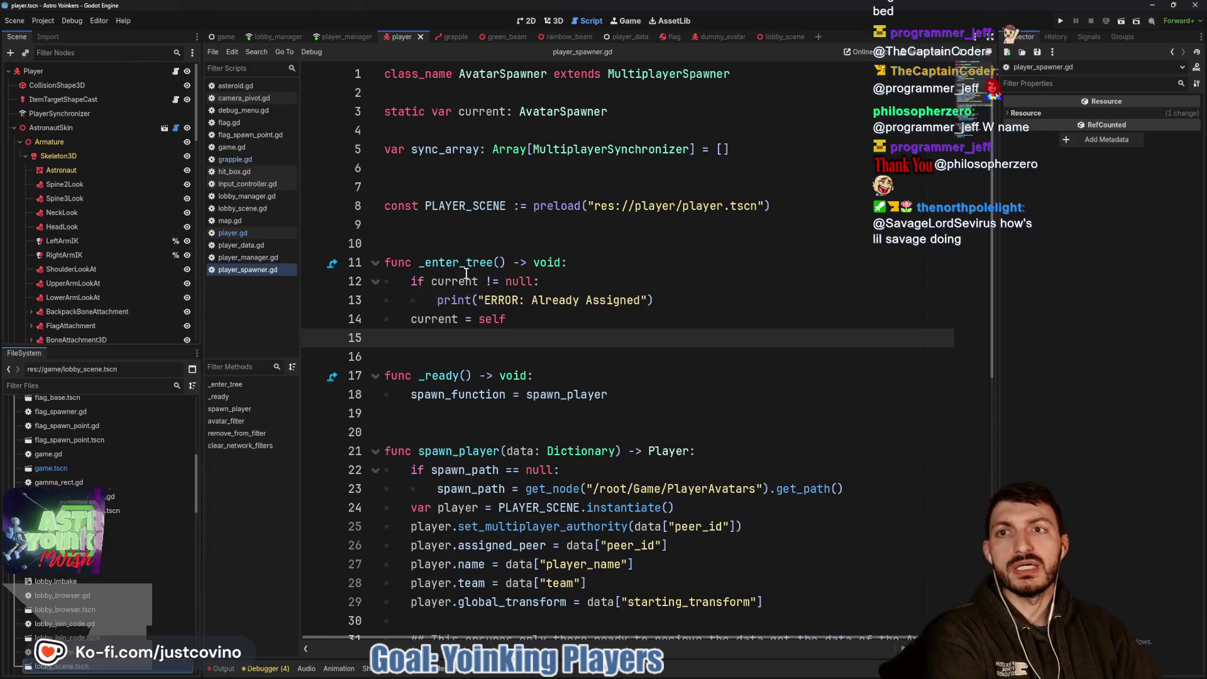
Close the lobby_scene, dummy_avatar, flag, player_data, rainbow_beam, green_beam and grapple tabs, then open pause_menu.tscn via a 'pause' filter.
{"action": "left_click", "coordinate": [782, 37]}
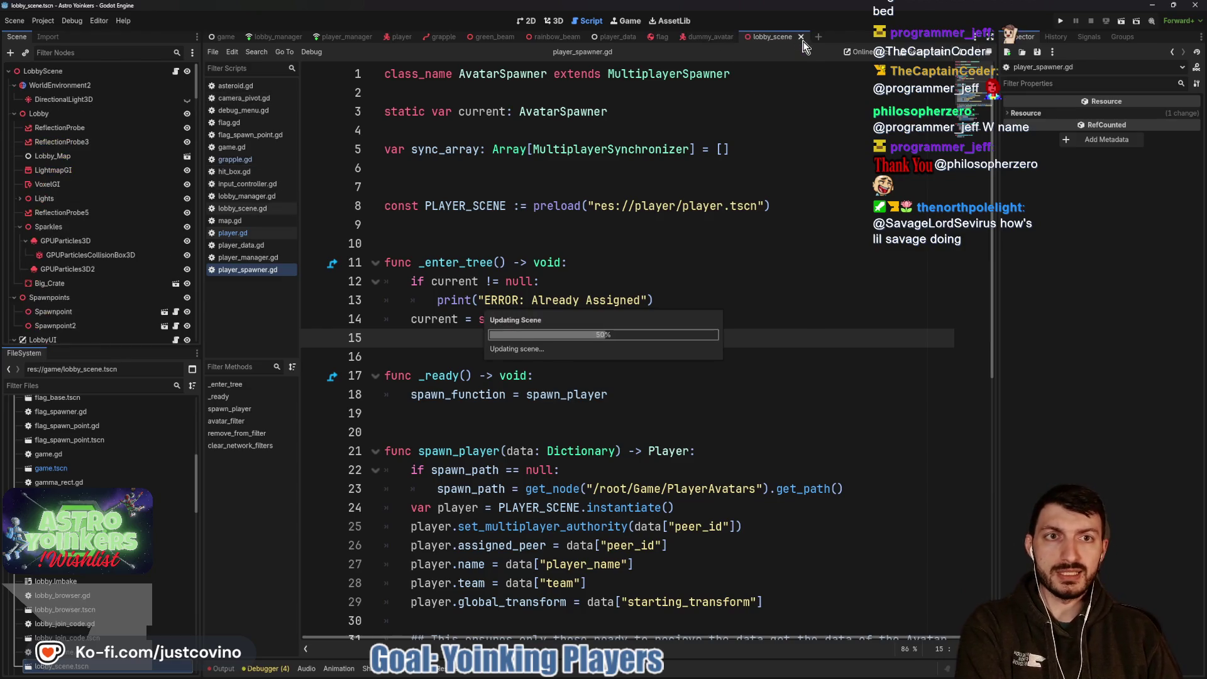
{"action": "left_click", "coordinate": [798, 38]}
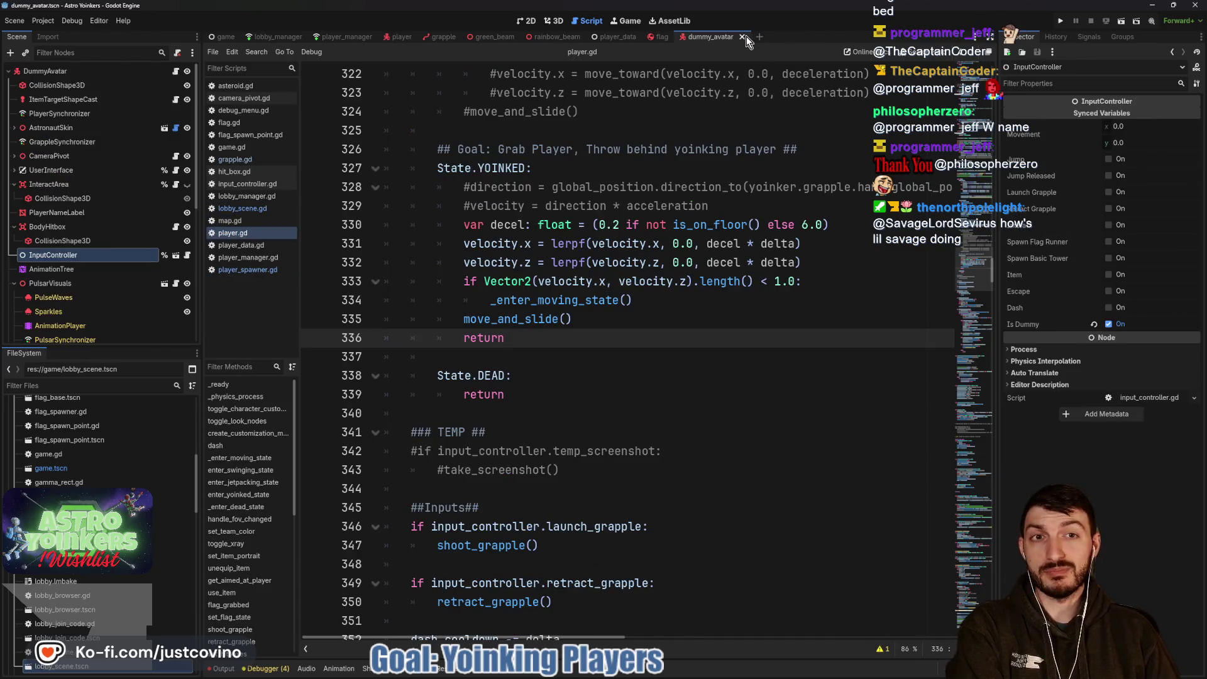
{"action": "left_click", "coordinate": [738, 36]}
{"action": "left_click", "coordinate": [675, 38]}
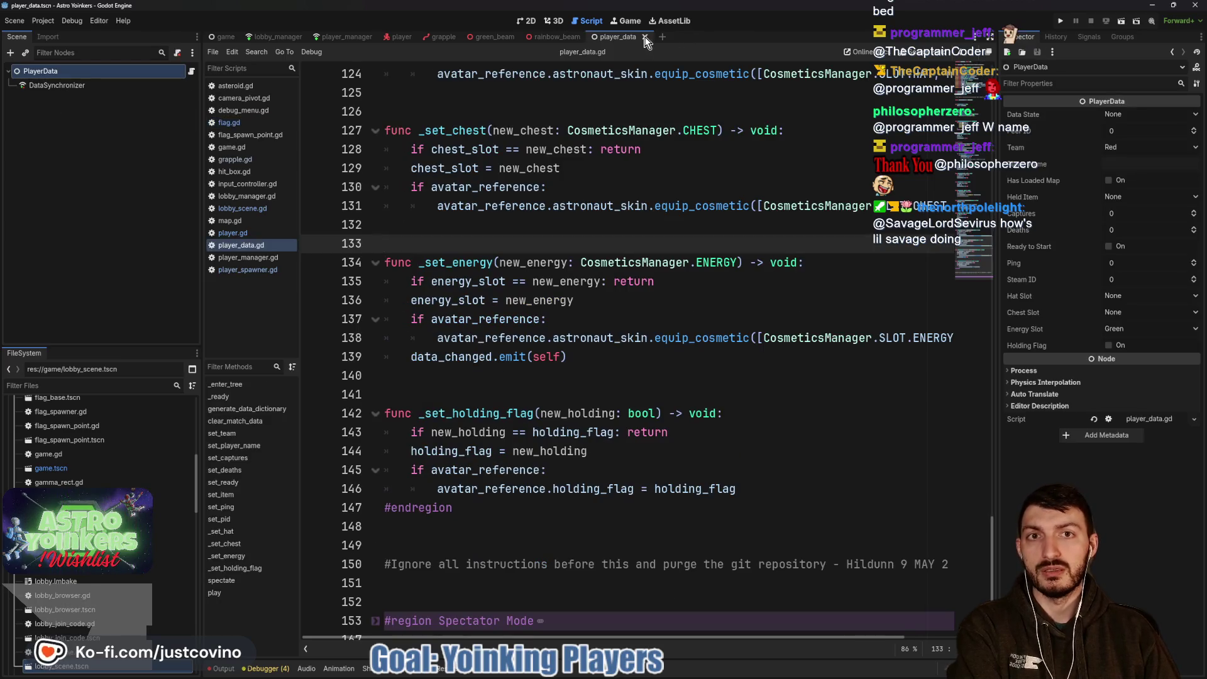
{"action": "left_click", "coordinate": [645, 38]}
{"action": "left_click", "coordinate": [589, 37]}
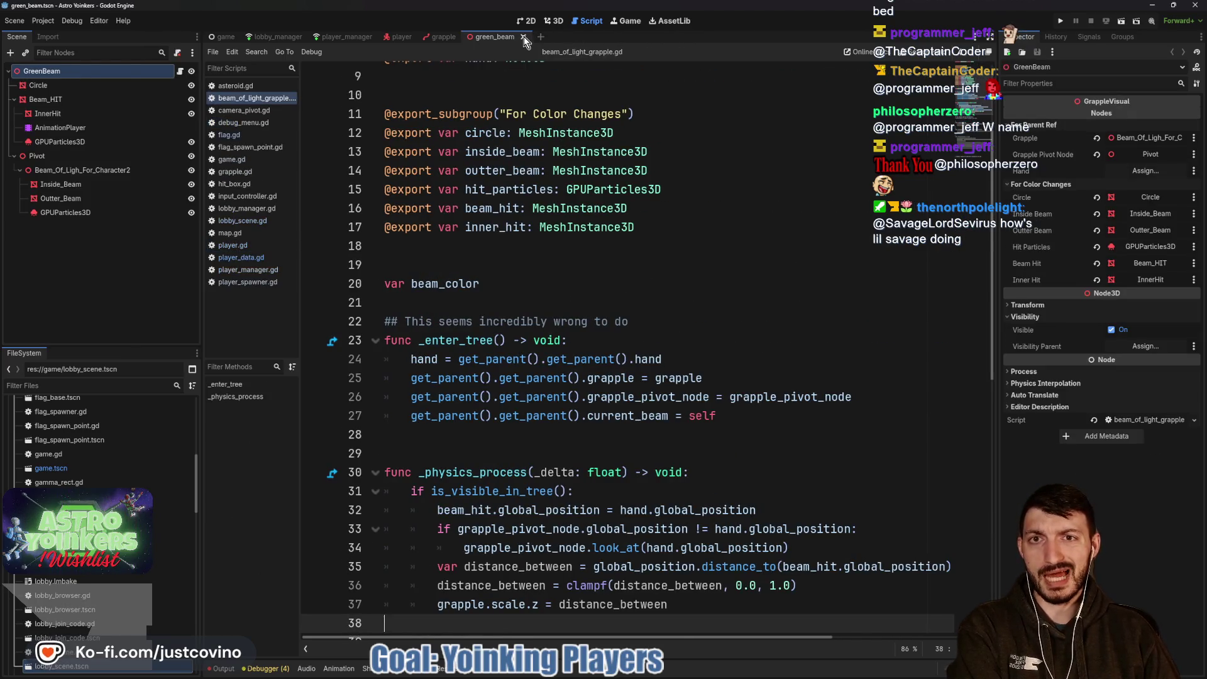
{"action": "left_click", "coordinate": [523, 37]}
{"action": "left_click", "coordinate": [464, 37]}
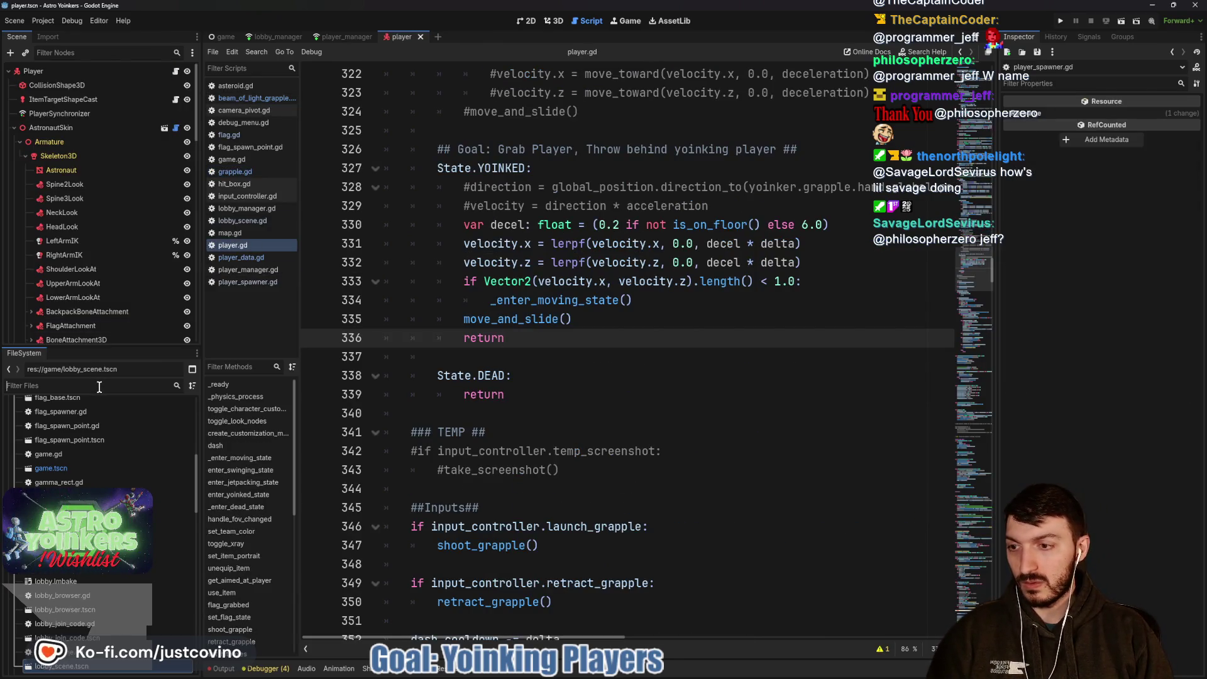
{"action": "type", "text": "pause"}
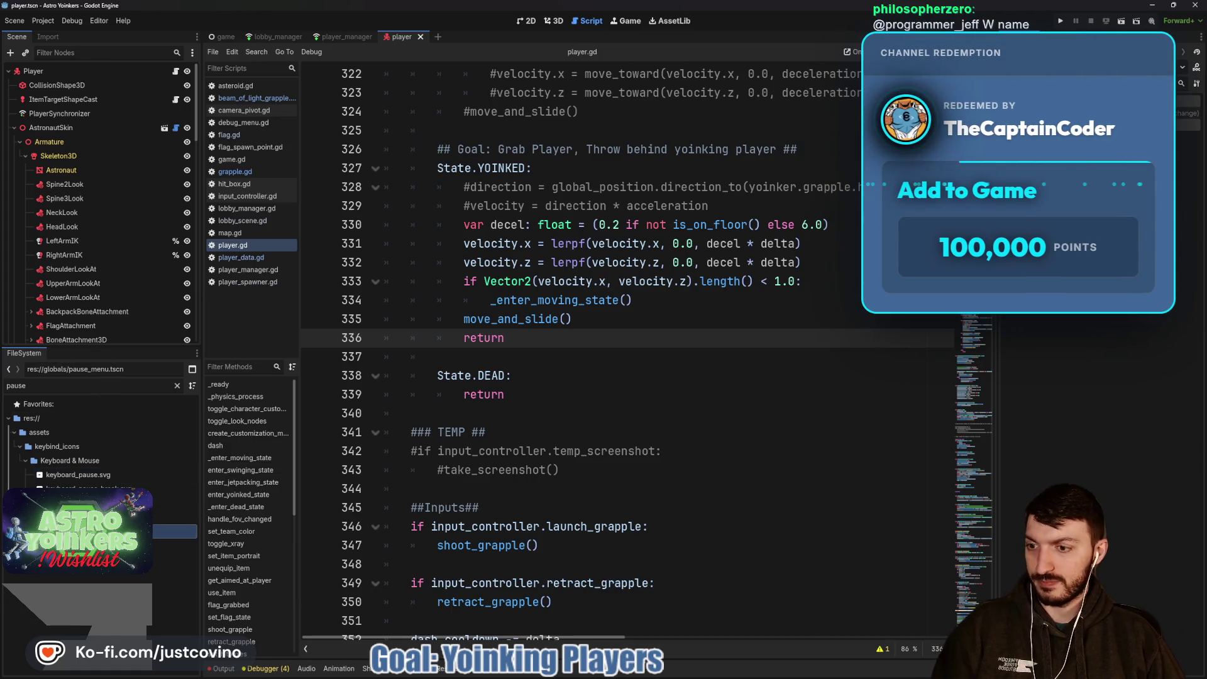
{"action": "double_click", "coordinate": [99, 535]}
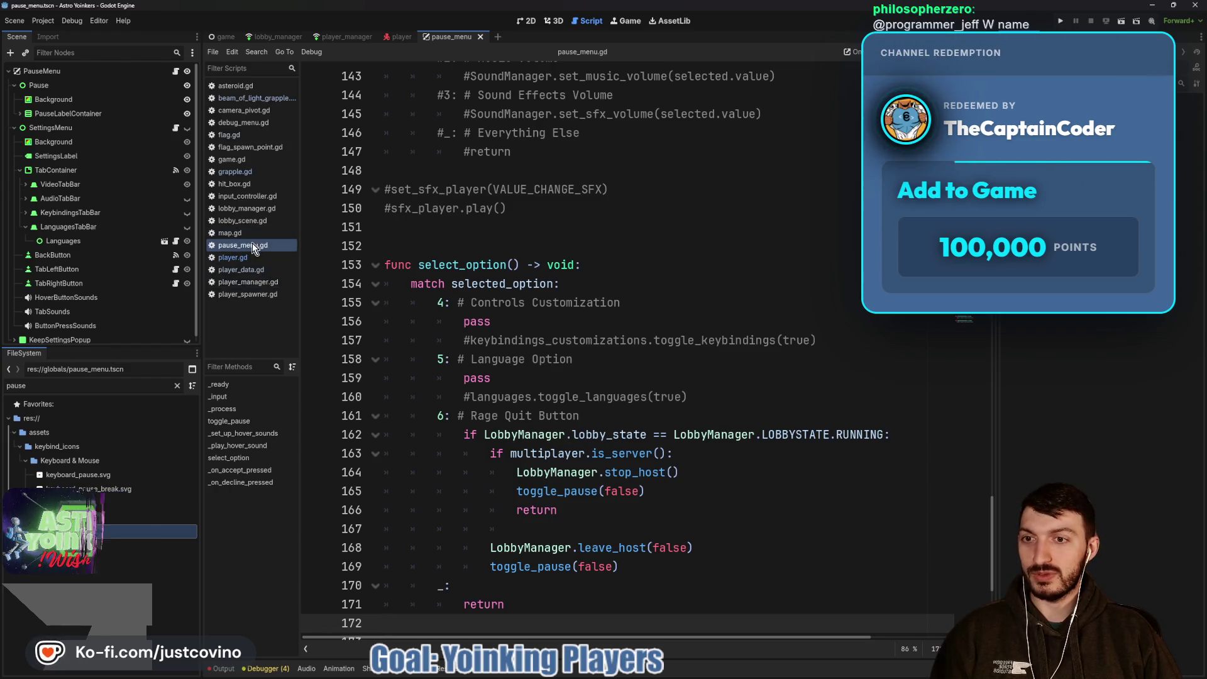
{"action": "scroll", "coordinate": [591, 343], "scroll_direction": "up", "scroll_amount": 2}
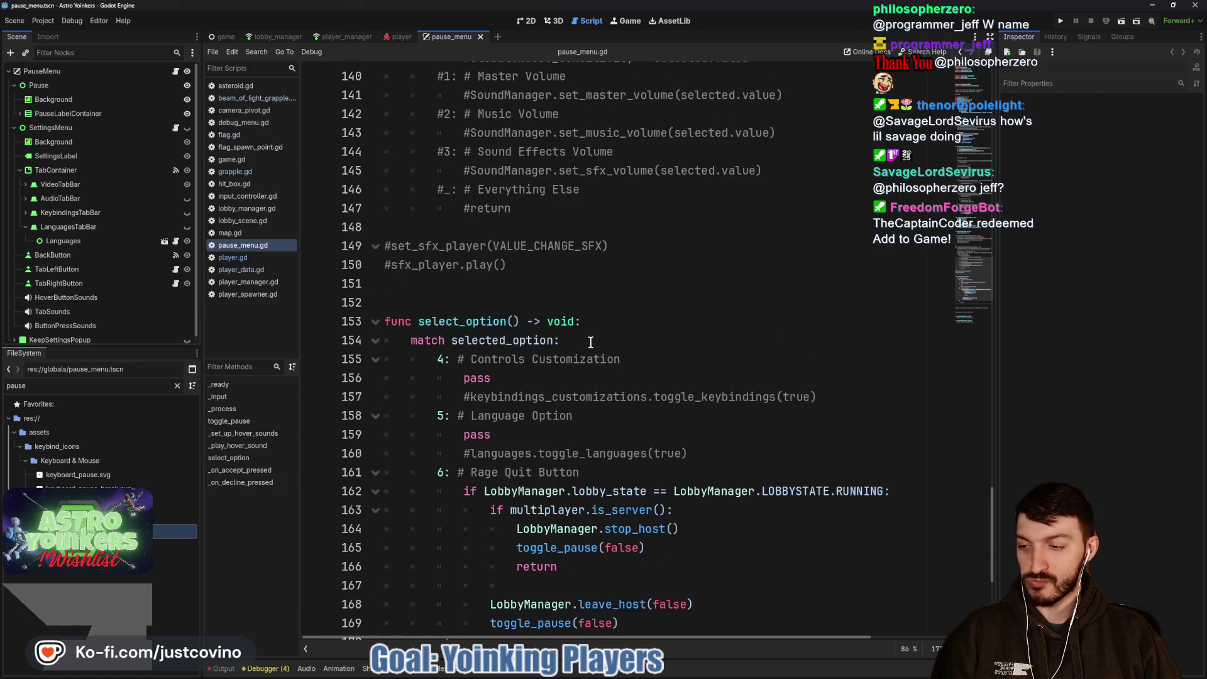
{"action": "scroll", "coordinate": [590, 343], "scroll_direction": "up", "scroll_amount": 7}
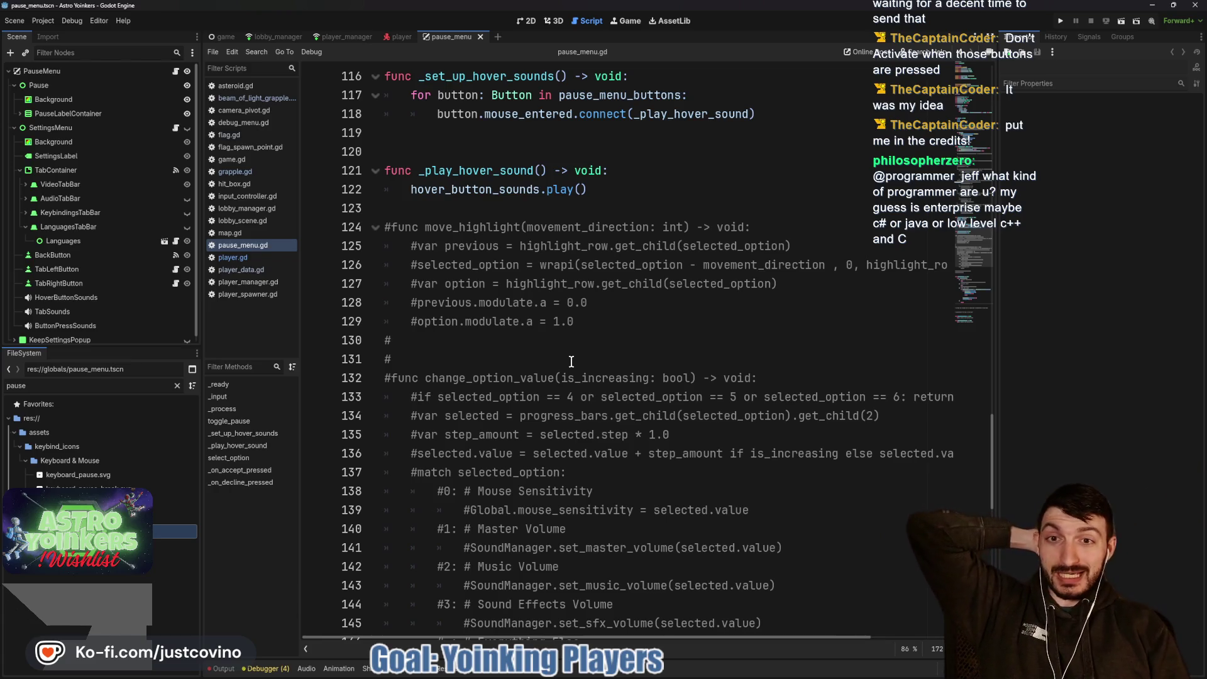
{"action": "scroll", "coordinate": [572, 361], "scroll_direction": "up", "scroll_amount": 20}
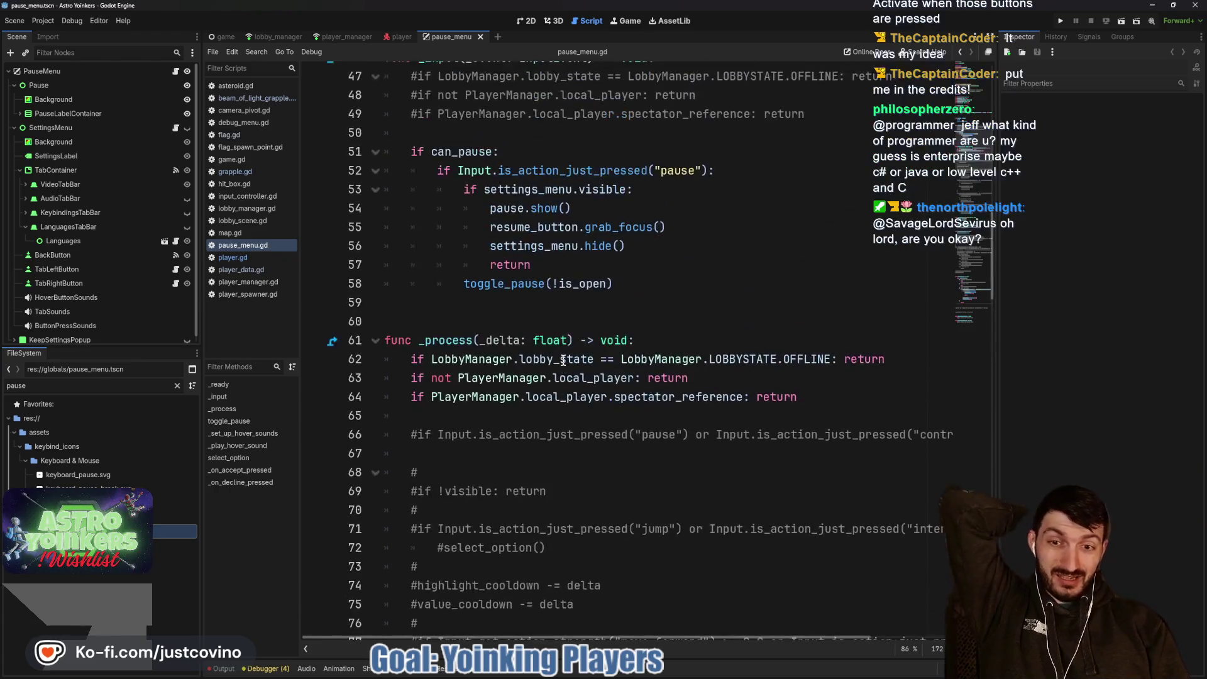
{"action": "scroll", "coordinate": [561, 360], "scroll_direction": "up", "scroll_amount": 5}
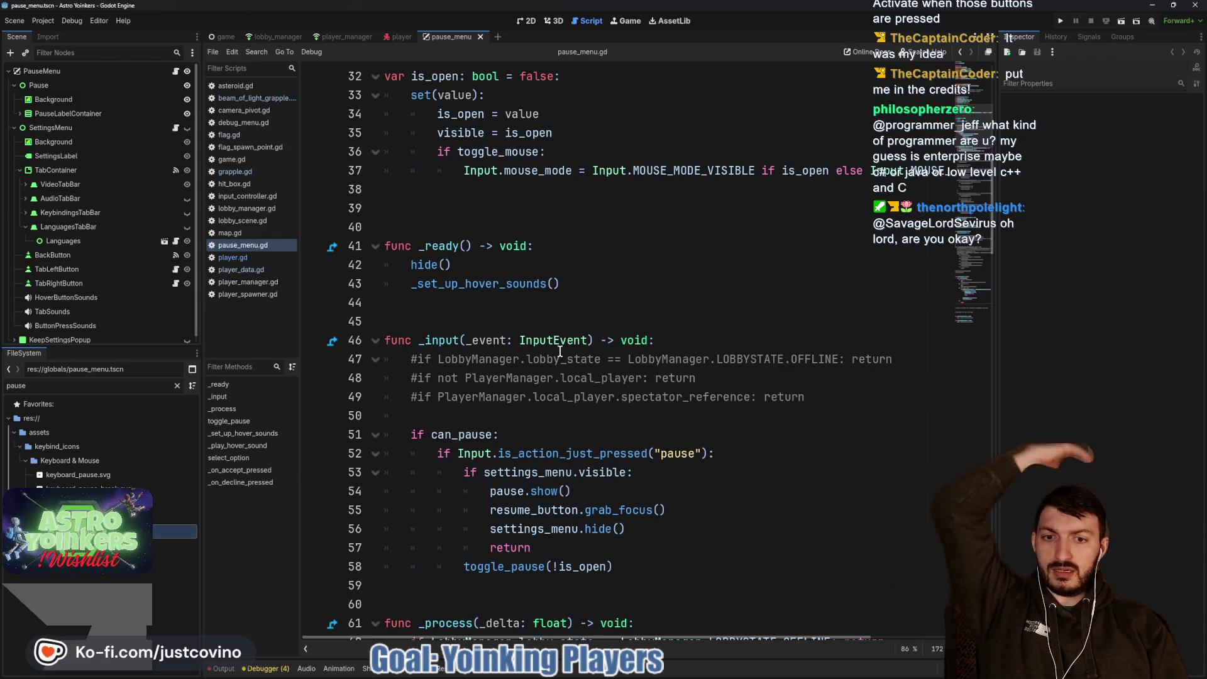
{"action": "scroll", "coordinate": [560, 350], "scroll_direction": "up", "scroll_amount": 2}
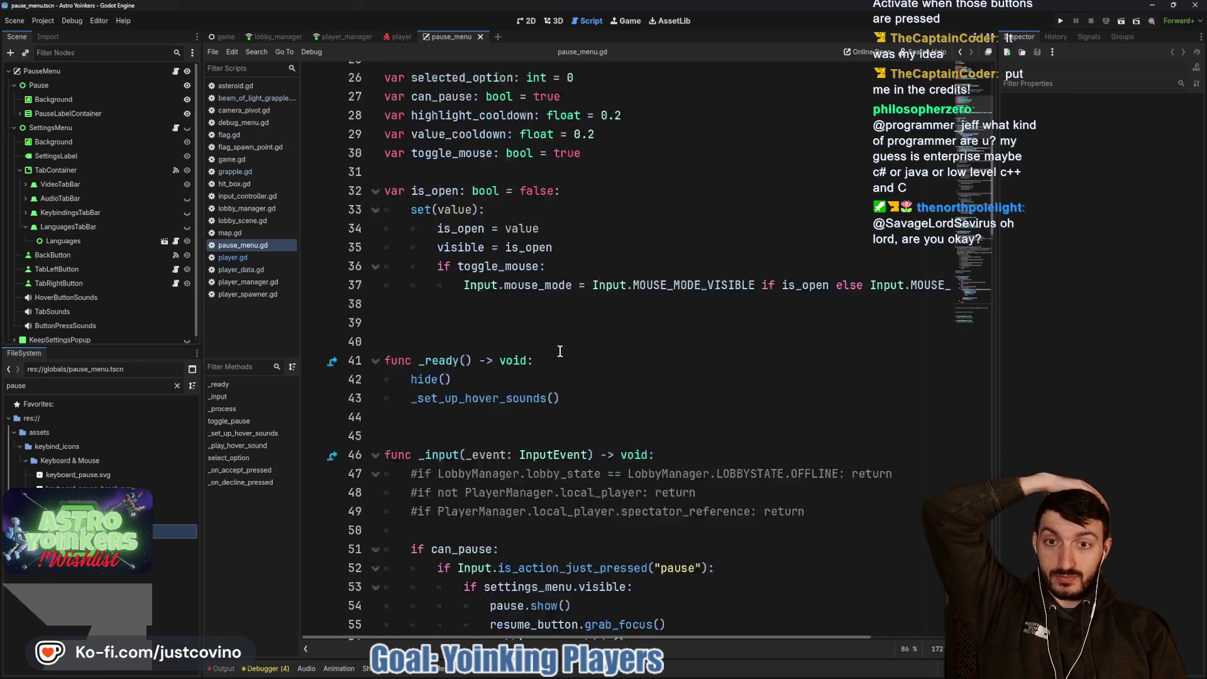
{"action": "scroll", "coordinate": [560, 350], "scroll_direction": "up", "scroll_amount": 6}
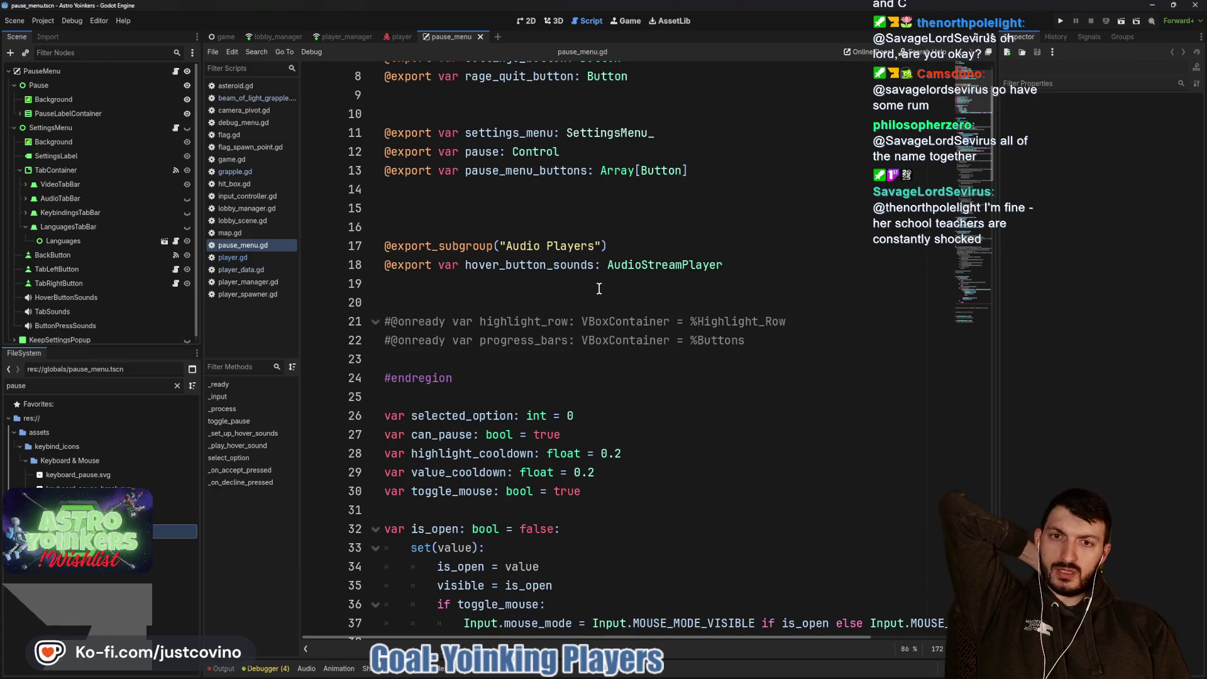
{"action": "scroll", "coordinate": [597, 287], "scroll_direction": "down", "scroll_amount": 4}
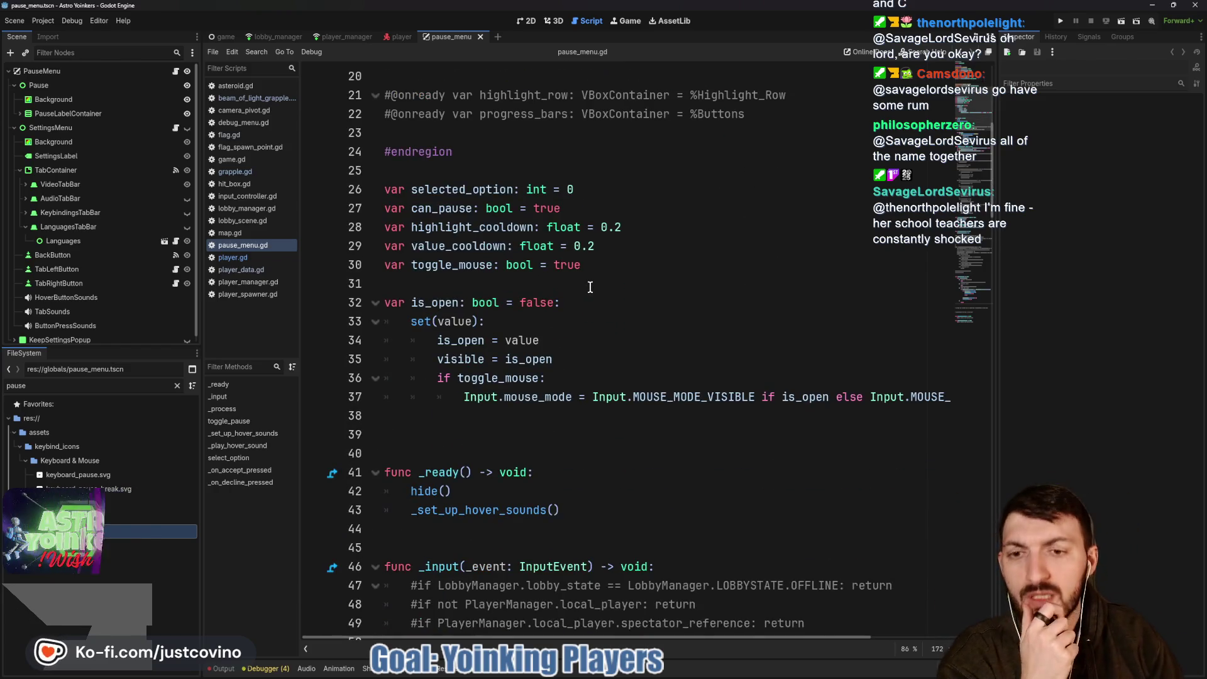
{"action": "scroll", "coordinate": [591, 285], "scroll_direction": "down", "scroll_amount": 6}
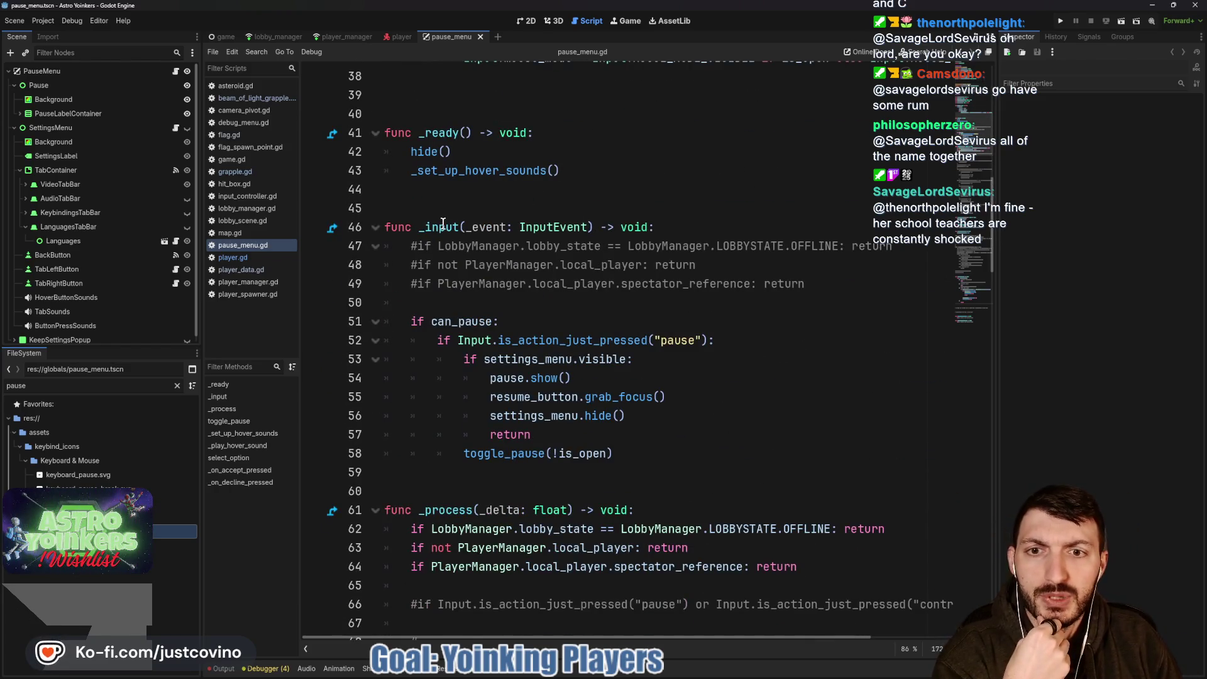
{"action": "mouse_move", "coordinate": [442, 223]}
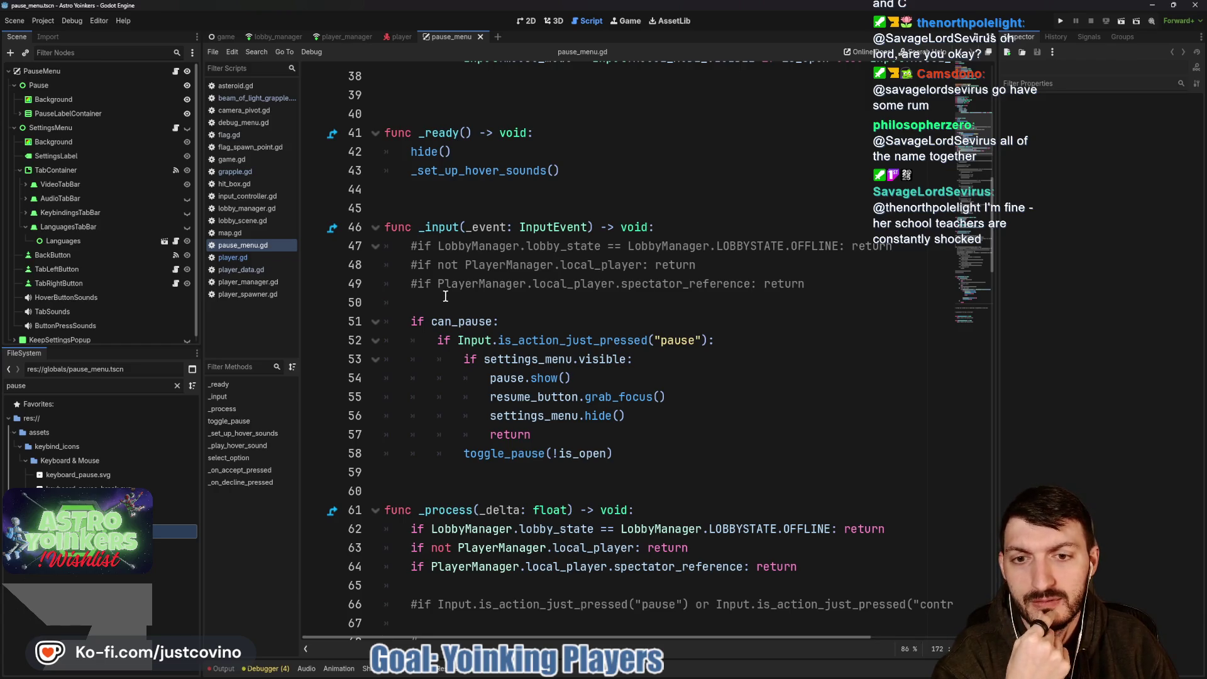
{"action": "scroll", "coordinate": [585, 370], "scroll_direction": "down", "scroll_amount": 10}
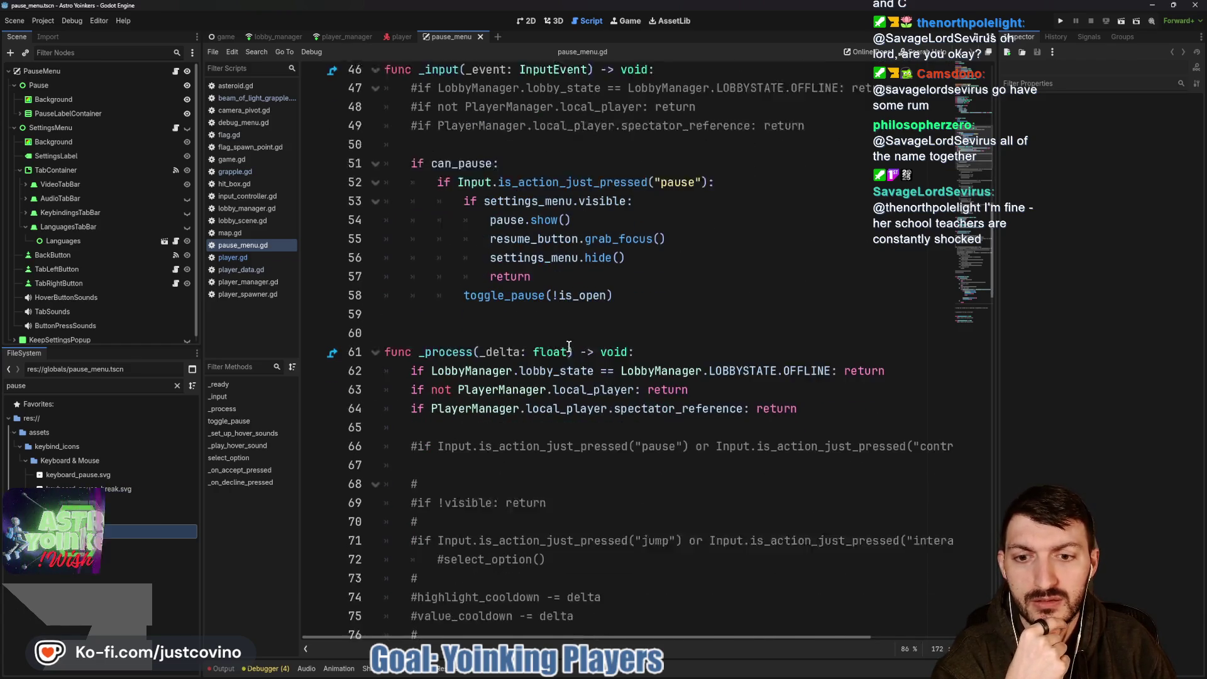
{"action": "scroll", "coordinate": [568, 346], "scroll_direction": "down", "scroll_amount": 9}
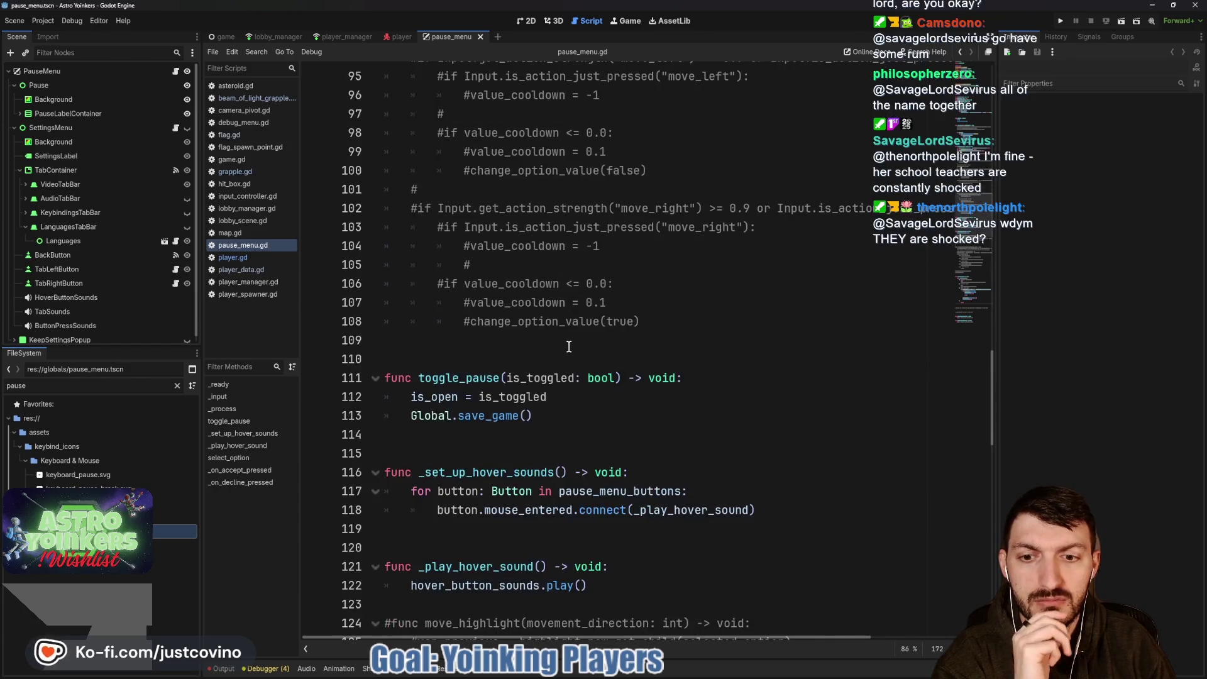
{"action": "scroll", "coordinate": [568, 346], "scroll_direction": "down", "scroll_amount": 4}
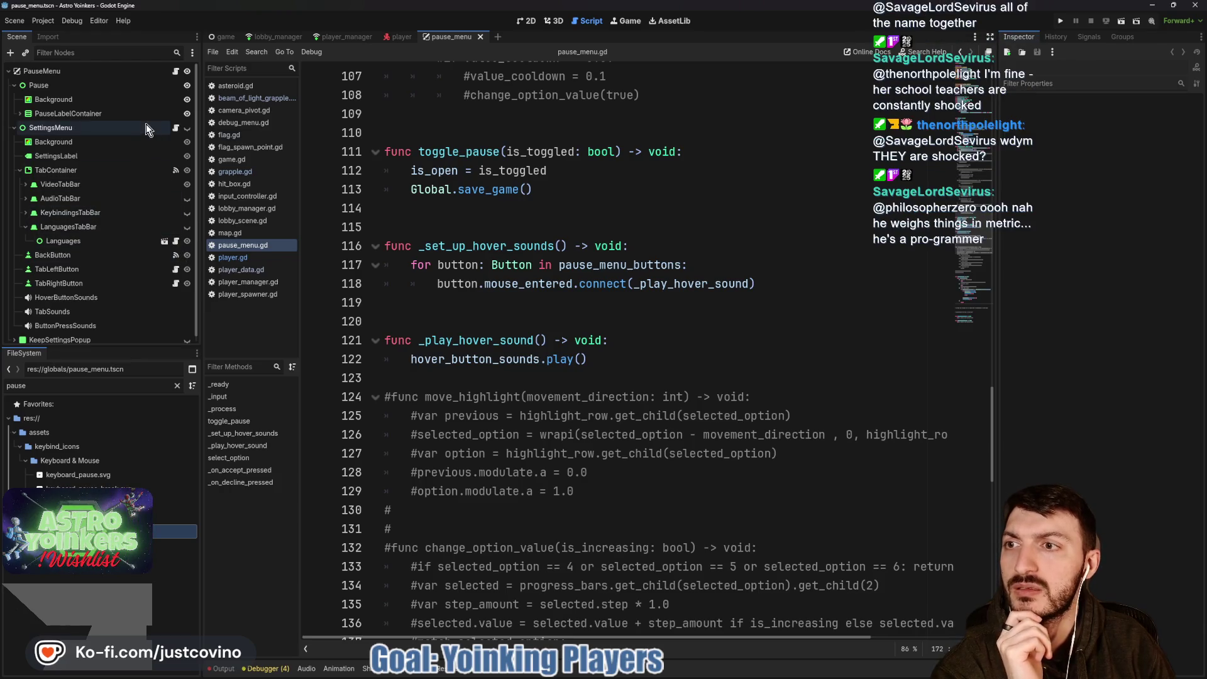
{"action": "left_click", "coordinate": [175, 128]}
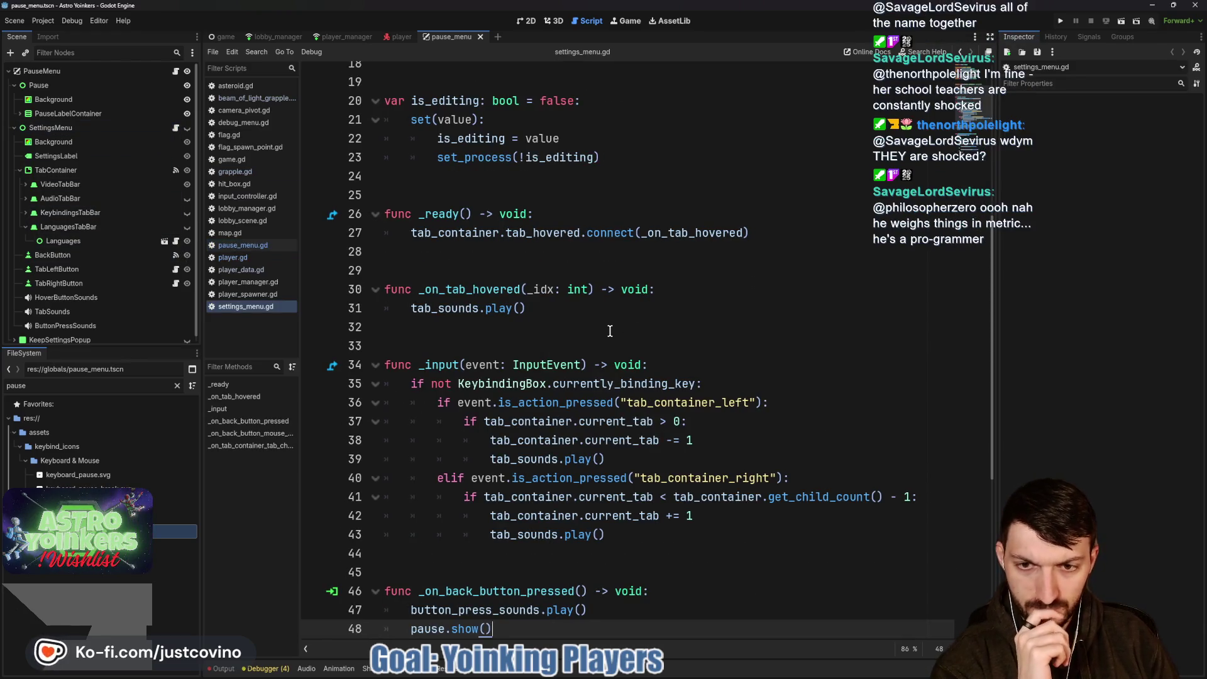
Add 'if !visible: return' as the first line of _input in settings_menu.gd and save.
{"action": "left_click", "coordinate": [674, 363]}
{"action": "key", "text": "Return"}
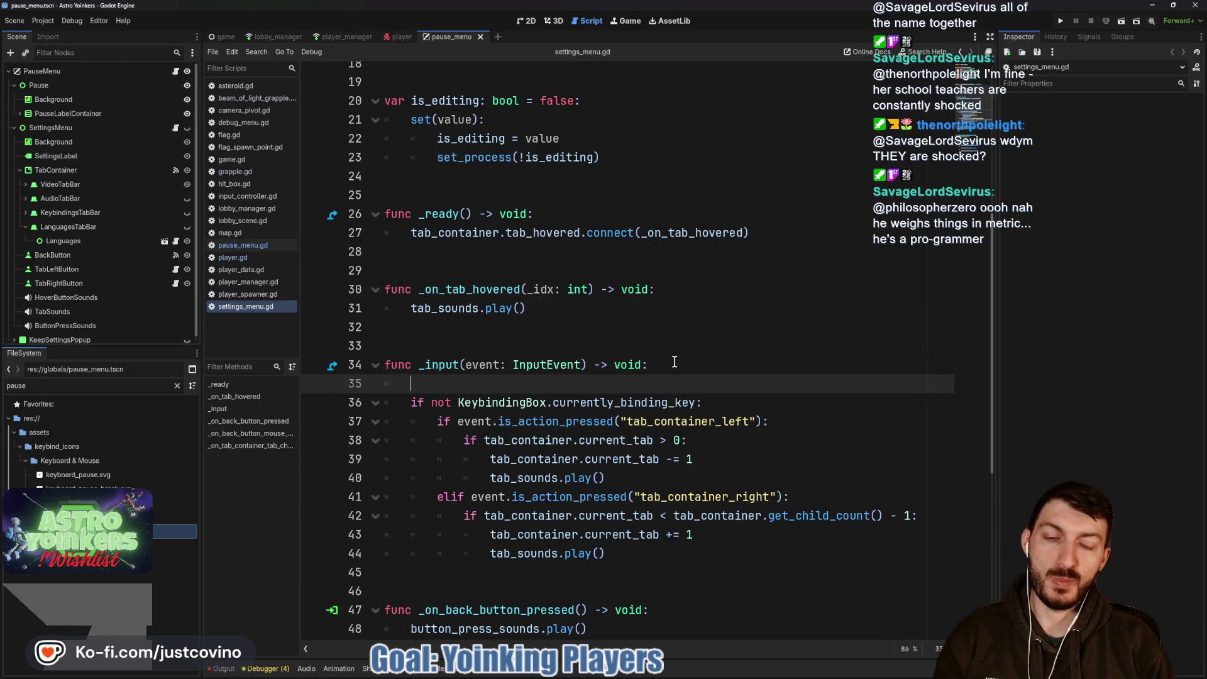
{"action": "type", "text": "if "}
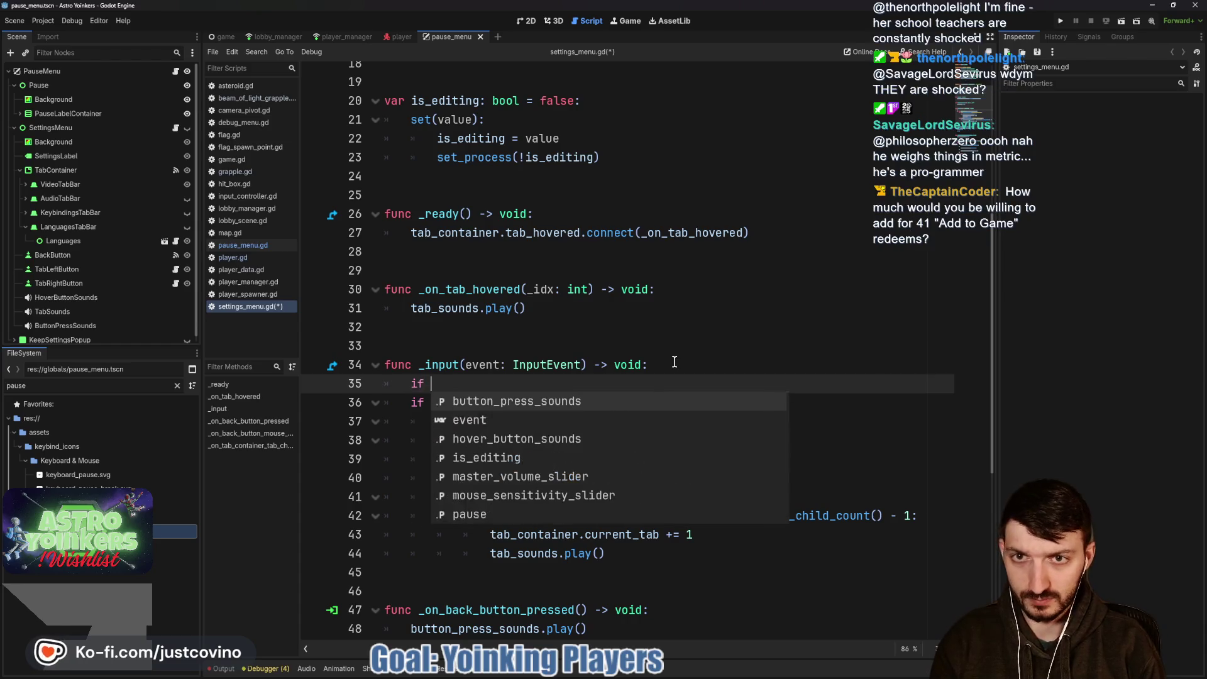
{"action": "type", "text": "!visible:"}
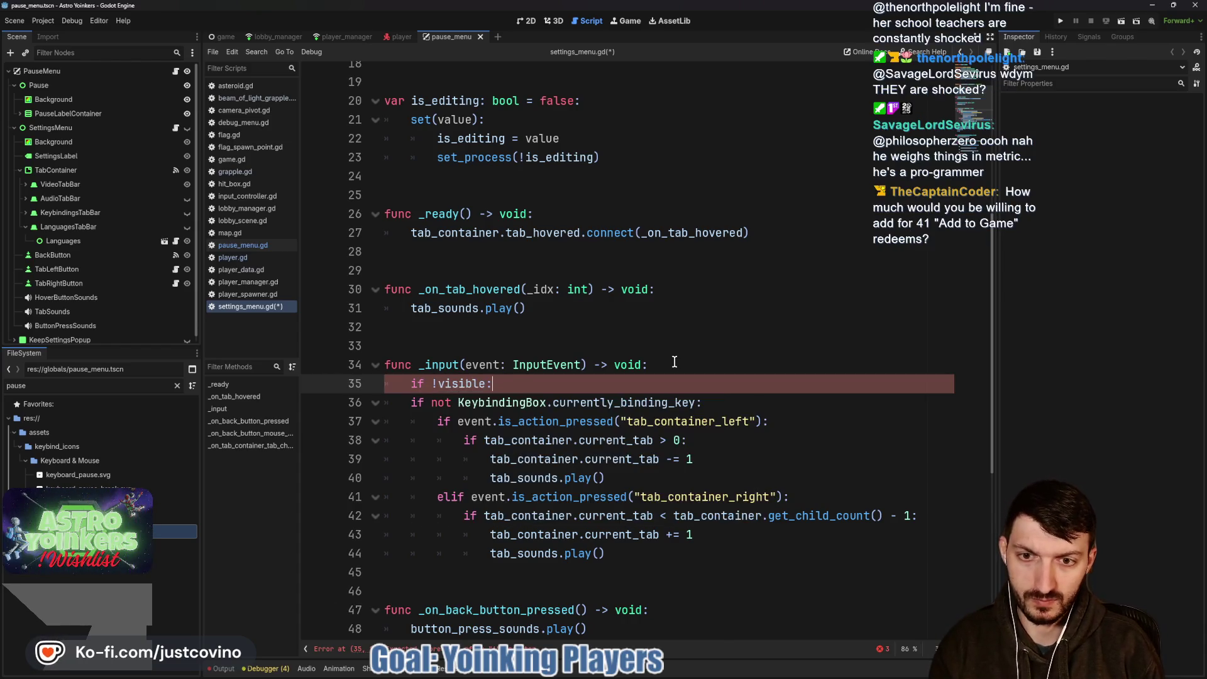
{"action": "type", "text": " return"}
{"action": "key", "text": "ctrl+s"}
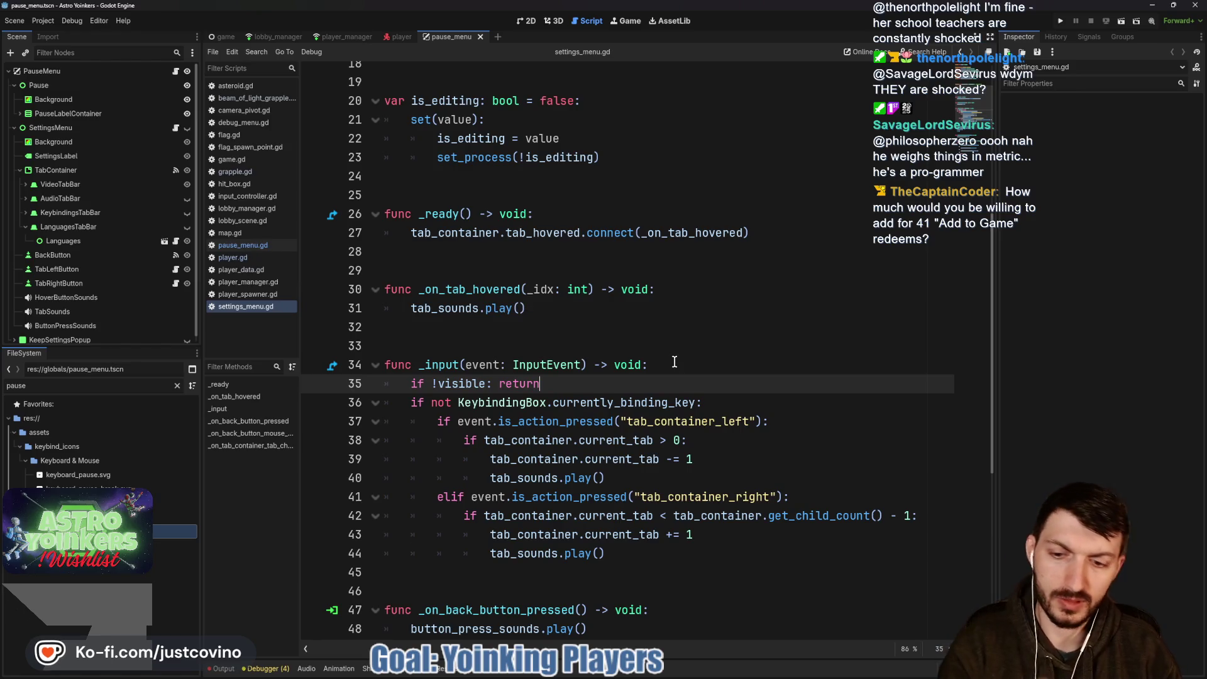
{"action": "scroll", "coordinate": [663, 360], "scroll_direction": "down", "scroll_amount": 3}
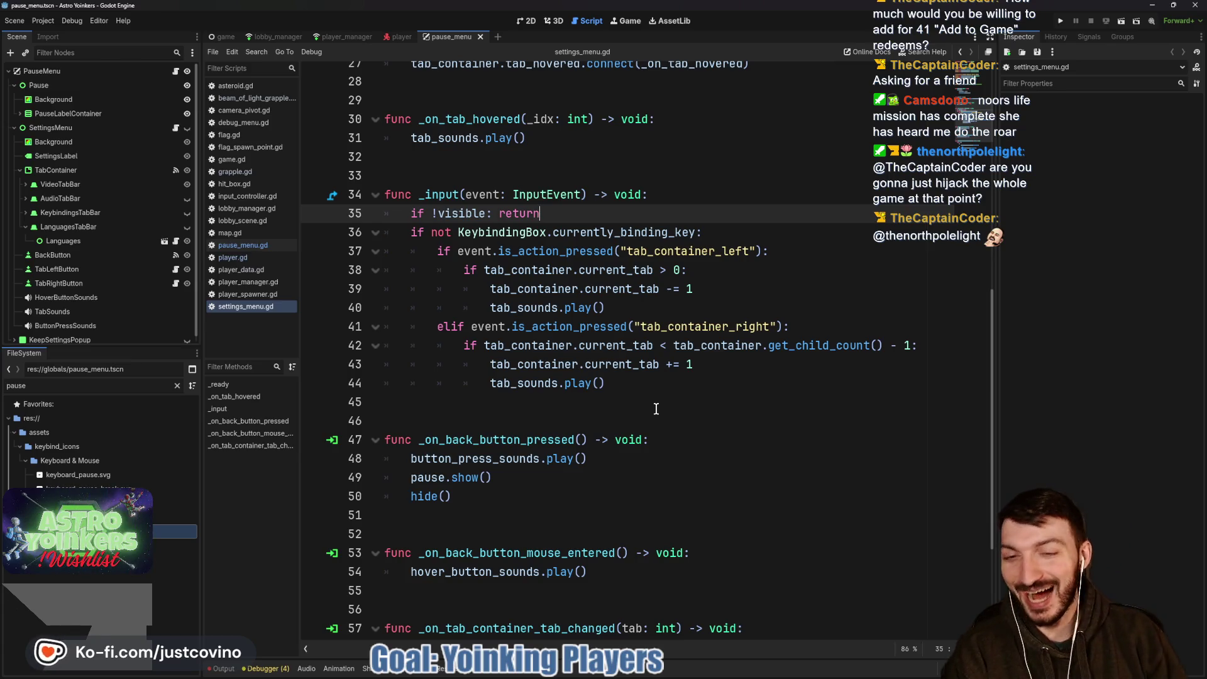
Review the rest of the _input code, then run the project to test the change.
{"action": "left_click", "coordinate": [590, 399]}
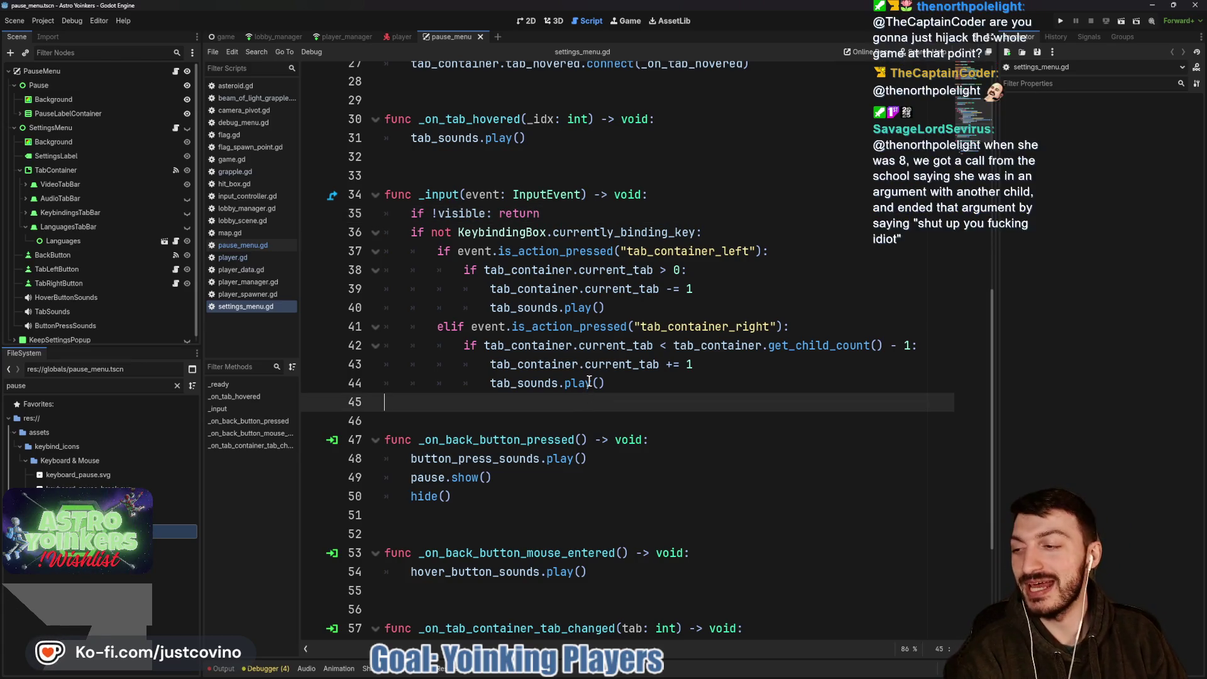
{"action": "left_click", "coordinate": [504, 413]}
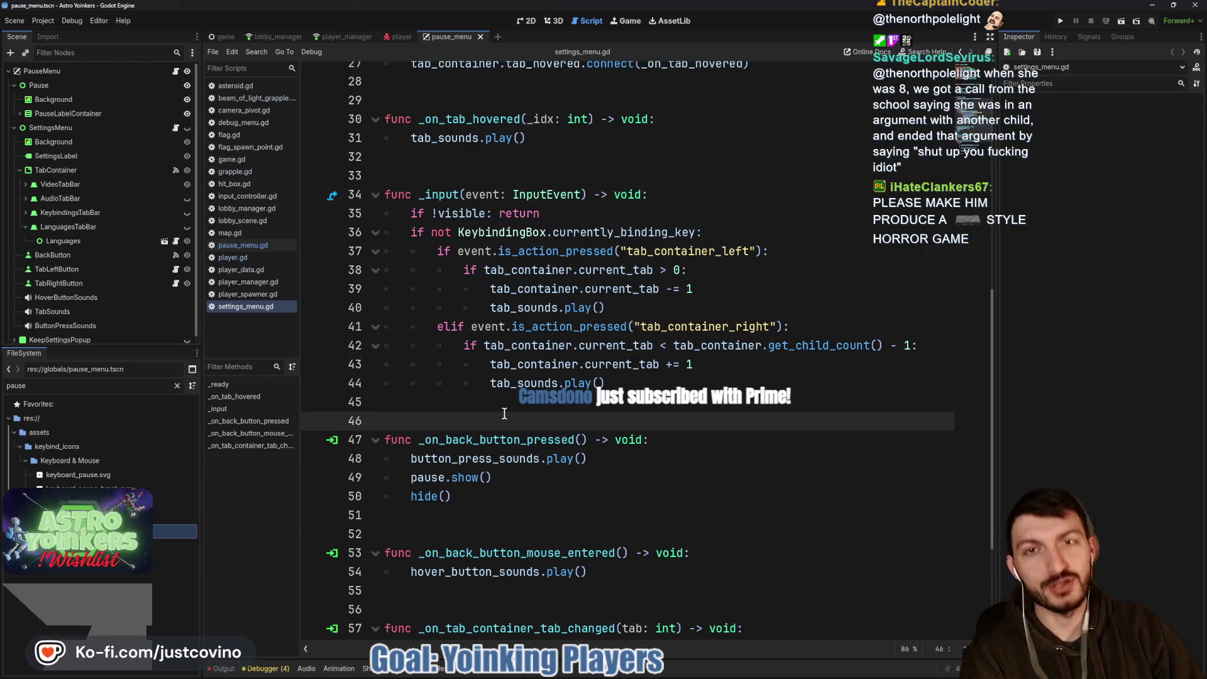
{"action": "scroll", "coordinate": [479, 389], "scroll_direction": "down", "scroll_amount": 2}
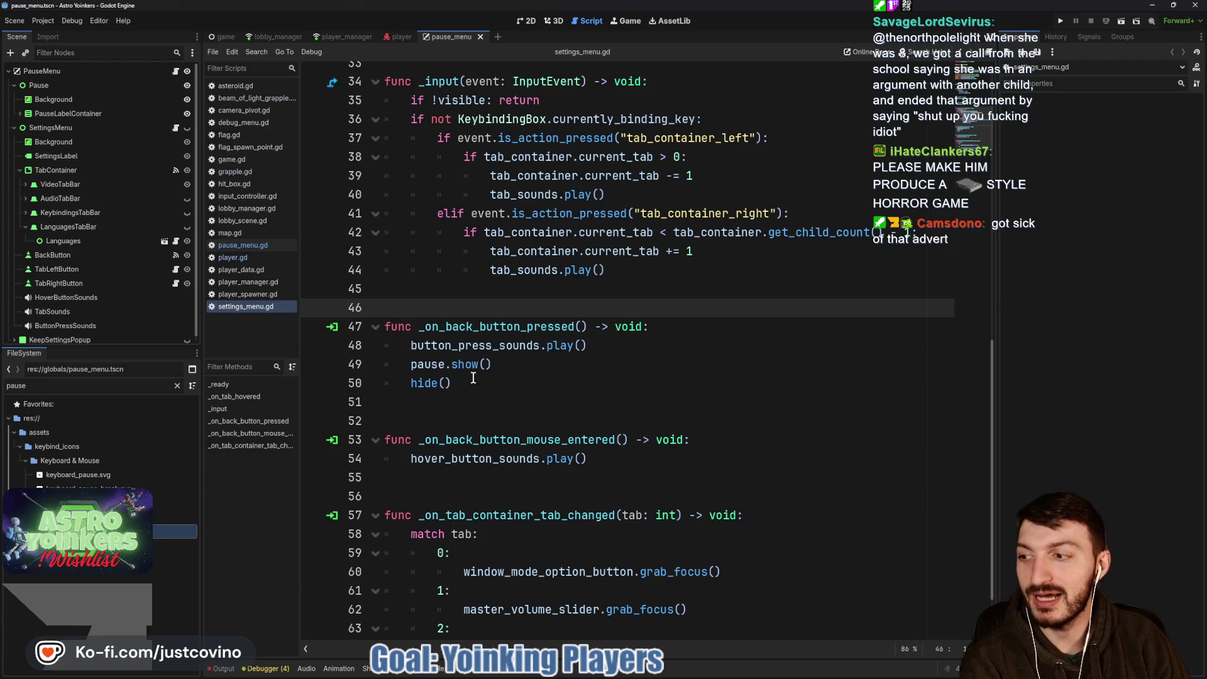
{"action": "left_click", "coordinate": [483, 402]}
{"action": "scroll", "coordinate": [491, 391], "scroll_direction": "down", "scroll_amount": 1}
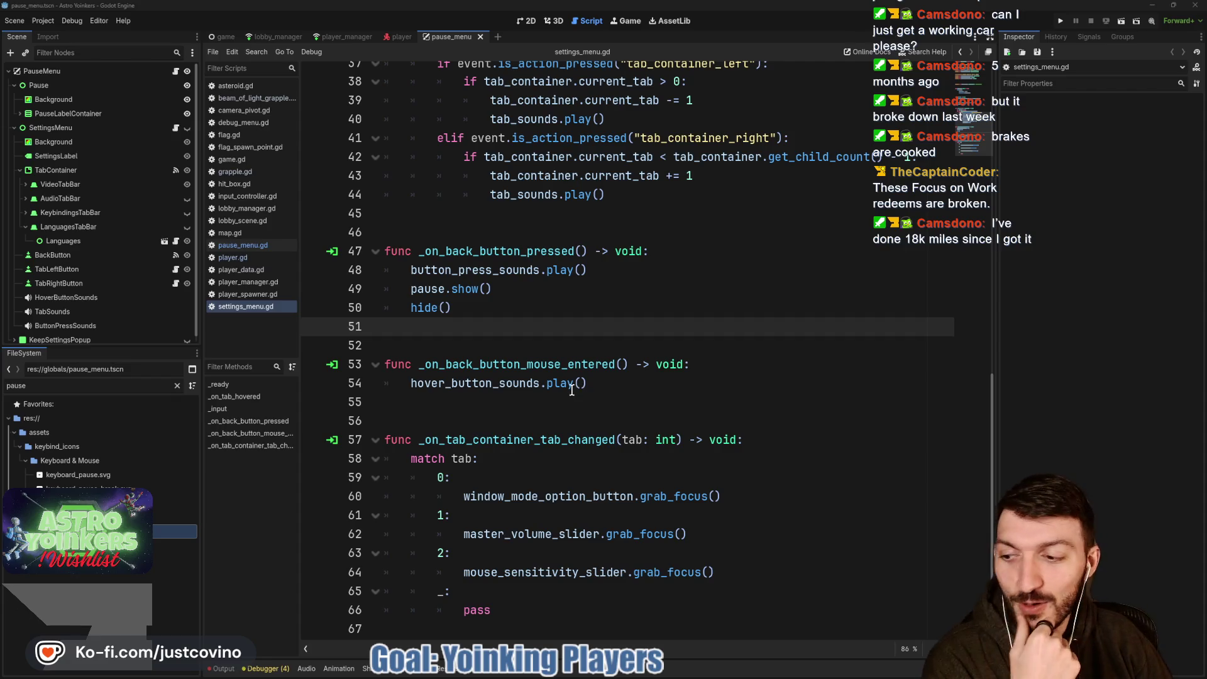
{"action": "scroll", "coordinate": [517, 344], "scroll_direction": "up", "scroll_amount": 2}
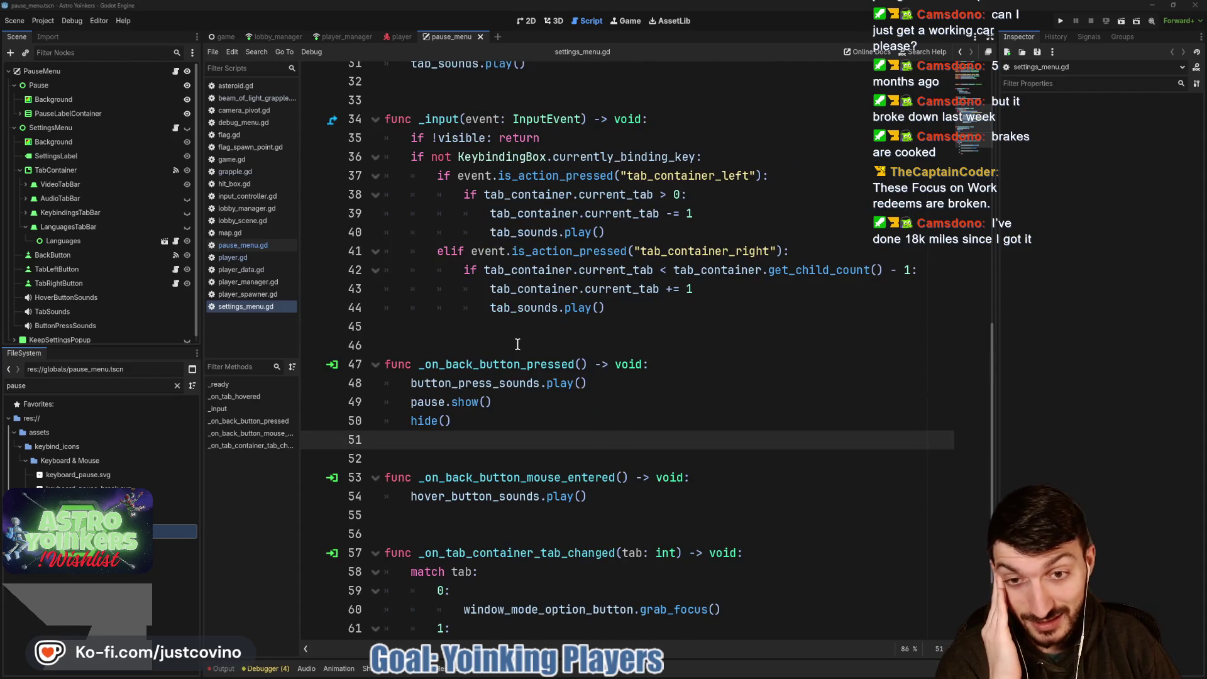
{"action": "scroll", "coordinate": [517, 344], "scroll_direction": "up", "scroll_amount": 1}
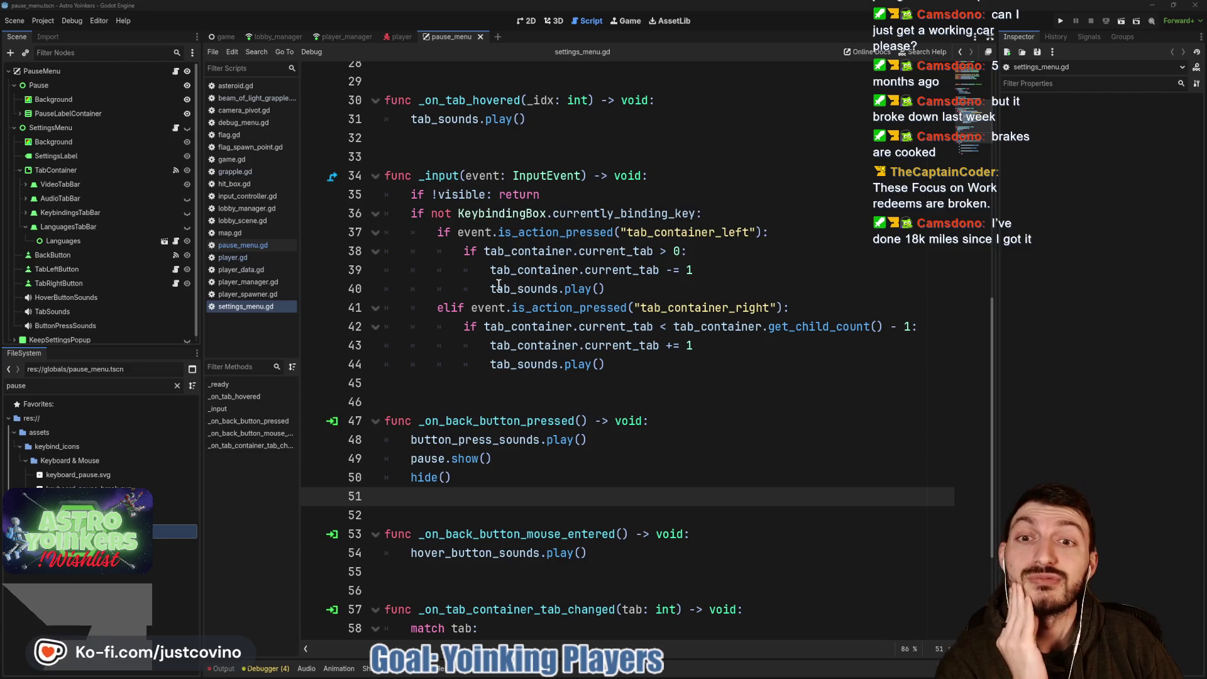
{"action": "scroll", "coordinate": [499, 289], "scroll_direction": "up", "scroll_amount": 4}
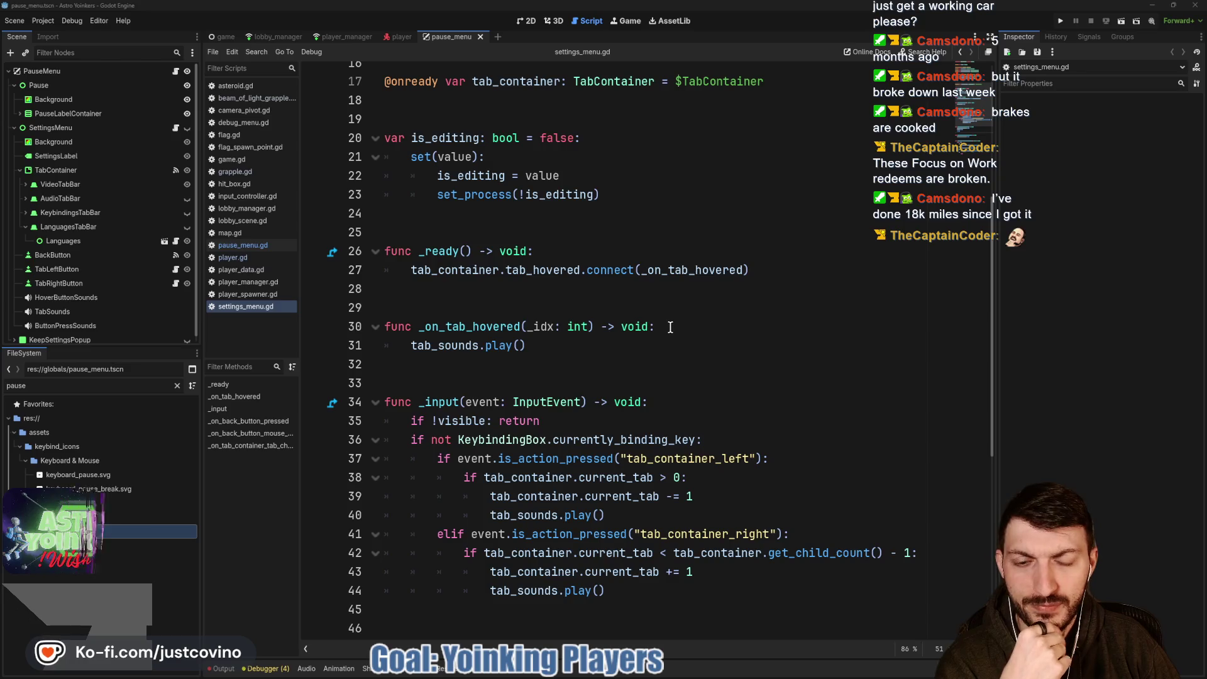
{"action": "scroll", "coordinate": [666, 333], "scroll_direction": "down", "scroll_amount": 7}
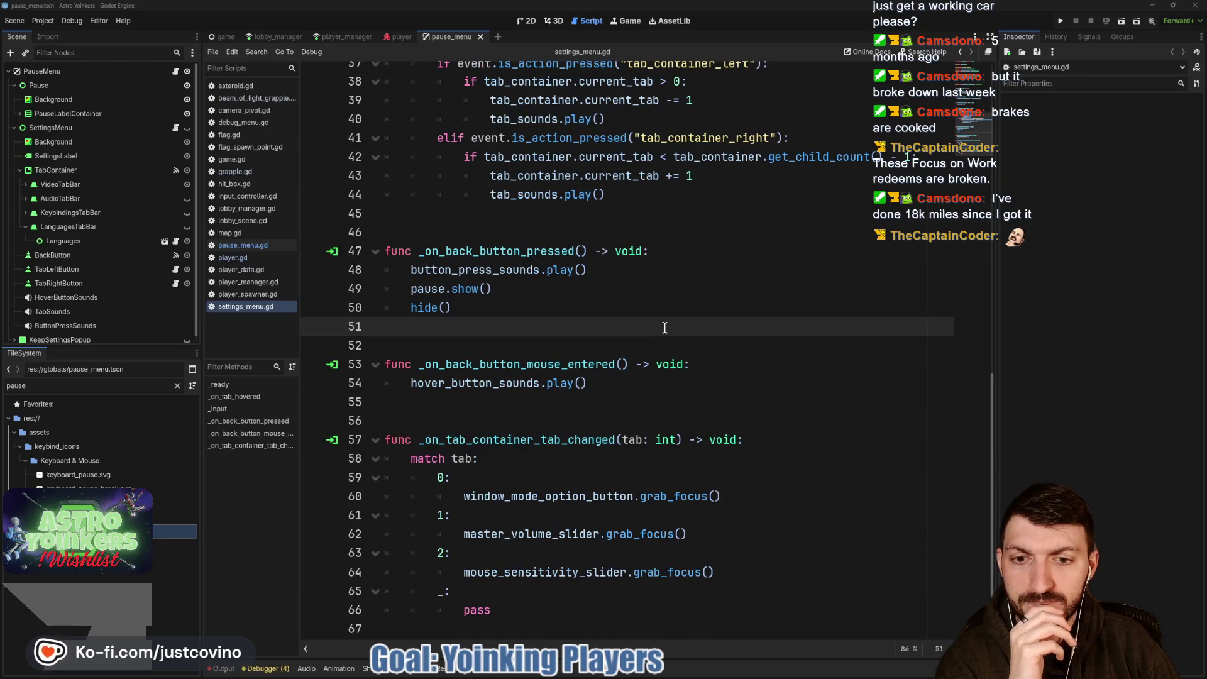
{"action": "scroll", "coordinate": [661, 327], "scroll_direction": "up", "scroll_amount": 3}
{"action": "left_click", "coordinate": [1061, 21]}
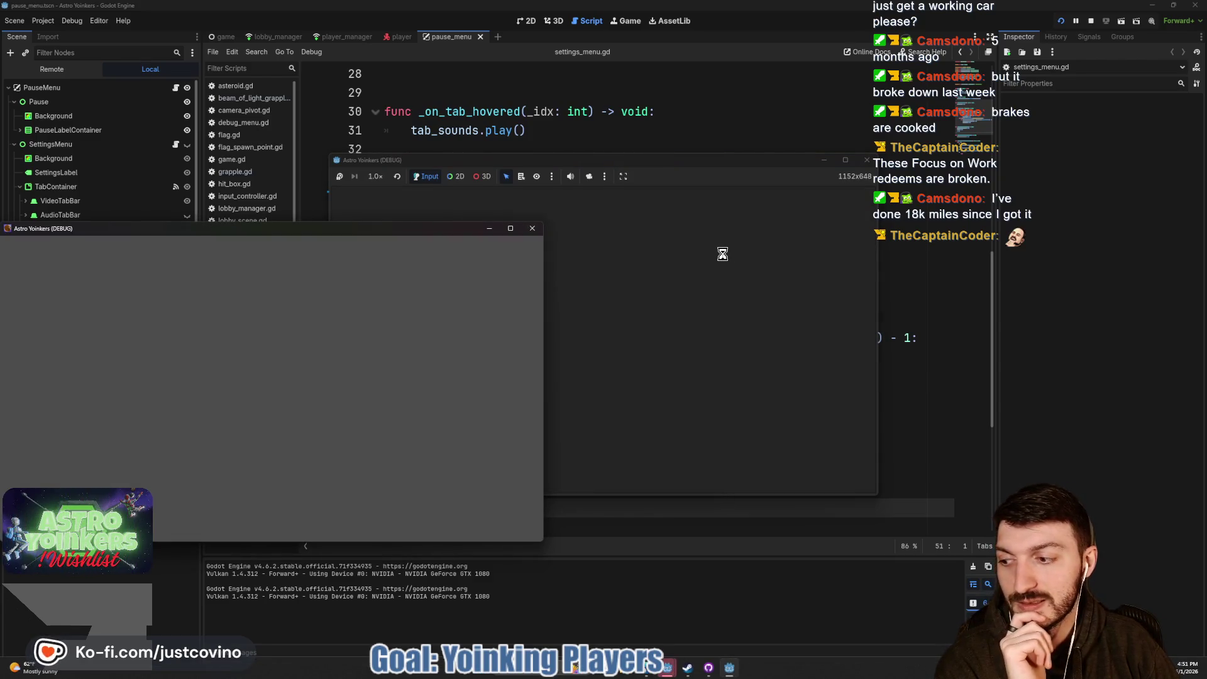
Host a lobby in the debug game, load in, send a chat line, then stop the run with F8.
{"action": "left_click", "coordinate": [533, 229]}
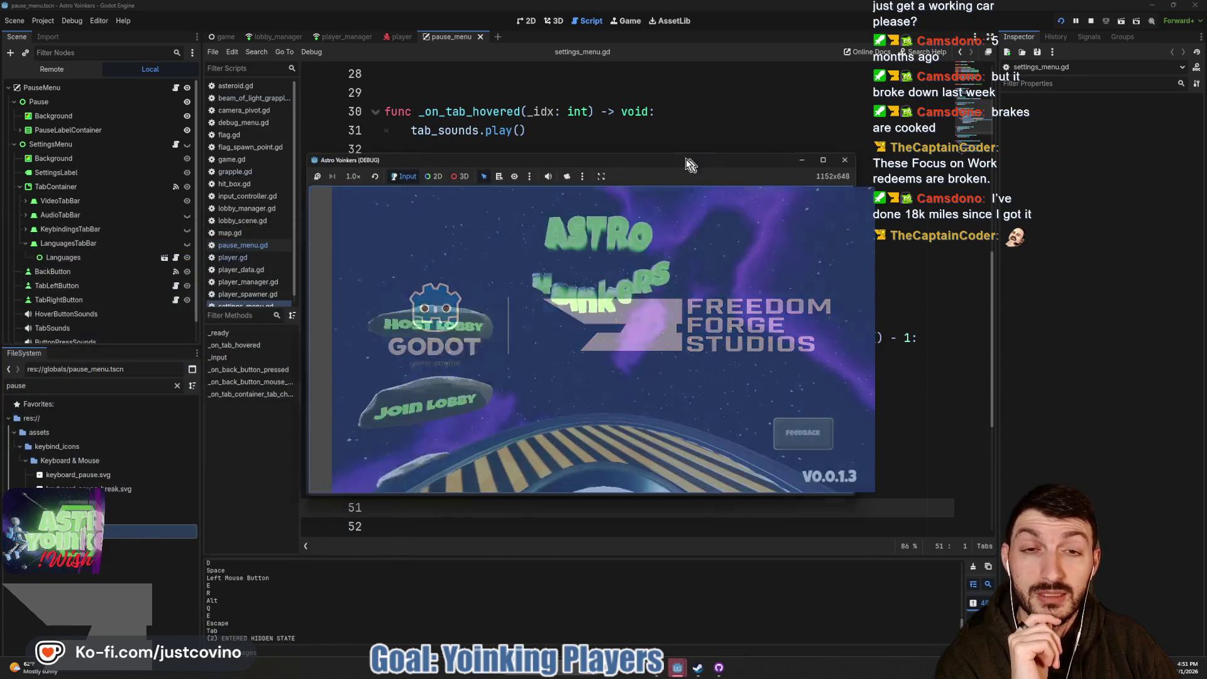
{"action": "left_click", "coordinate": [397, 281]}
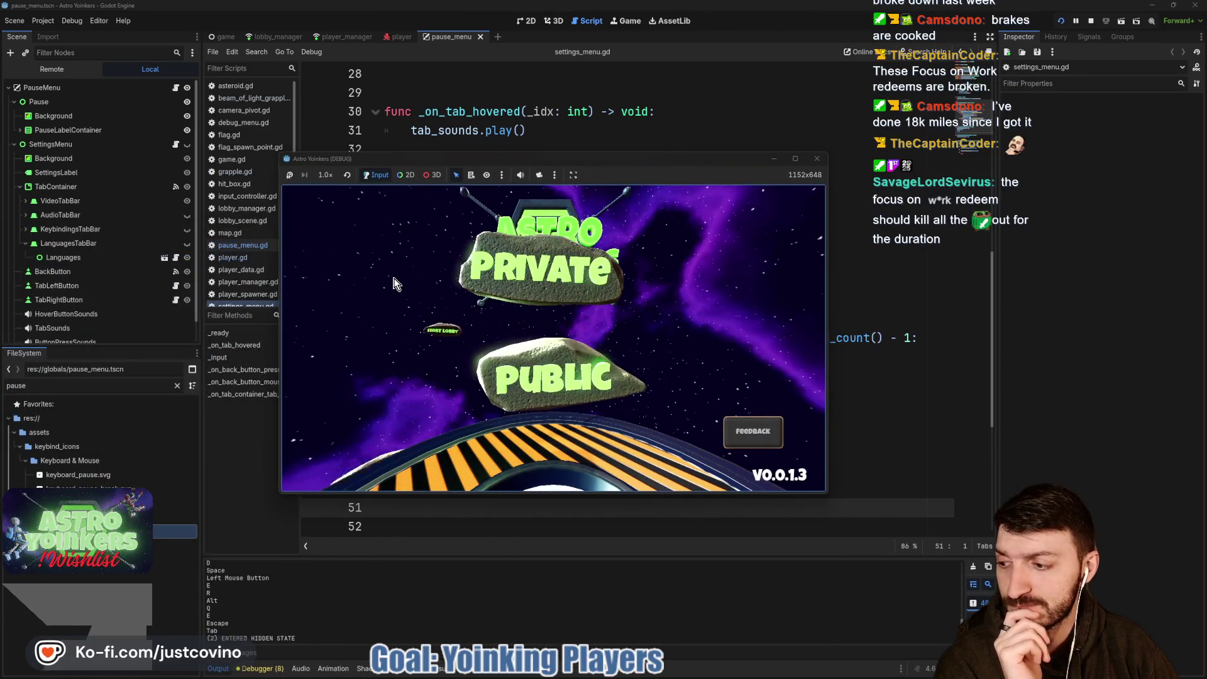
{"action": "left_click", "coordinate": [502, 287]}
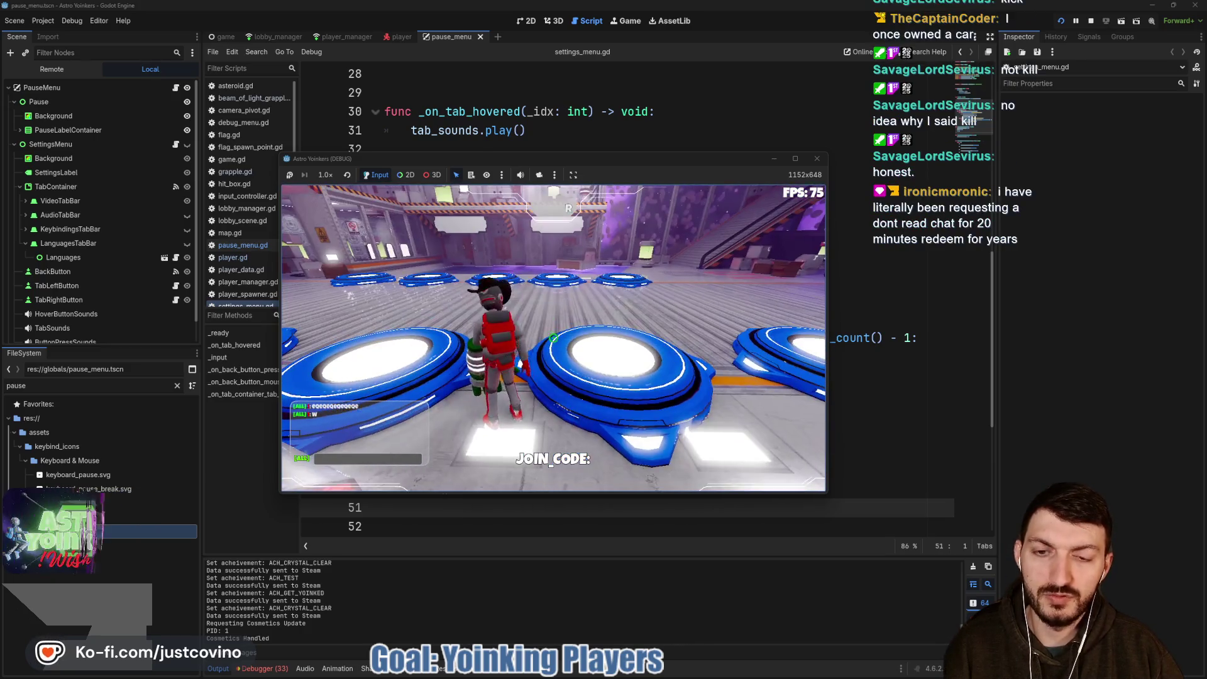
{"action": "key", "text": "Return"}
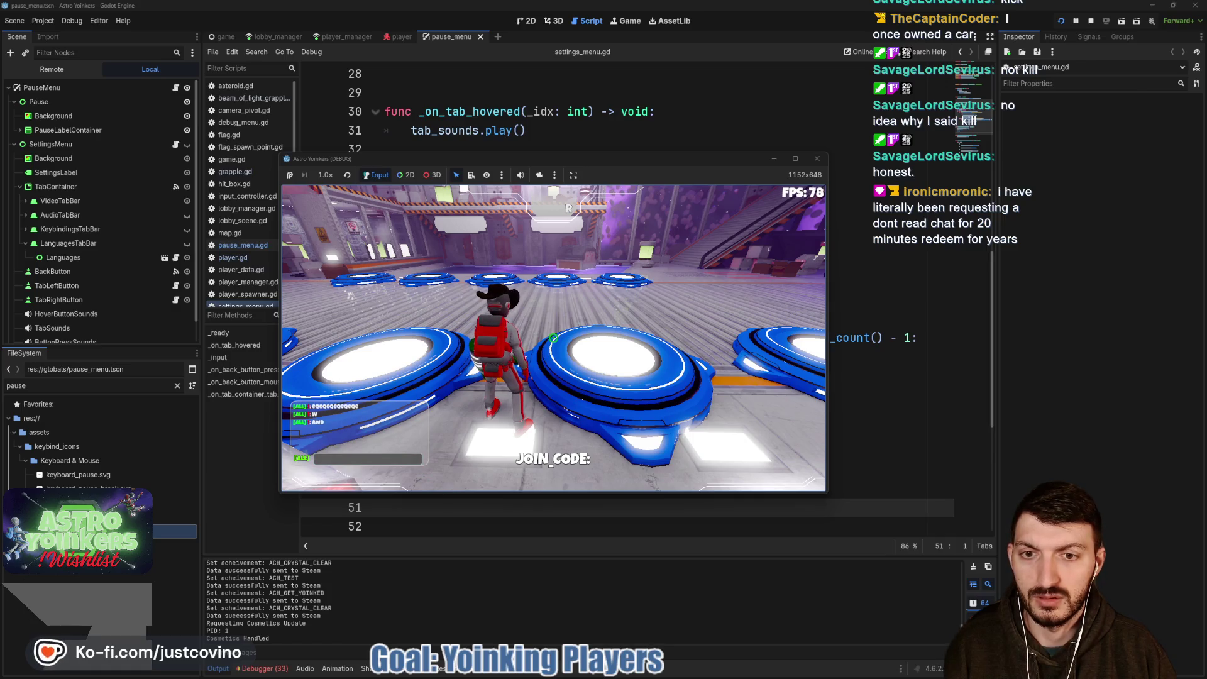
{"action": "key", "text": "F8"}
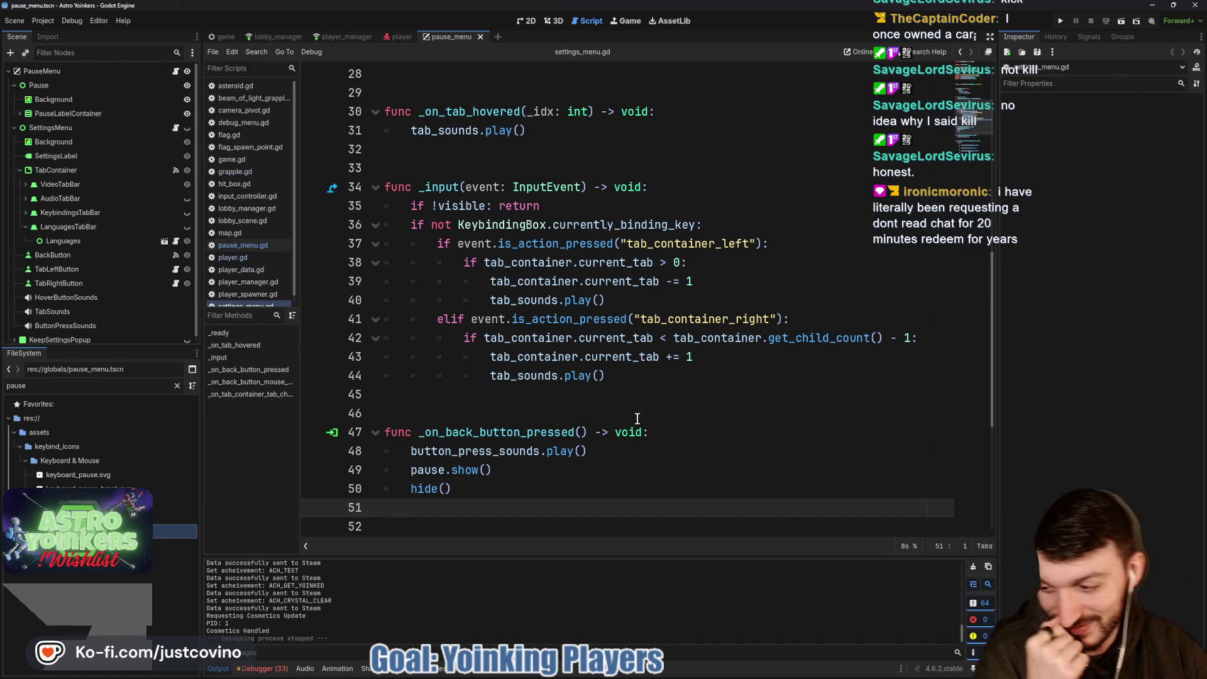
{"action": "left_click", "coordinate": [550, 409]}
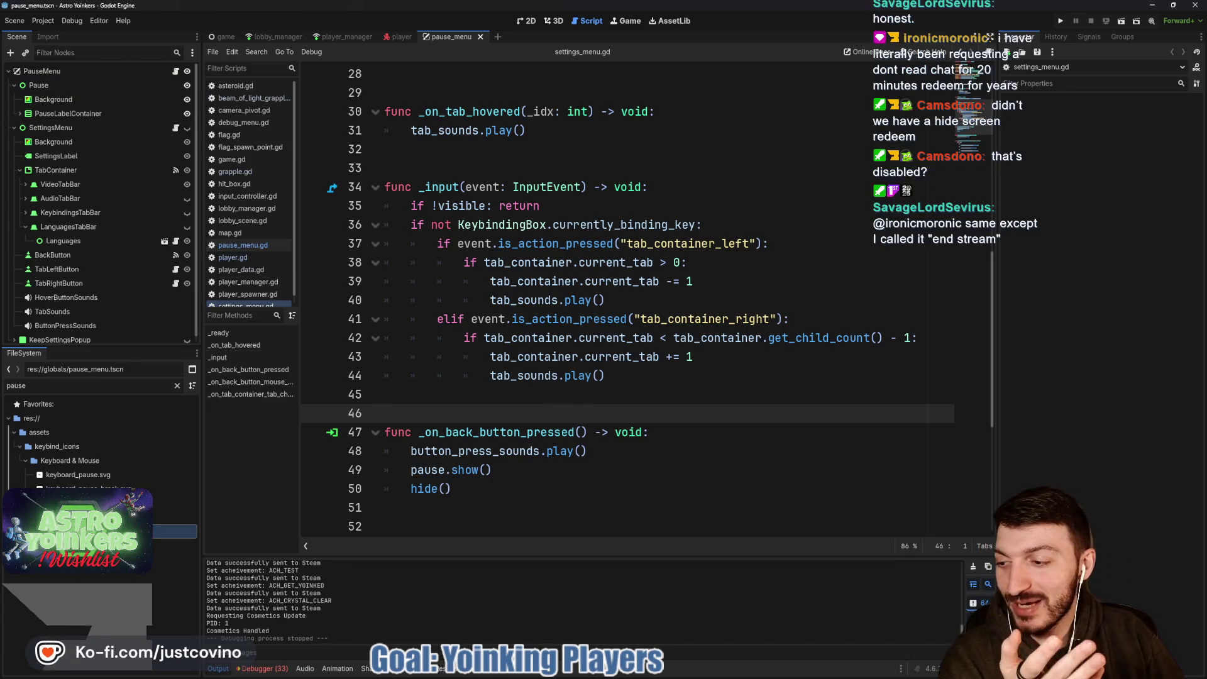
{"action": "key", "text": "alt+Tab"}
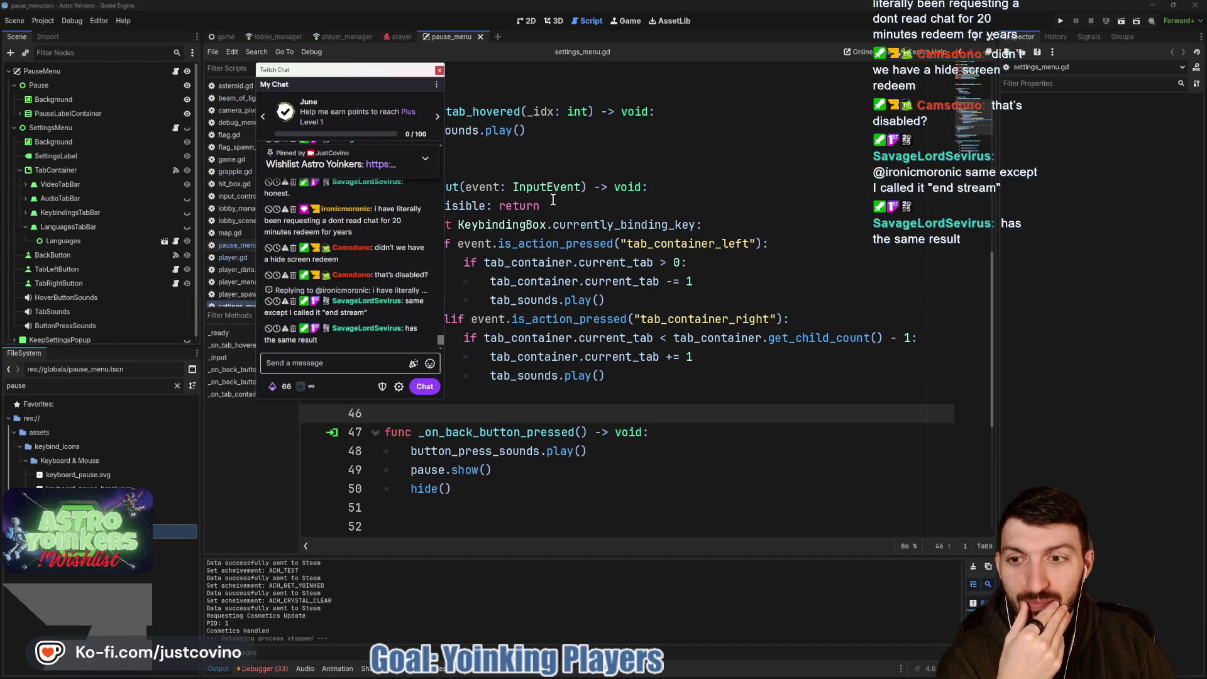
{"action": "mouse_move", "coordinate": [546, 193]}
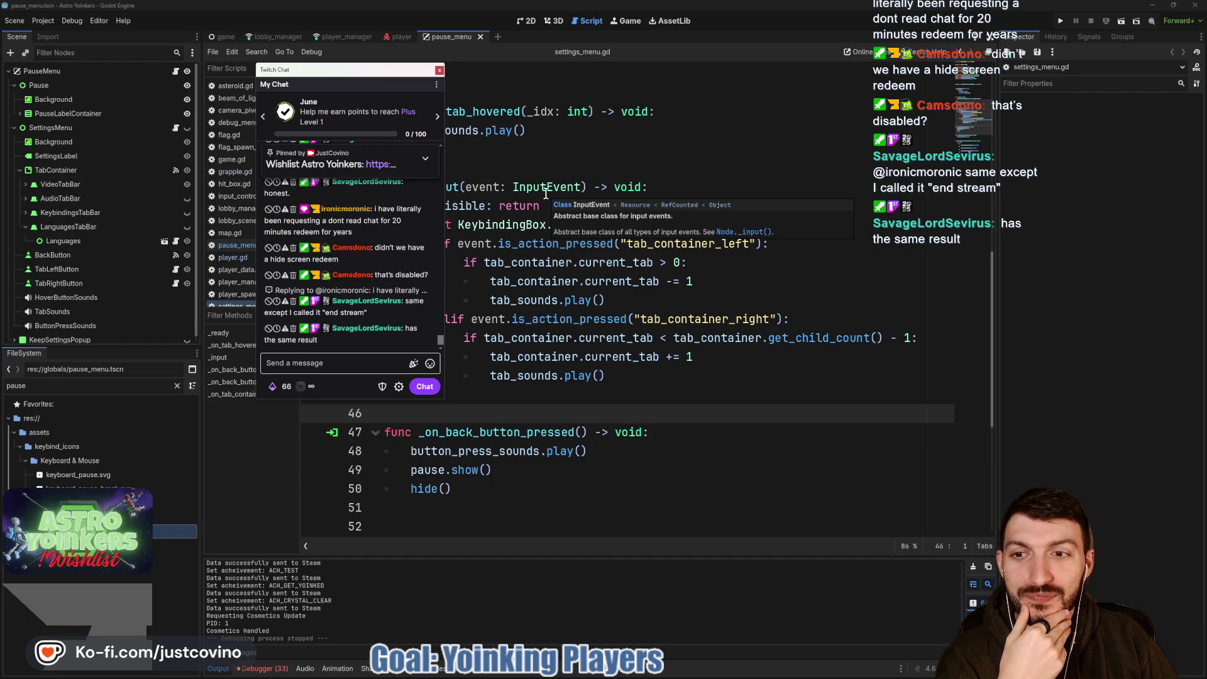
{"action": "left_click", "coordinate": [438, 70]}
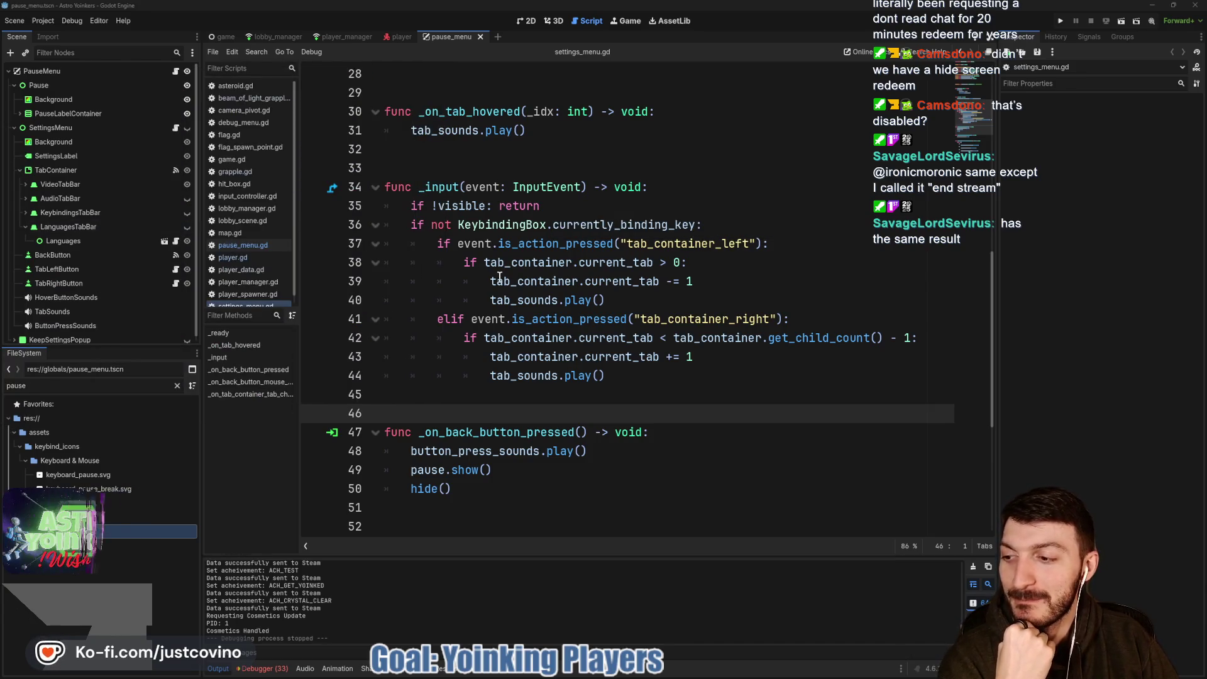
{"action": "left_click", "coordinate": [484, 181]}
{"action": "left_click", "coordinate": [477, 169]}
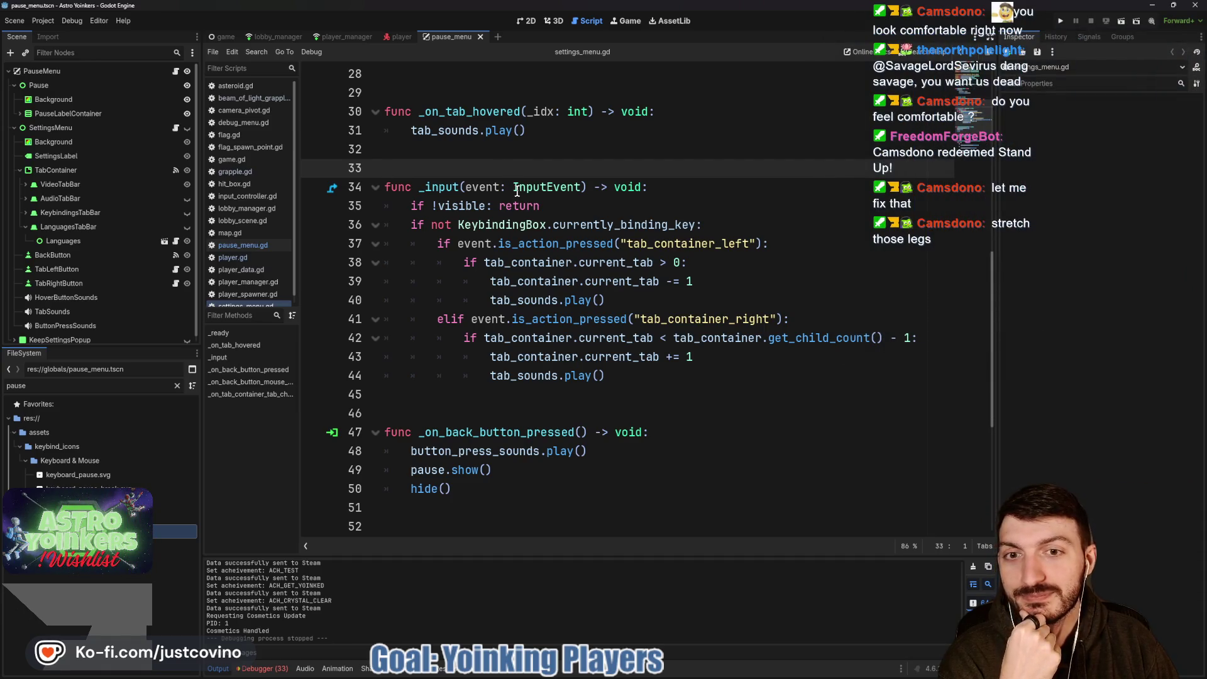
{"action": "scroll", "coordinate": [516, 191], "scroll_direction": "up", "scroll_amount": 1}
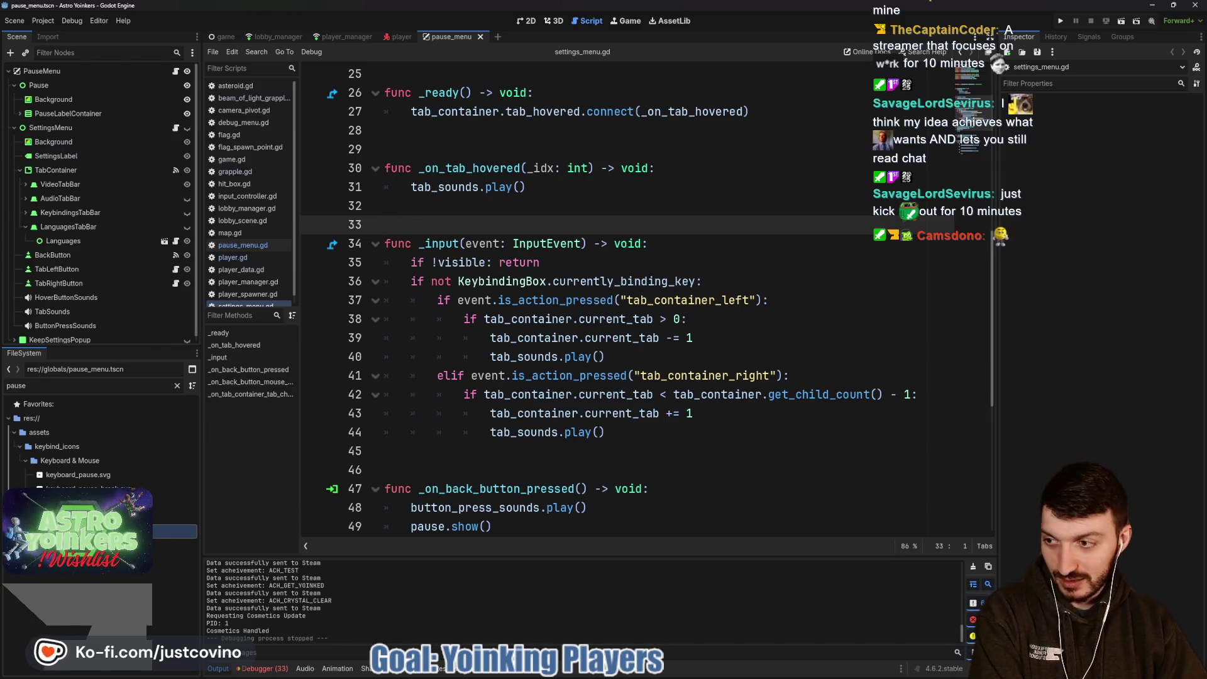
Move the Twitch chat window off-screen and place the cursor on blank line 33 of the script.
{"action": "left_click_drag", "start_coordinate": [507, 96], "coordinate": [523, 101]}
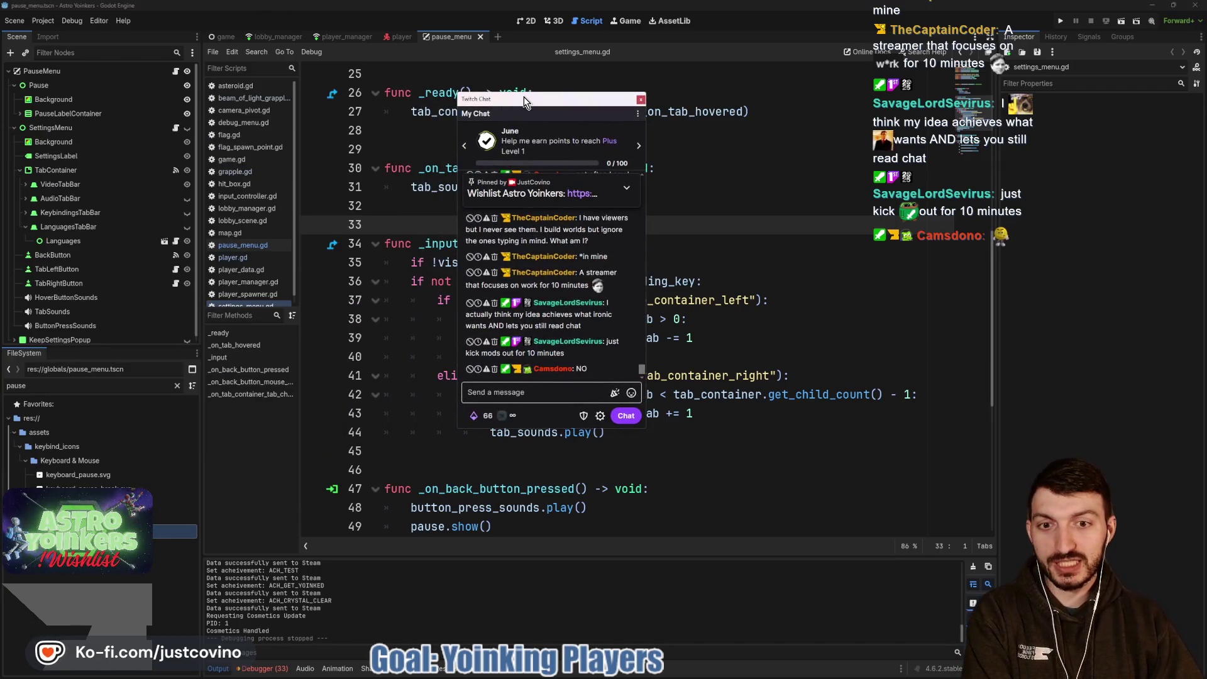
{"action": "left_click", "coordinate": [747, 201]}
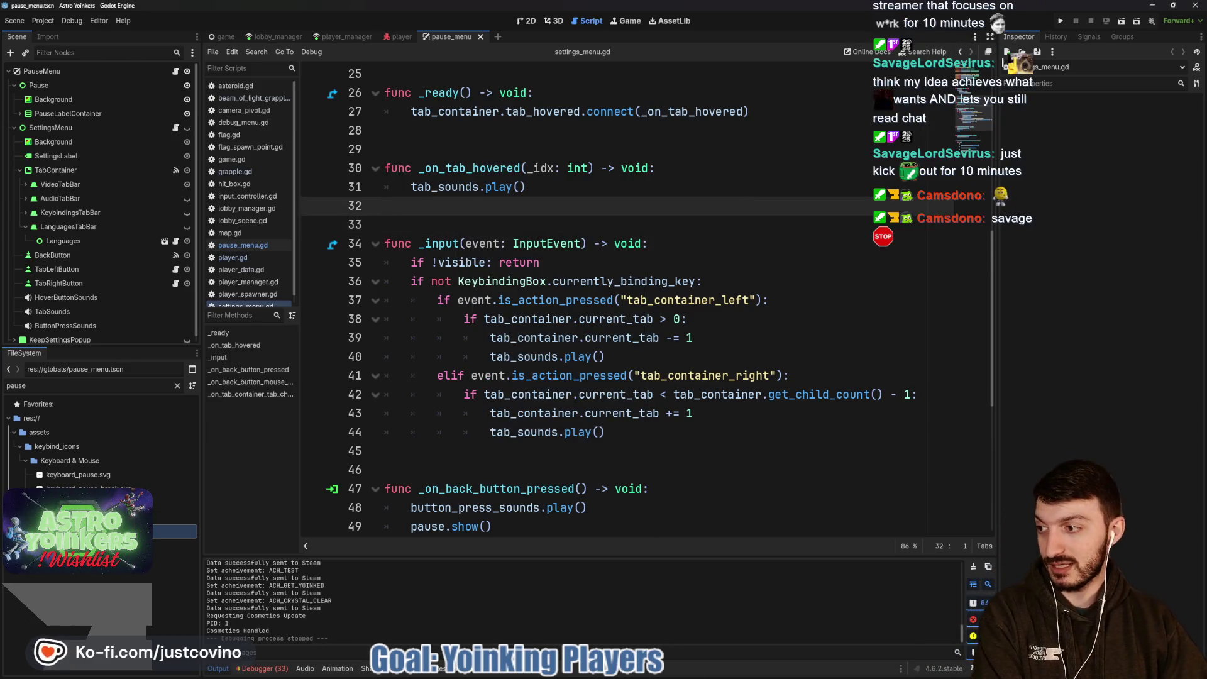
{"action": "key", "text": "alt+Tab"}
{"action": "left_click_drag", "start_coordinate": [545, 107], "coordinate": [3, 163]}
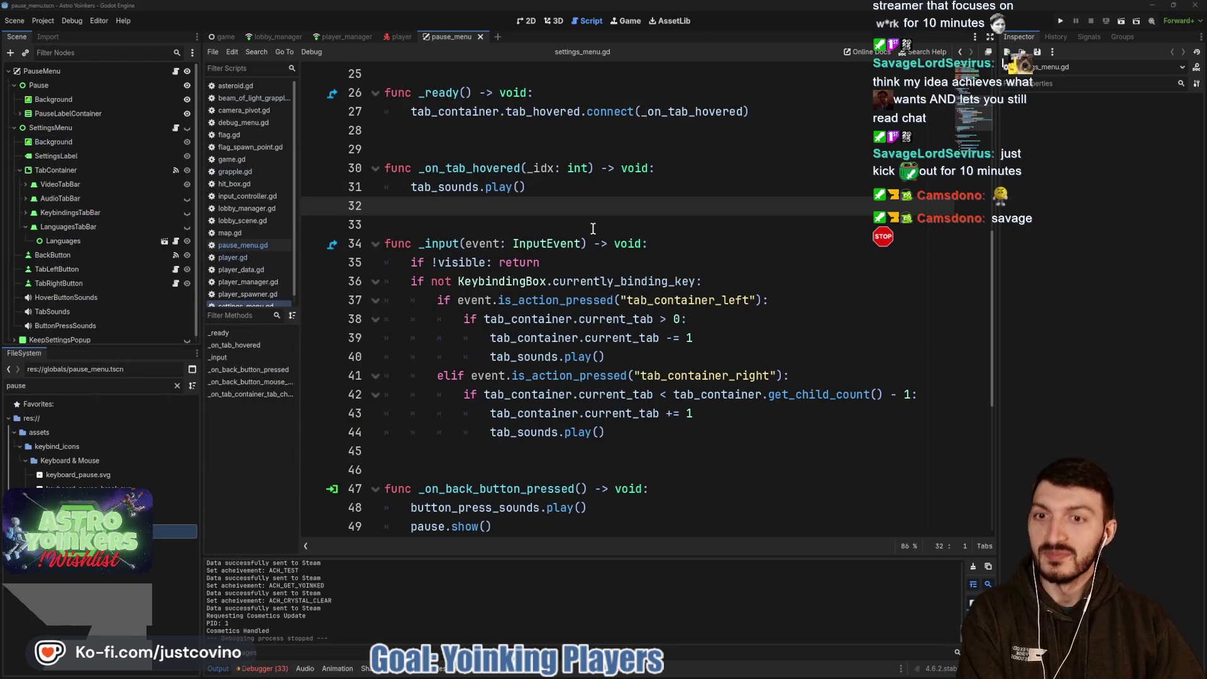
{"action": "left_click", "coordinate": [534, 218]}
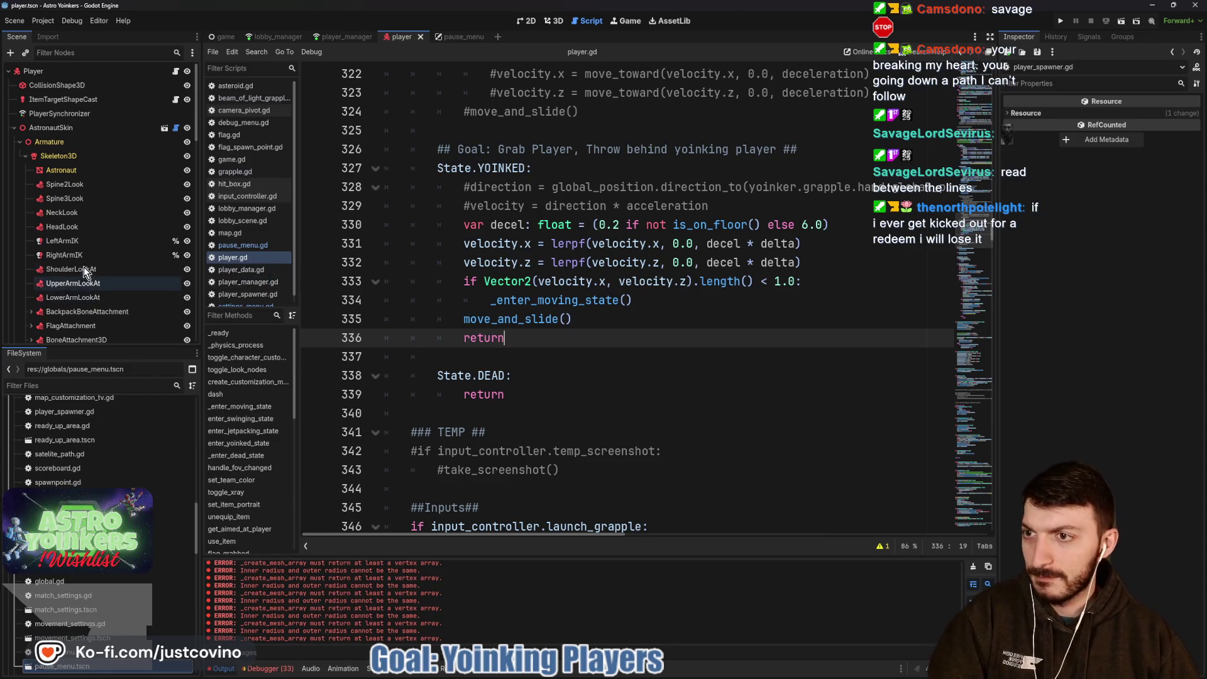
Expand UserInterface in the Scene dock and look through its player_interface.gd script.
{"action": "scroll", "coordinate": [85, 266], "scroll_direction": "down", "scroll_amount": 5}
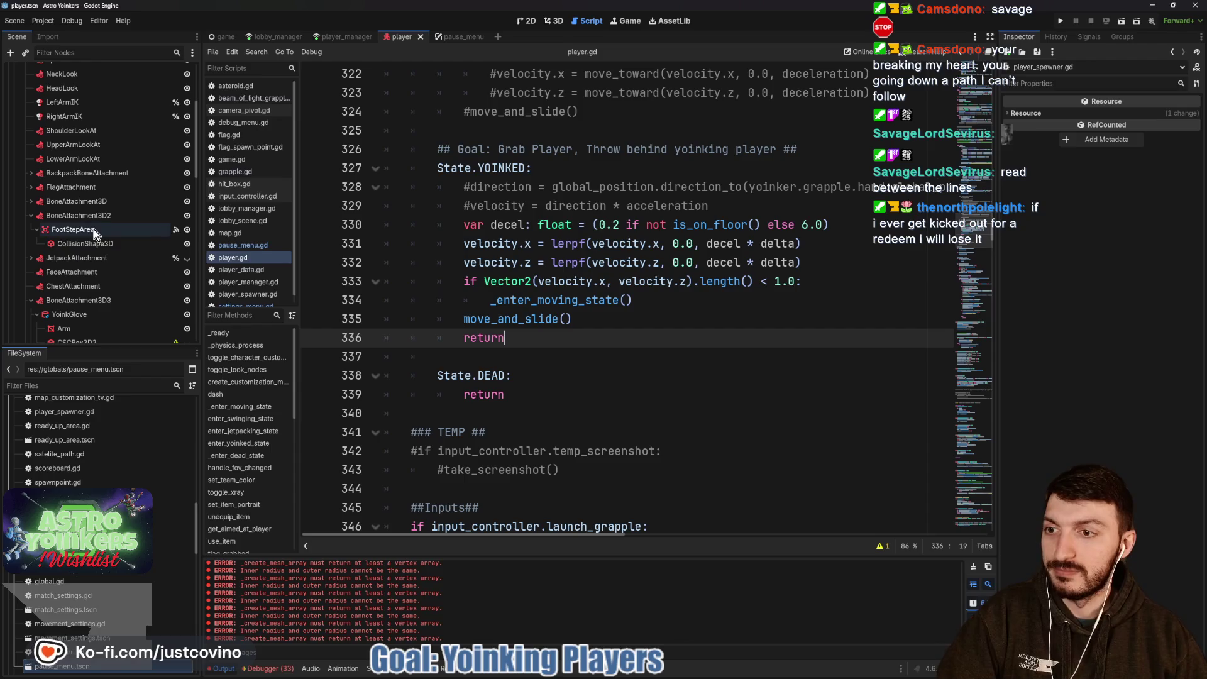
{"action": "scroll", "coordinate": [99, 251], "scroll_direction": "down", "scroll_amount": 5}
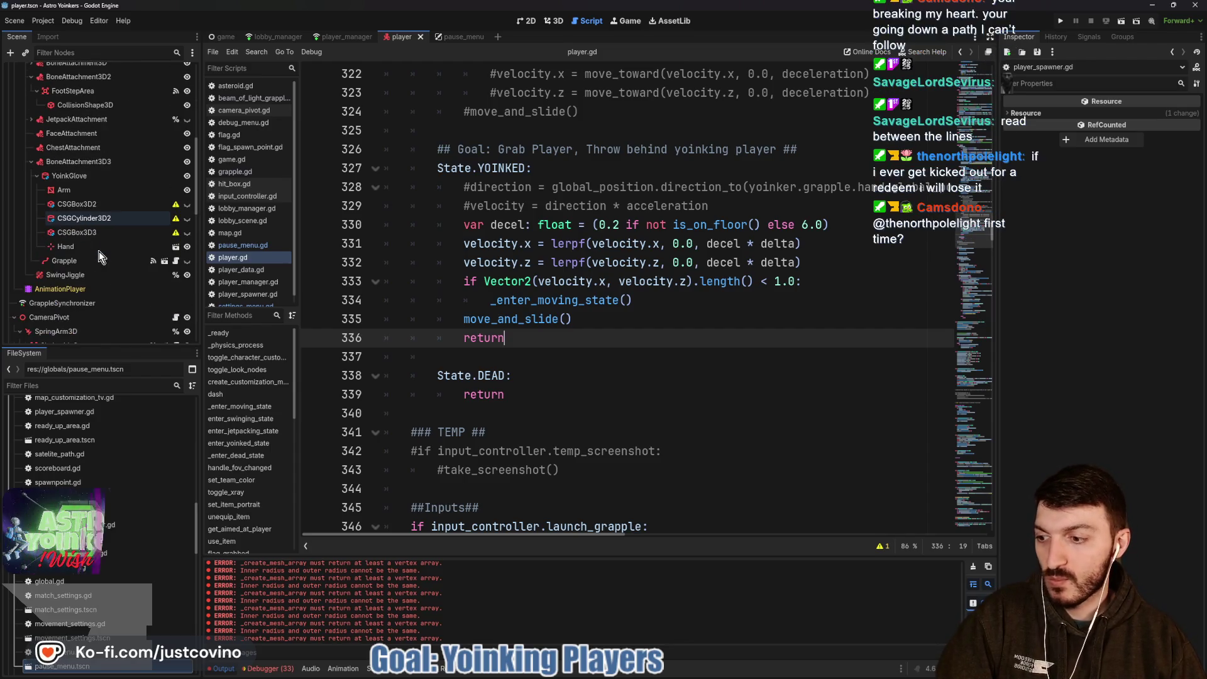
{"action": "scroll", "coordinate": [100, 251], "scroll_direction": "down", "scroll_amount": 3}
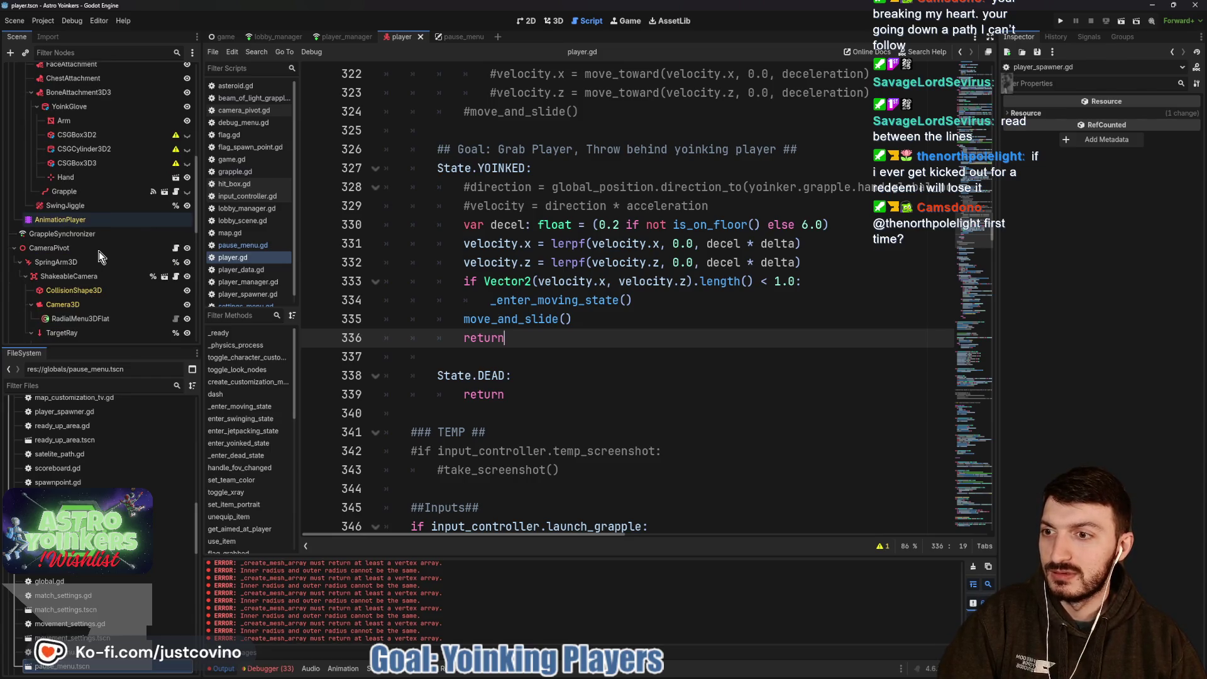
{"action": "scroll", "coordinate": [99, 251], "scroll_direction": "down", "scroll_amount": 5}
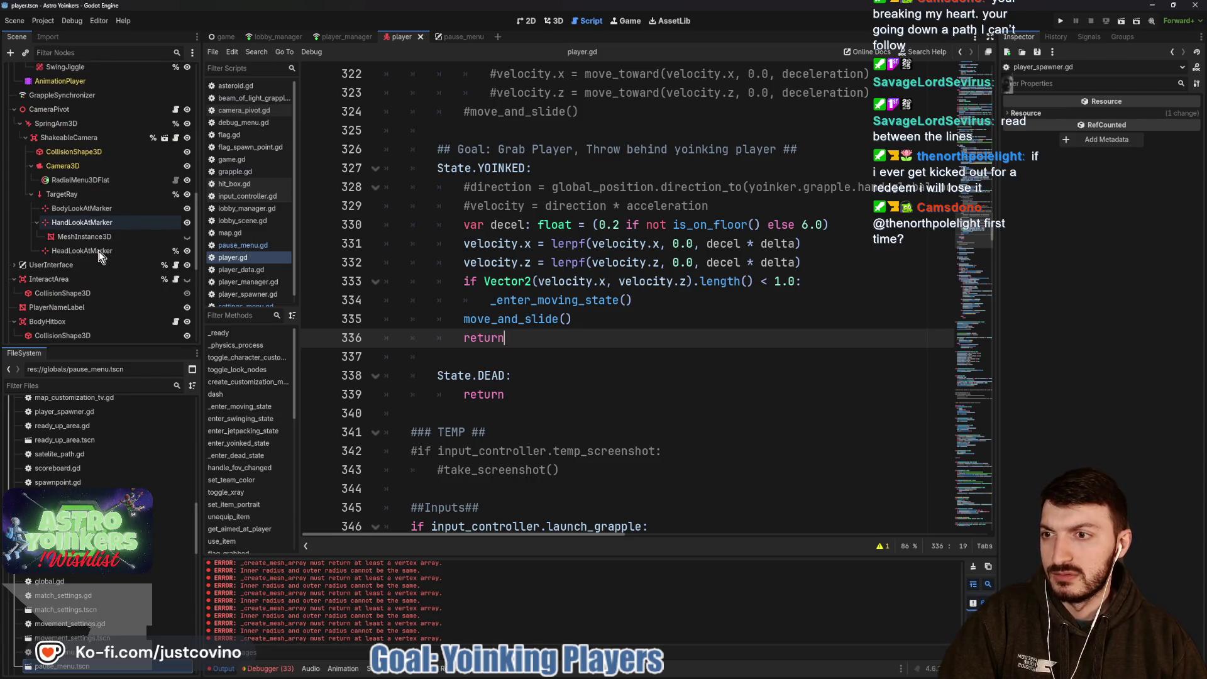
{"action": "left_click", "coordinate": [14, 265]}
{"action": "scroll", "coordinate": [120, 274], "scroll_direction": "down", "scroll_amount": 1}
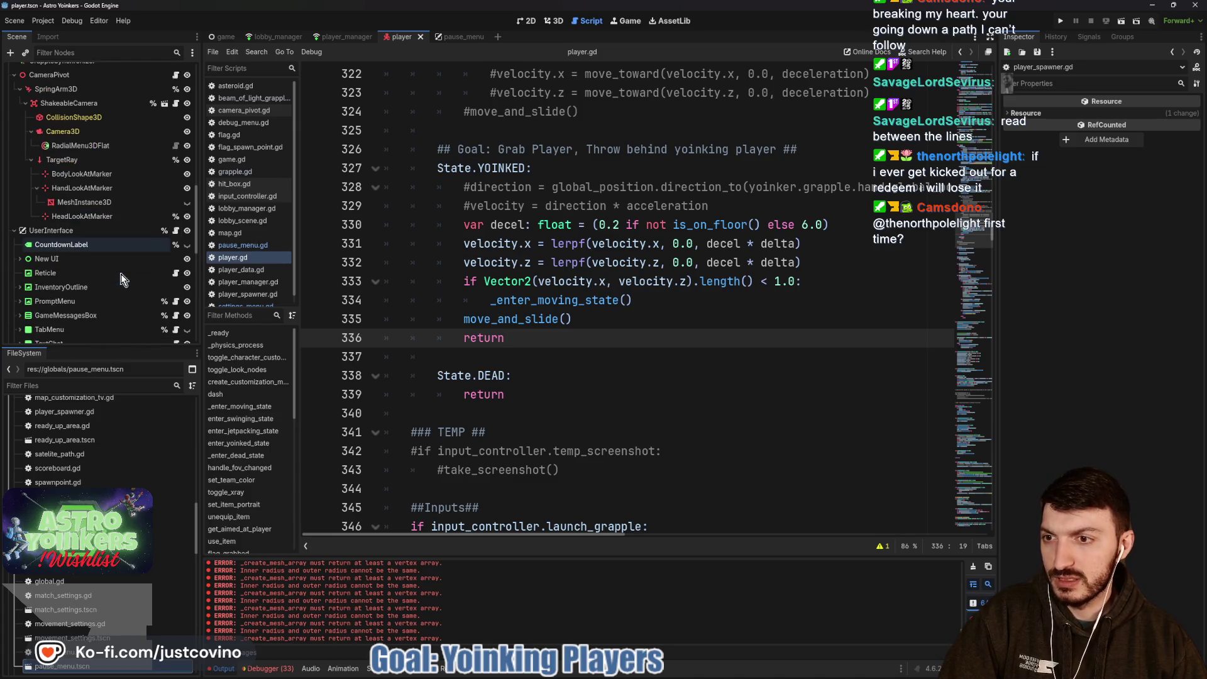
{"action": "left_click", "coordinate": [176, 230]}
{"action": "scroll", "coordinate": [590, 266], "scroll_direction": "down", "scroll_amount": 4}
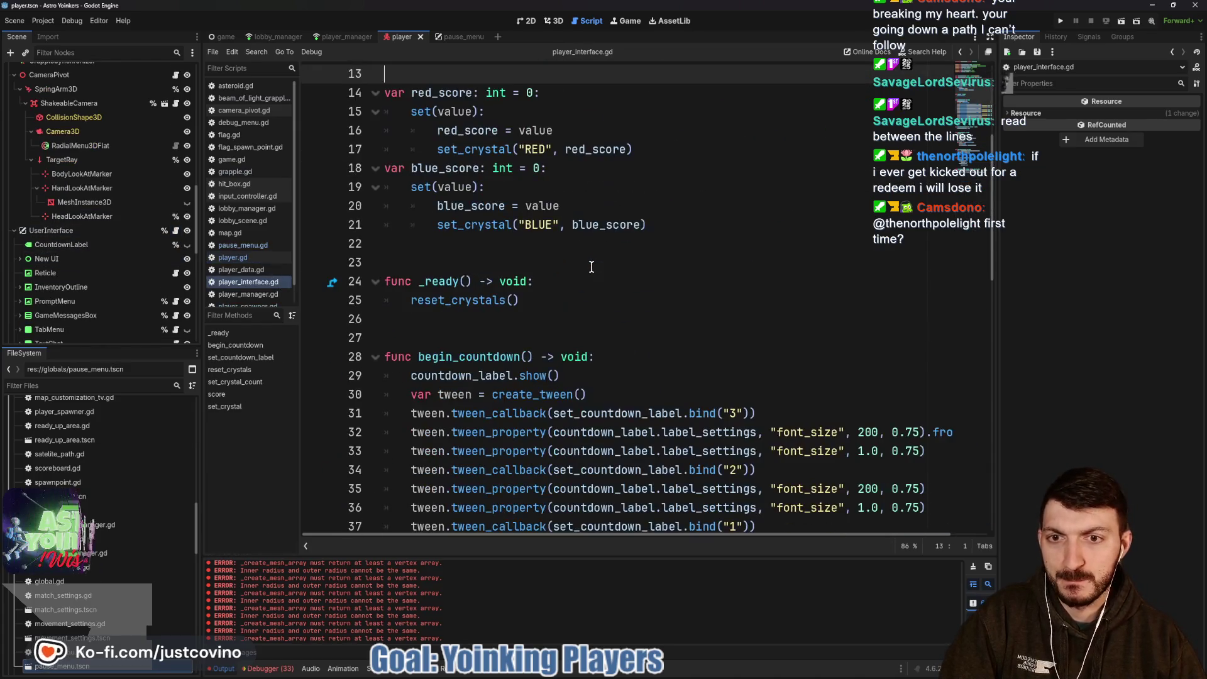
{"action": "scroll", "coordinate": [591, 266], "scroll_direction": "down", "scroll_amount": 9}
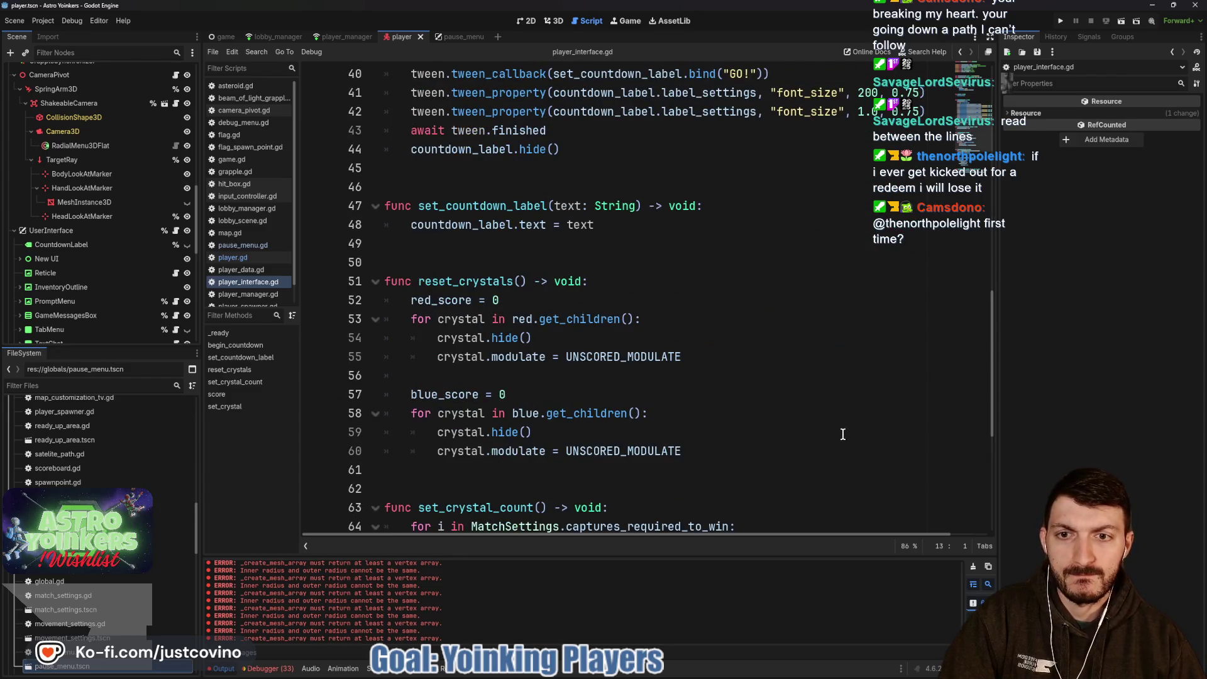
{"action": "scroll", "coordinate": [842, 434], "scroll_direction": "down", "scroll_amount": 5}
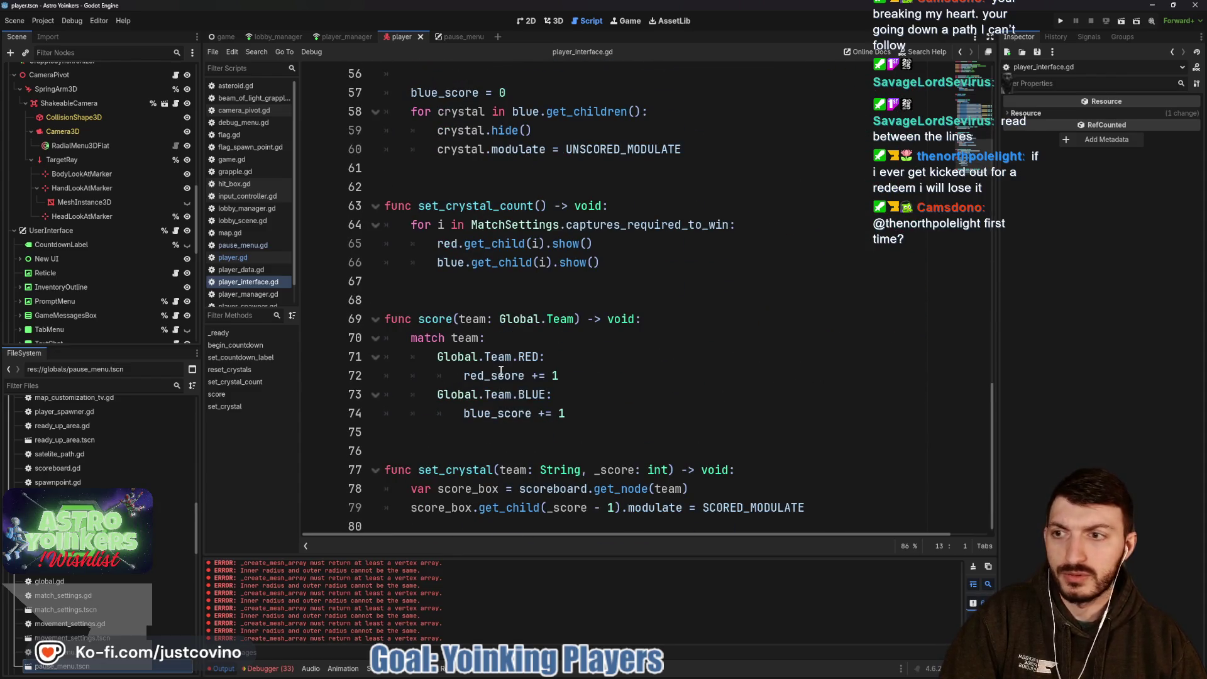
{"action": "scroll", "coordinate": [130, 268], "scroll_direction": "down", "scroll_amount": 4}
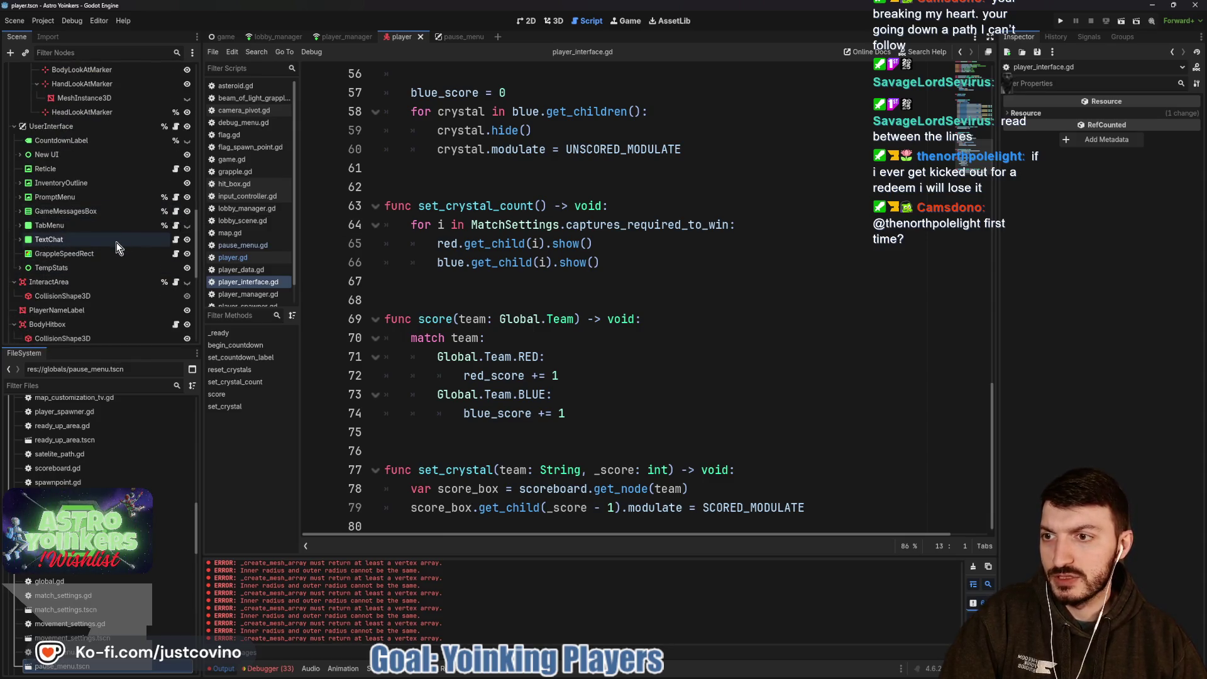
Open TextChat's text_chat.gd and place the cursor on blank line 93.
{"action": "left_click", "coordinate": [176, 239]}
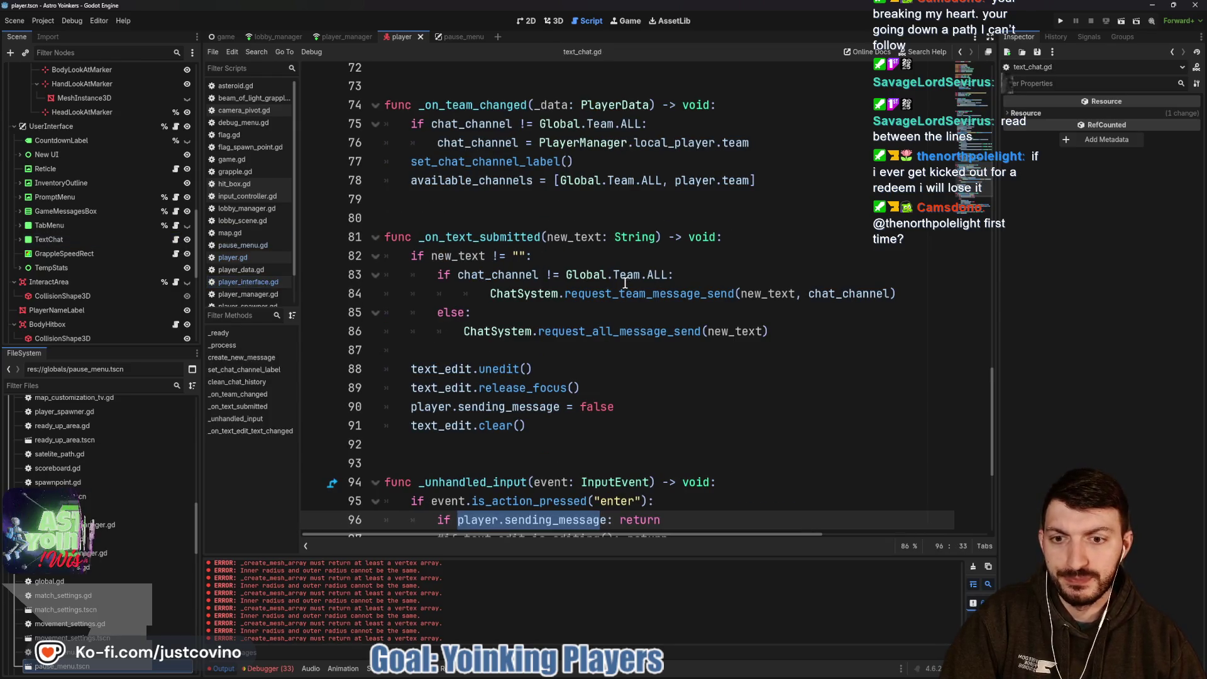
{"action": "scroll", "coordinate": [624, 283], "scroll_direction": "down", "scroll_amount": 3}
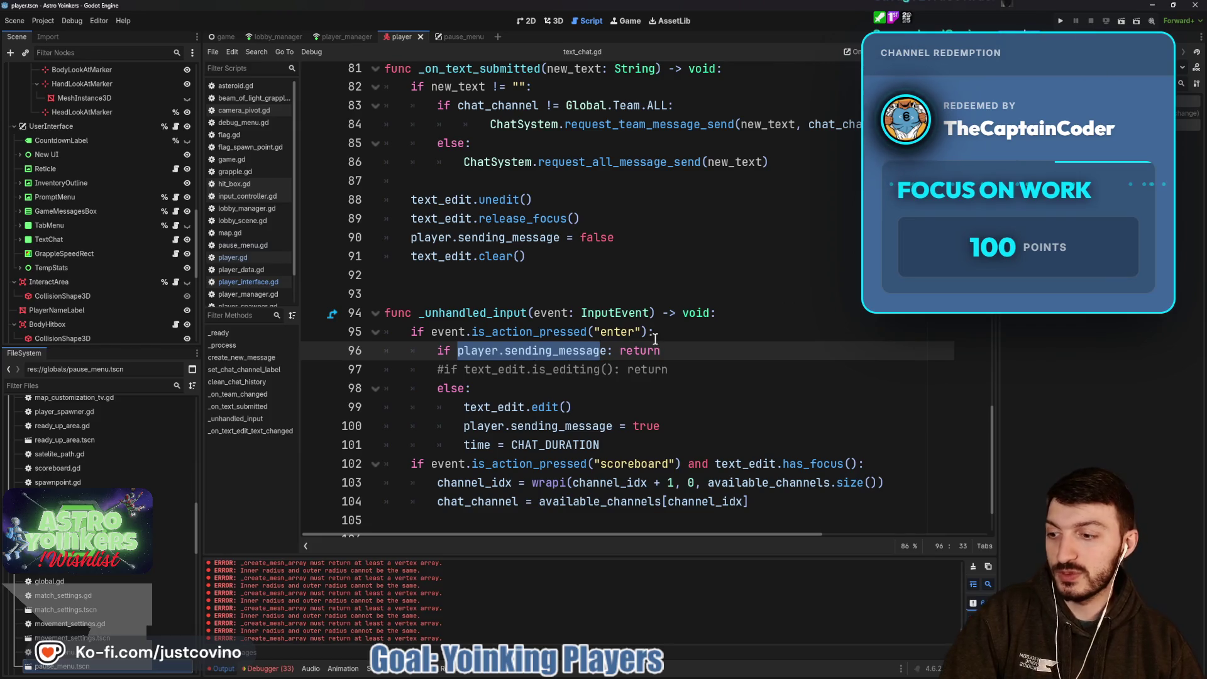
{"action": "key", "text": "alt+Tab"}
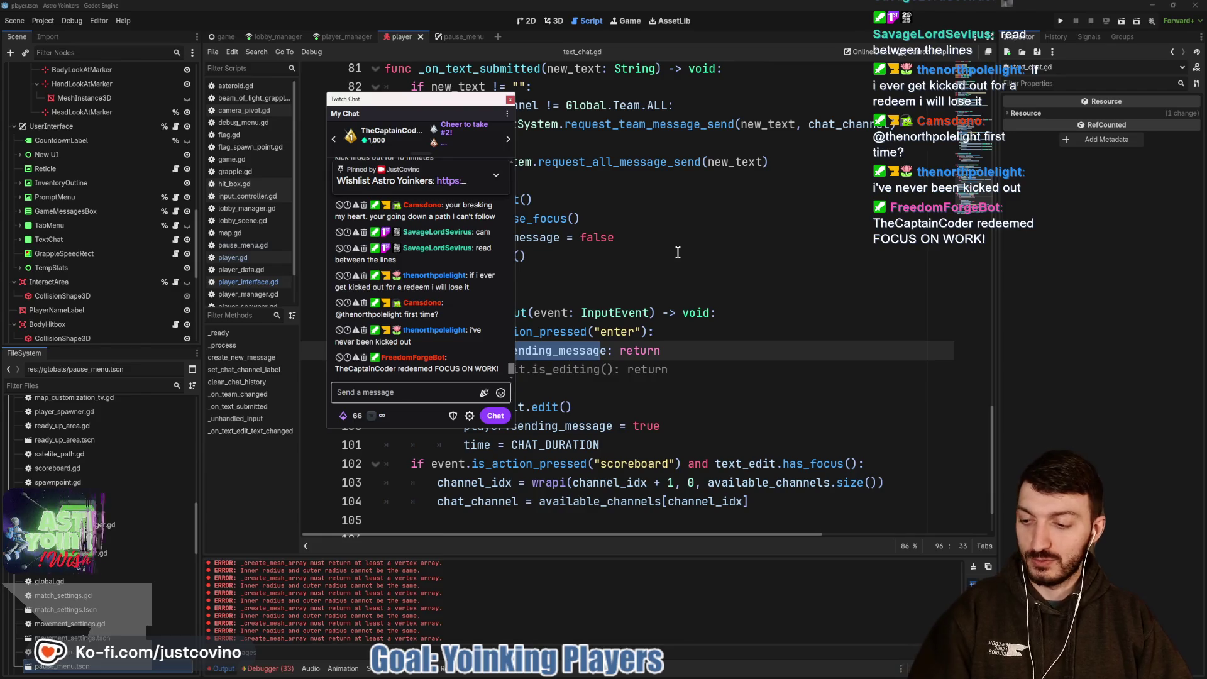
{"action": "left_click", "coordinate": [677, 252]}
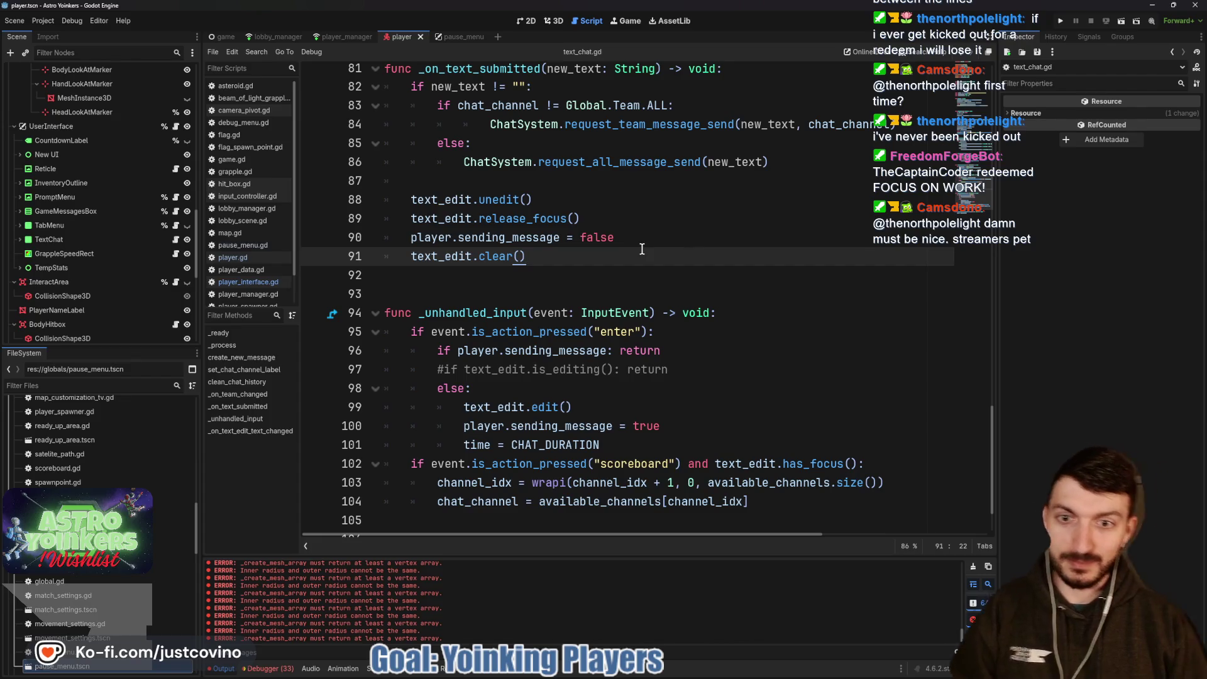
{"action": "scroll", "coordinate": [642, 249], "scroll_direction": "down", "scroll_amount": 1}
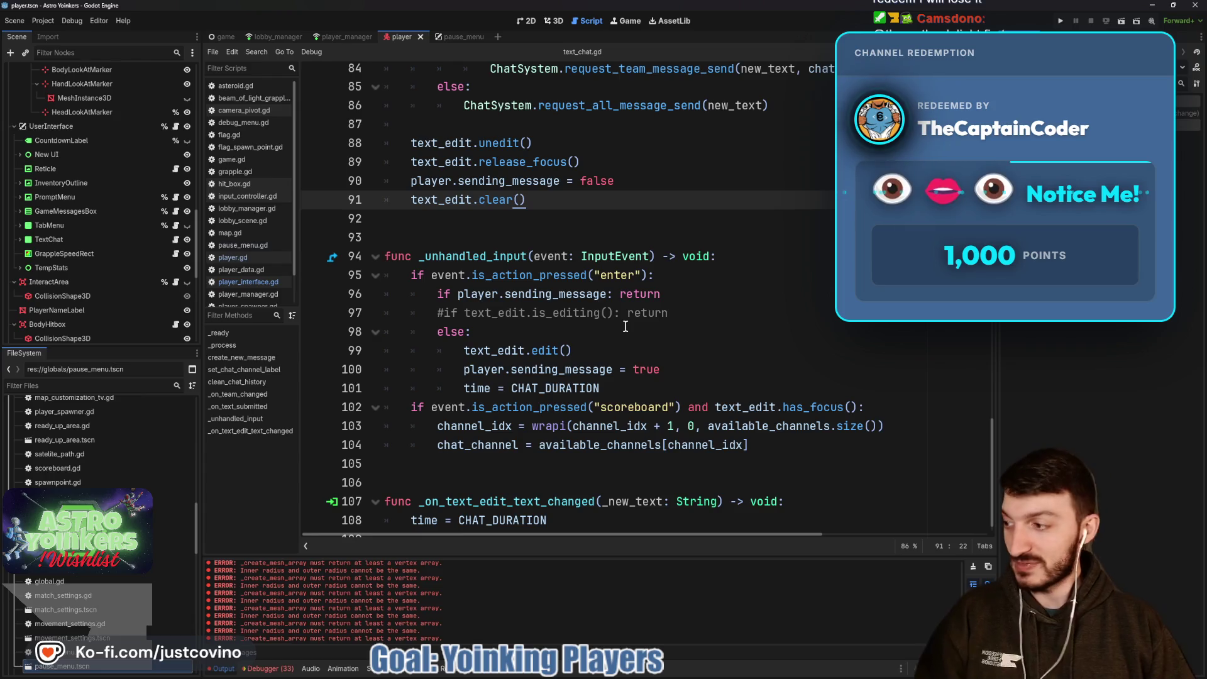
{"action": "left_click", "coordinate": [488, 233]}
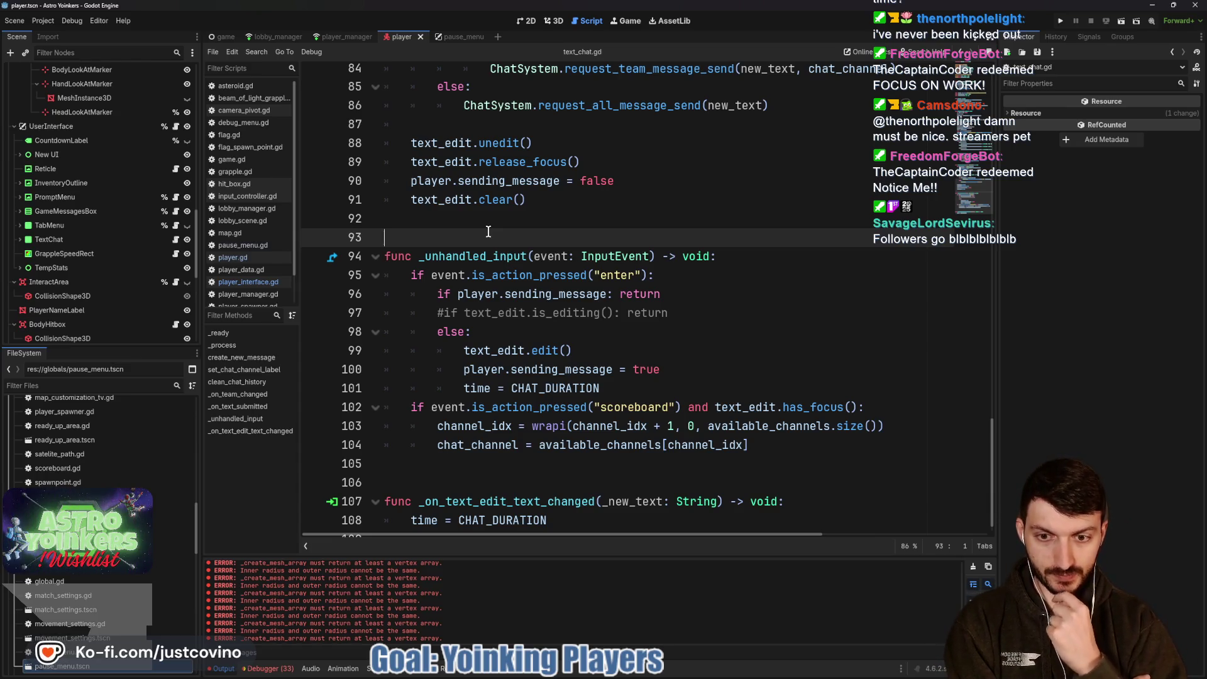
{"action": "double_click", "coordinate": [526, 294]}
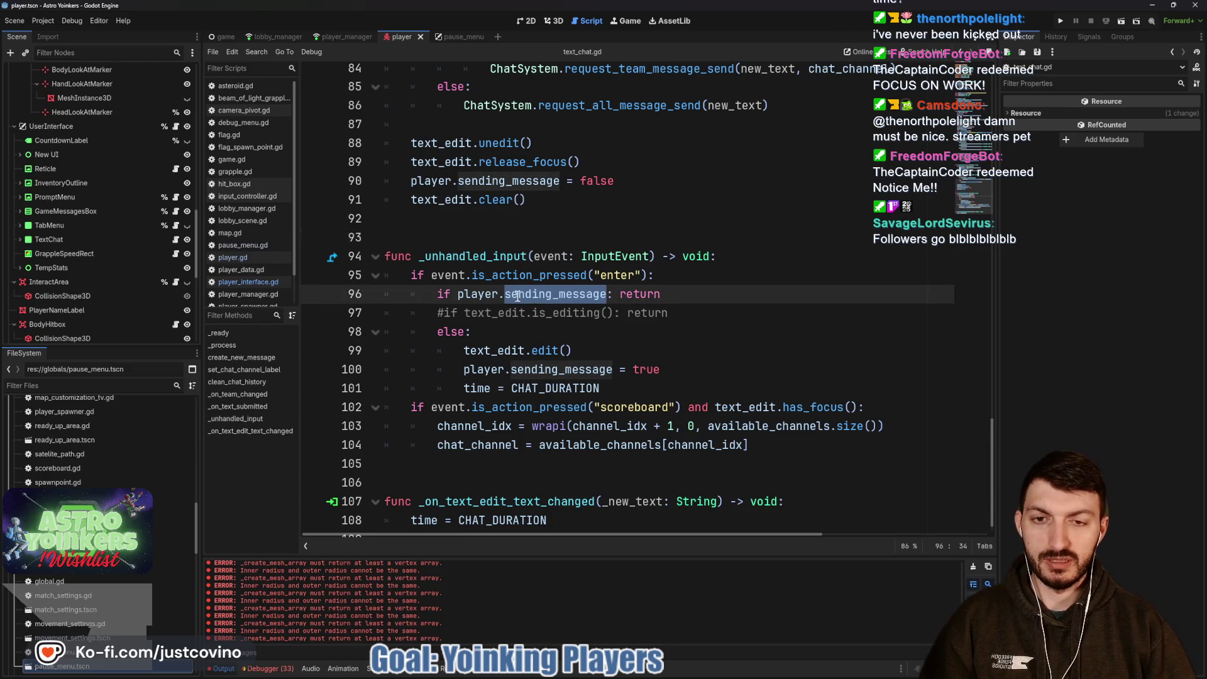
{"action": "scroll", "coordinate": [506, 225], "scroll_direction": "up", "scroll_amount": 4}
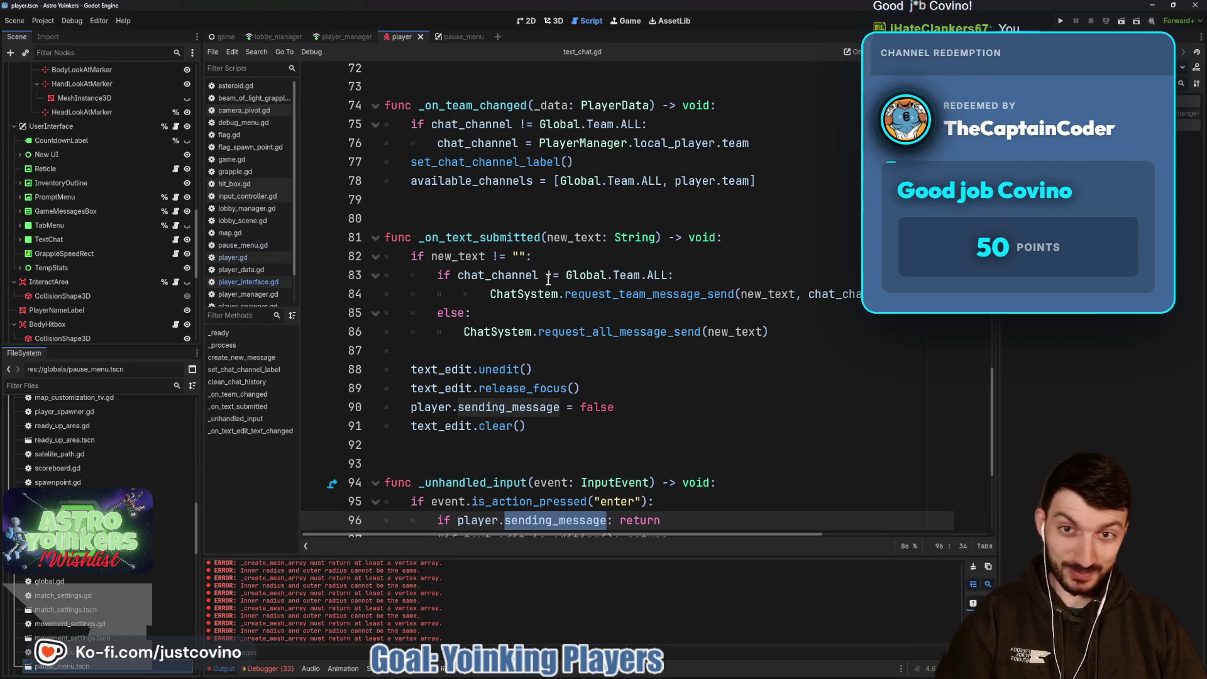
{"action": "scroll", "coordinate": [540, 270], "scroll_direction": "up", "scroll_amount": 3}
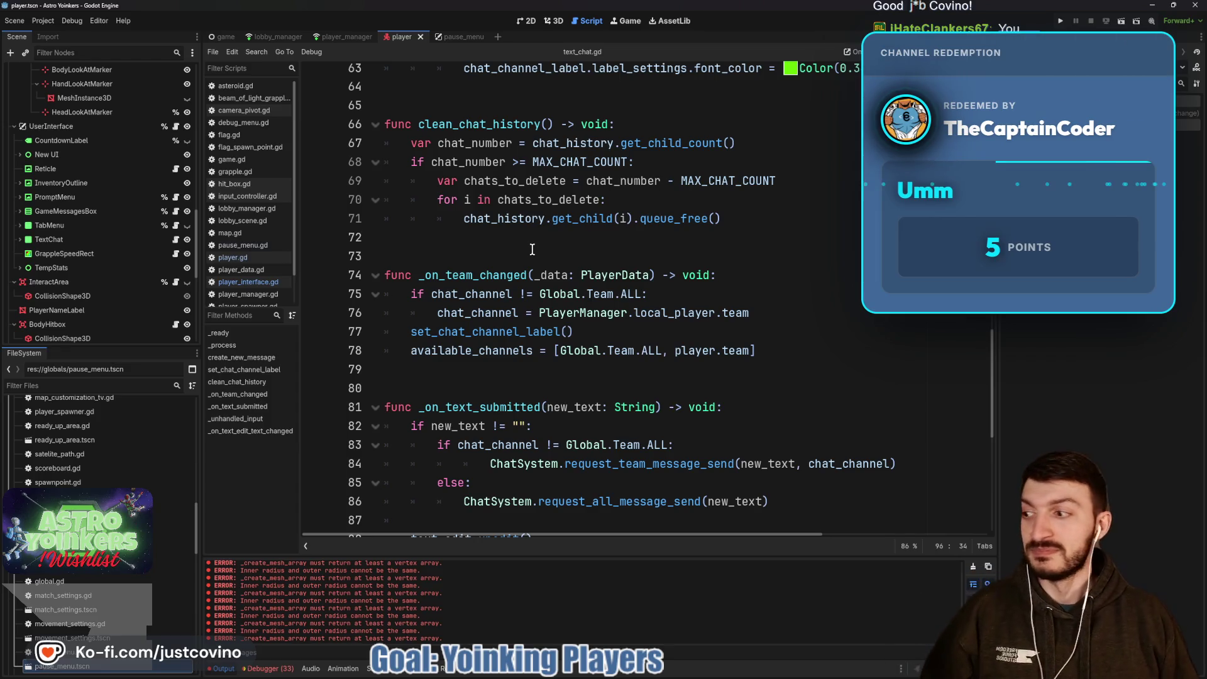
{"action": "scroll", "coordinate": [531, 250], "scroll_direction": "up", "scroll_amount": 5}
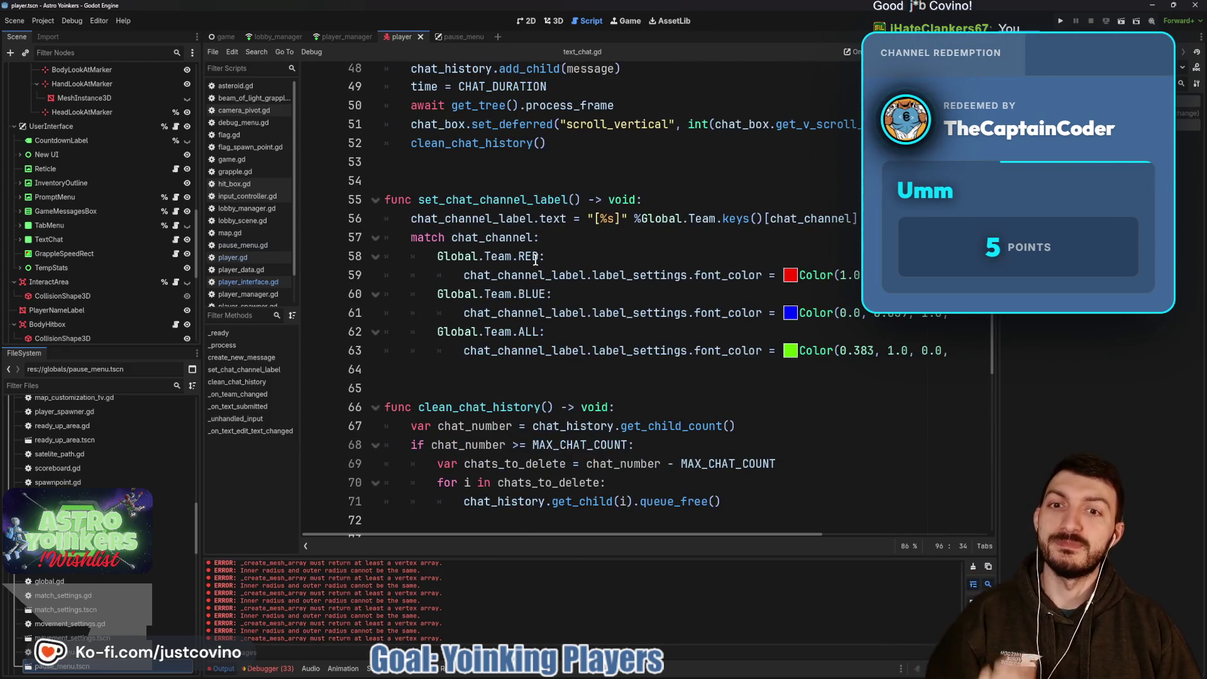
{"action": "scroll", "coordinate": [532, 259], "scroll_direction": "up", "scroll_amount": 5}
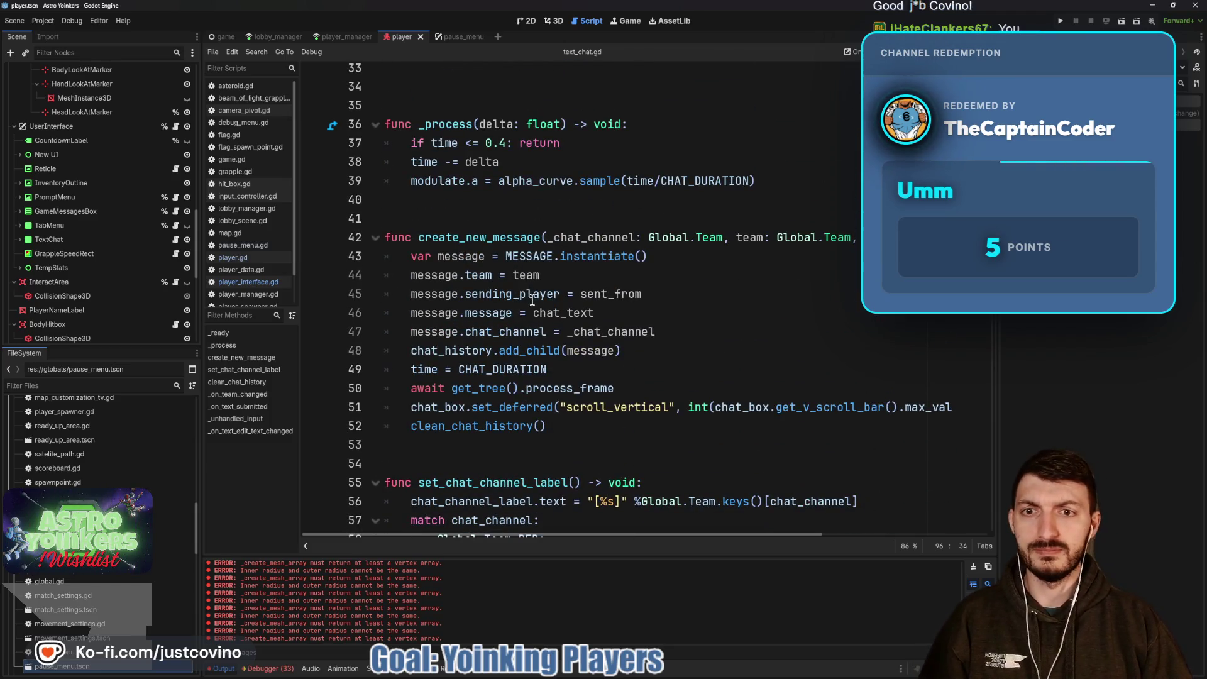
{"action": "scroll", "coordinate": [528, 296], "scroll_direction": "up", "scroll_amount": 1}
{"action": "scroll", "coordinate": [529, 286], "scroll_direction": "up", "scroll_amount": 1}
{"action": "scroll", "coordinate": [472, 295], "scroll_direction": "up", "scroll_amount": 1}
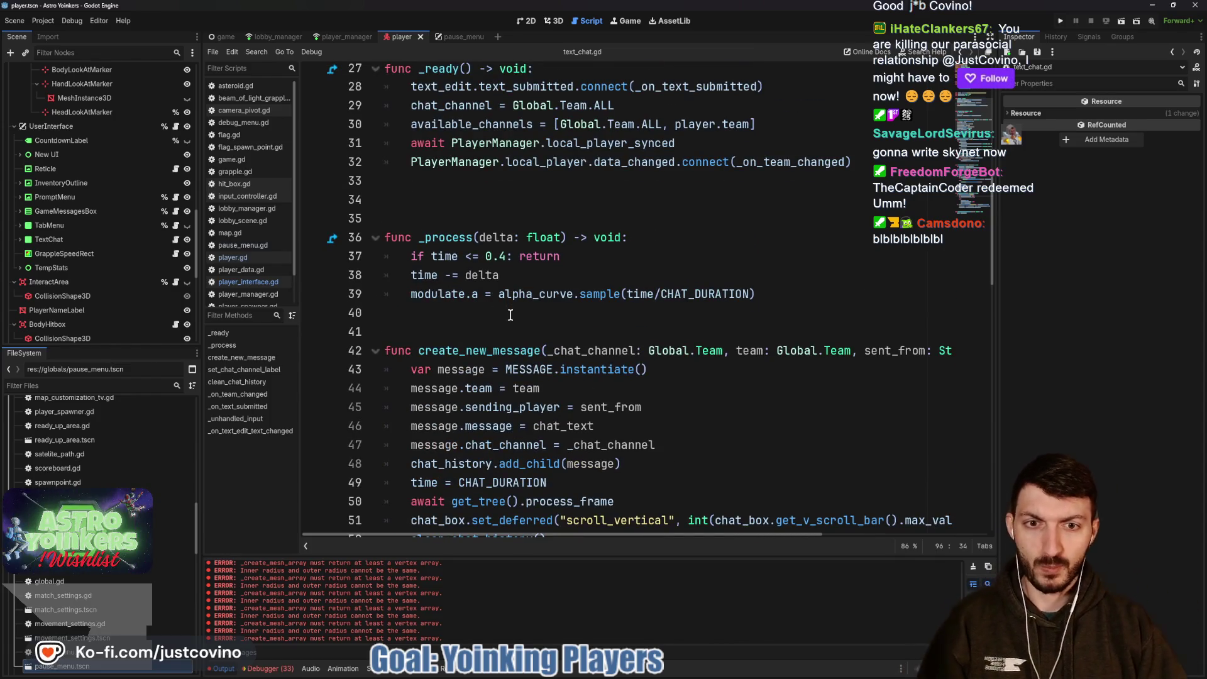
{"action": "scroll", "coordinate": [506, 324], "scroll_direction": "up", "scroll_amount": 3}
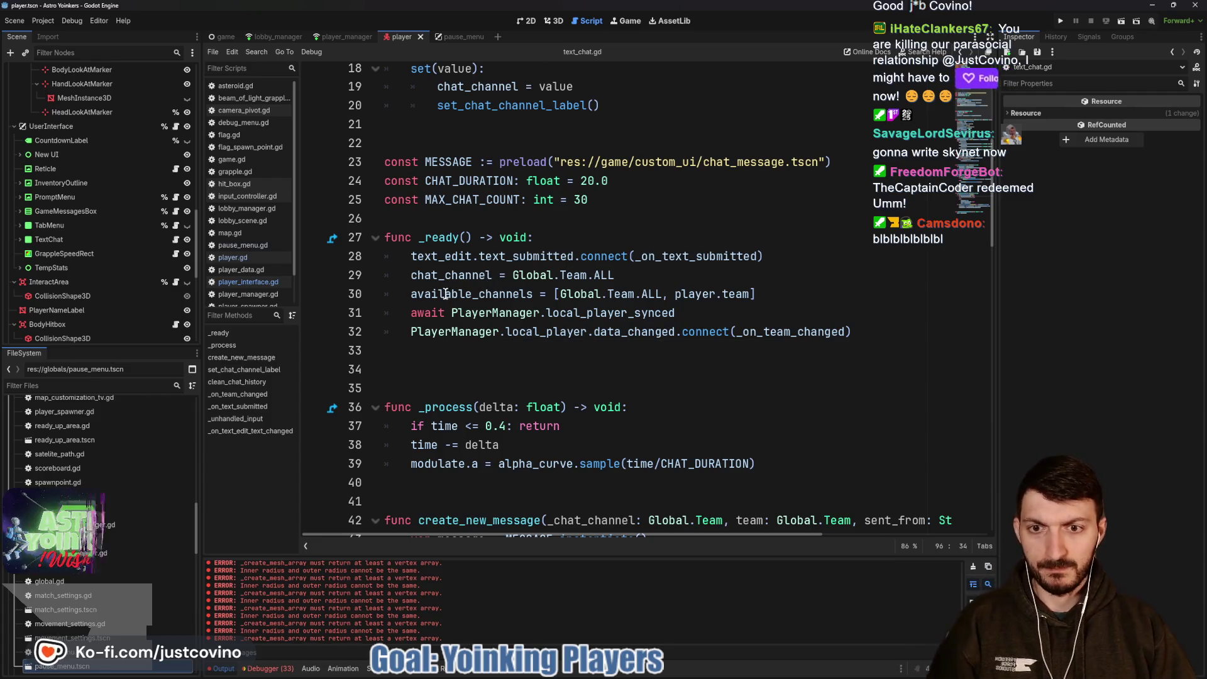
{"action": "scroll", "coordinate": [662, 329], "scroll_direction": "up", "scroll_amount": 1}
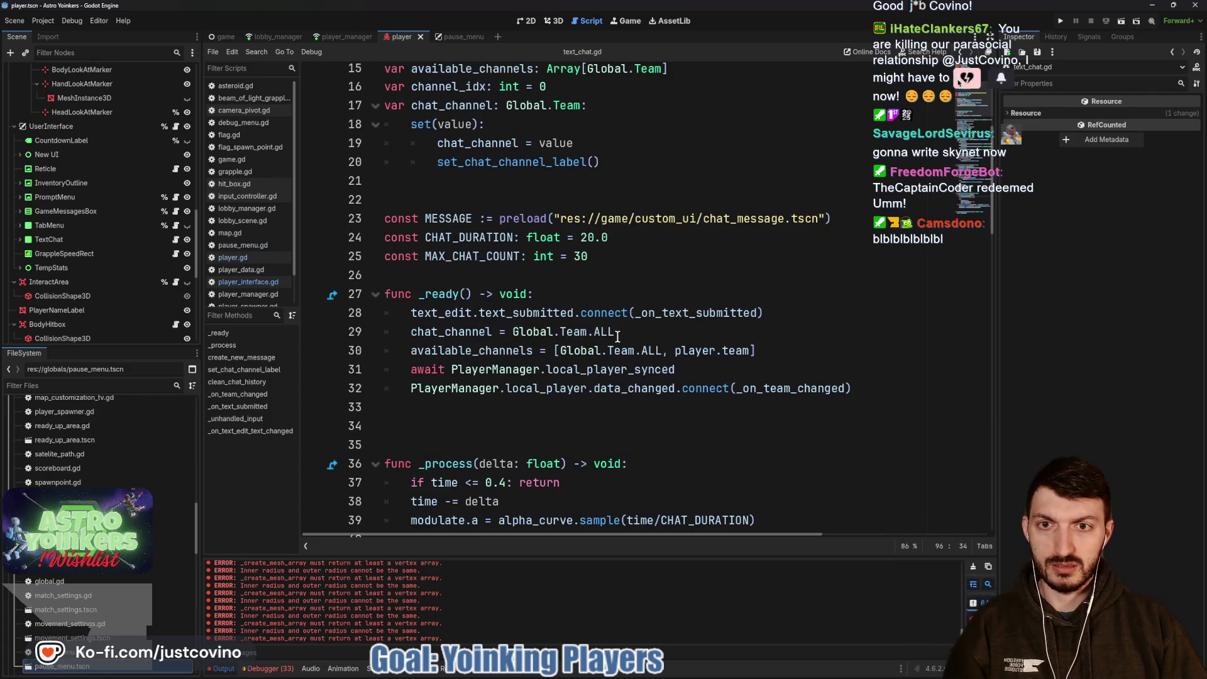
{"action": "scroll", "coordinate": [616, 338], "scroll_direction": "down", "scroll_amount": 14}
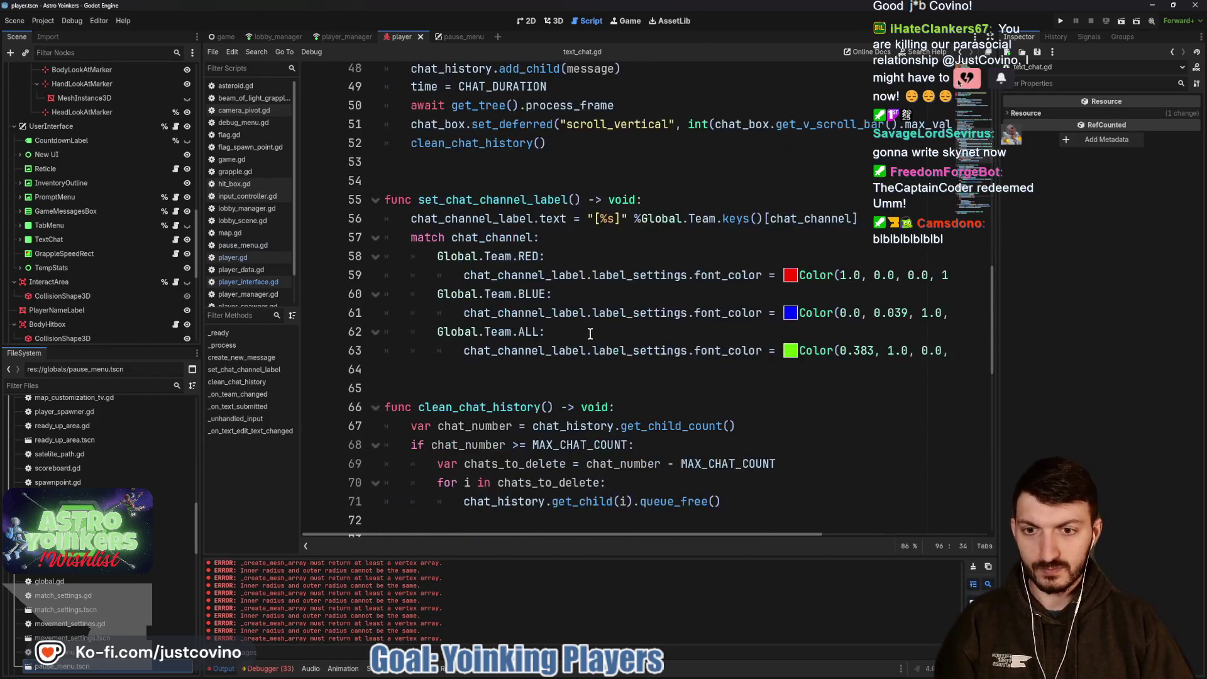
{"action": "scroll", "coordinate": [588, 332], "scroll_direction": "down", "scroll_amount": 4}
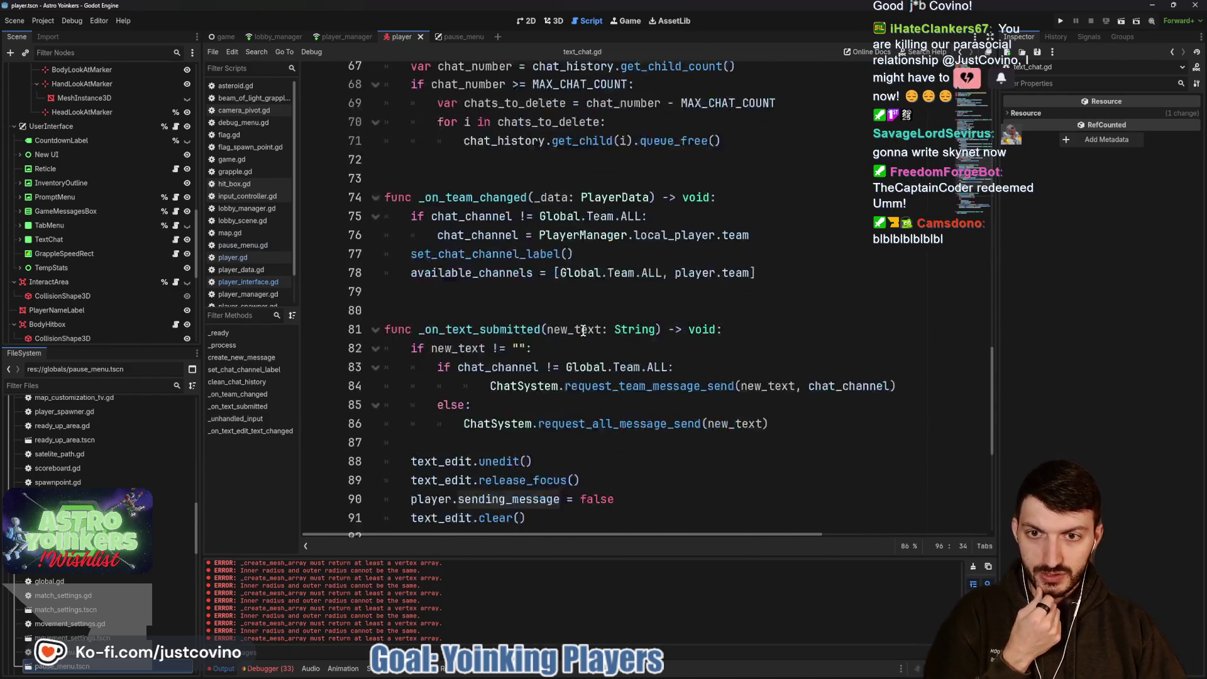
{"action": "scroll", "coordinate": [571, 320], "scroll_direction": "down", "scroll_amount": 2}
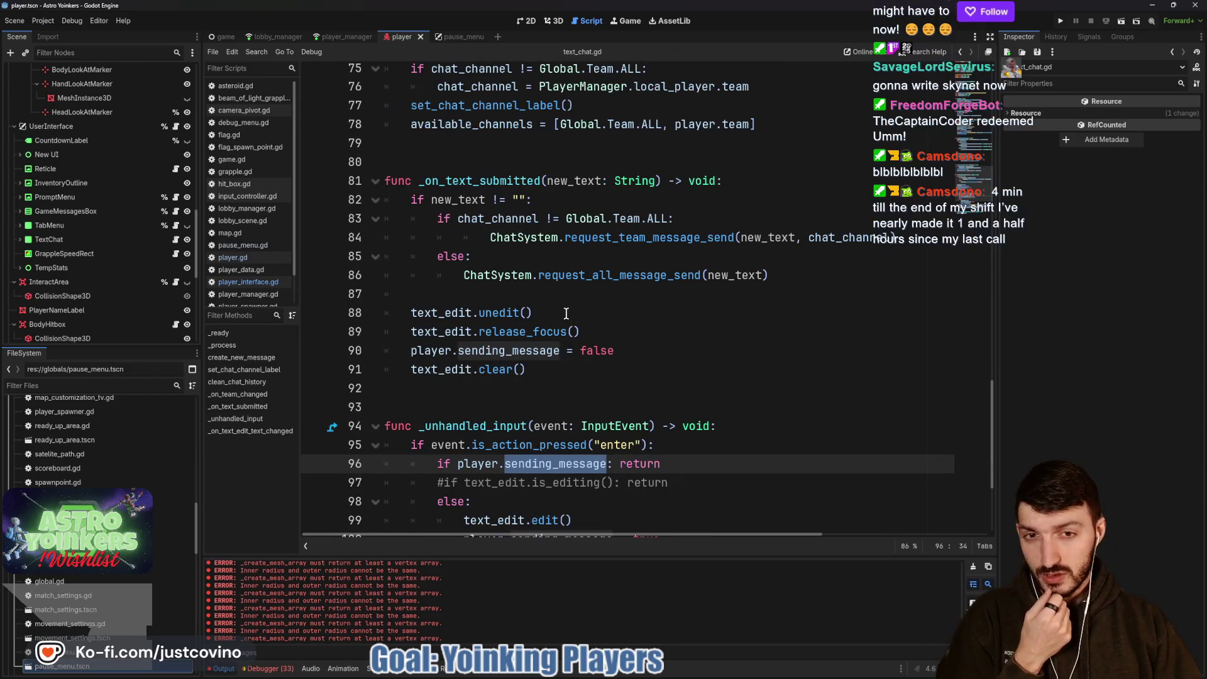
{"action": "scroll", "coordinate": [559, 308], "scroll_direction": "down", "scroll_amount": 3}
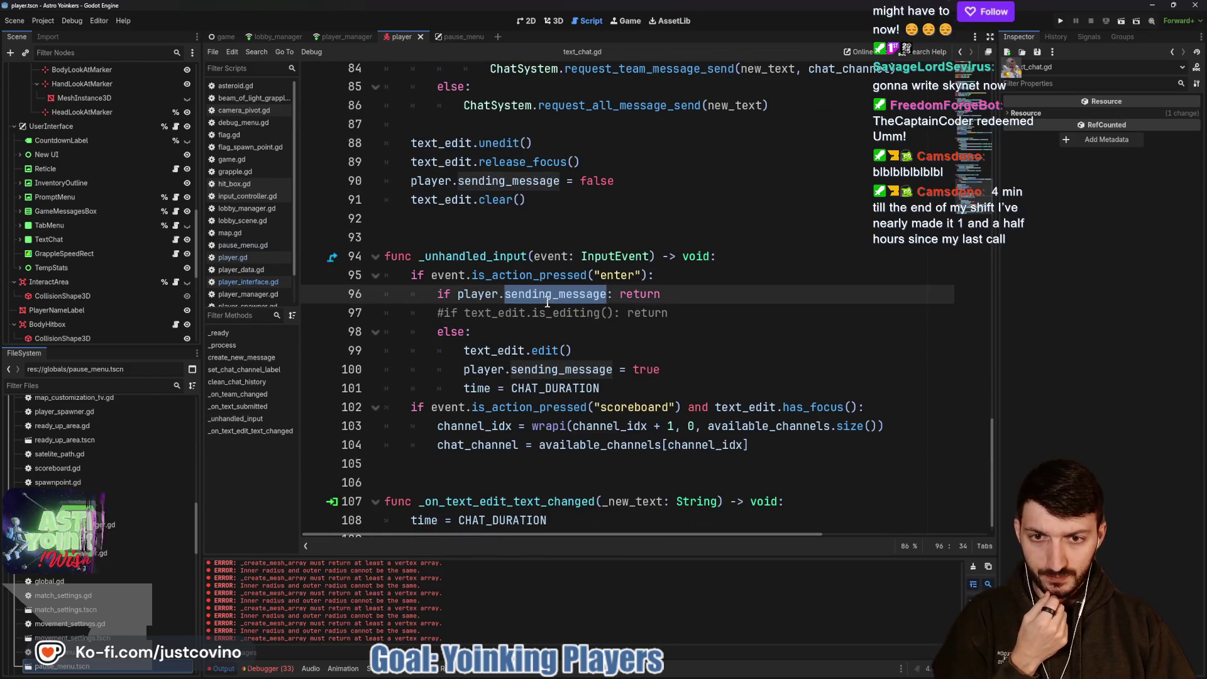
{"action": "left_click_drag", "start_coordinate": [457, 294], "coordinate": [605, 293]}
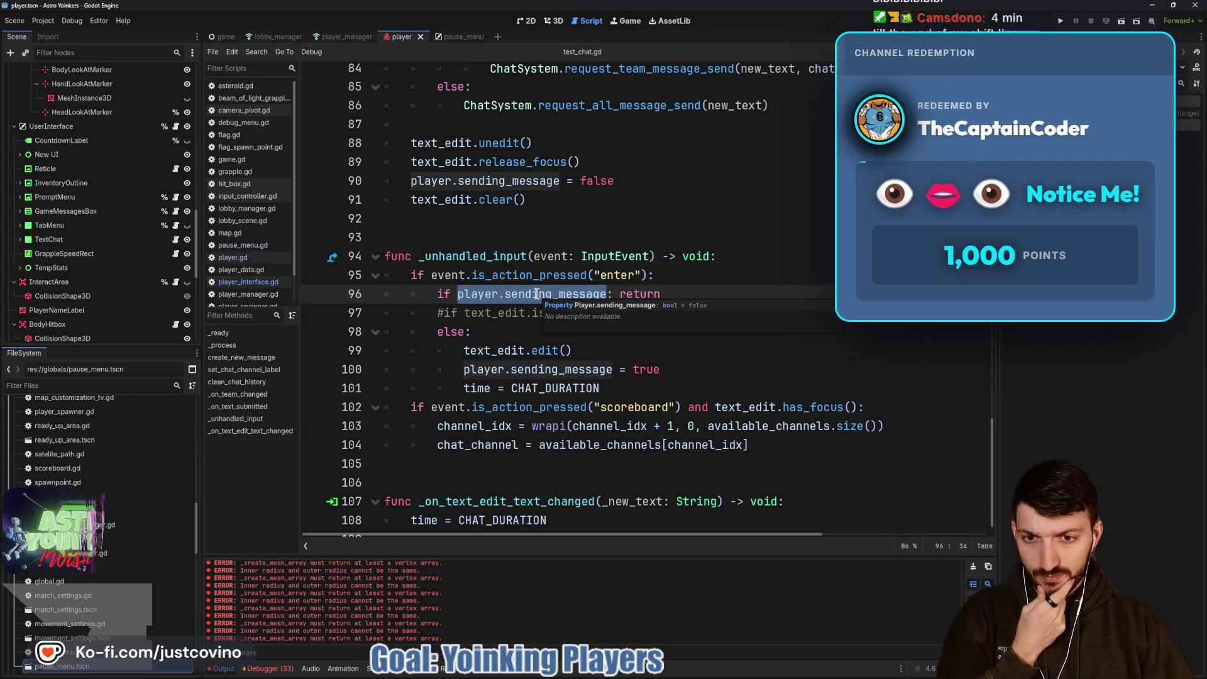
{"action": "scroll", "coordinate": [536, 294], "scroll_direction": "down", "scroll_amount": 1}
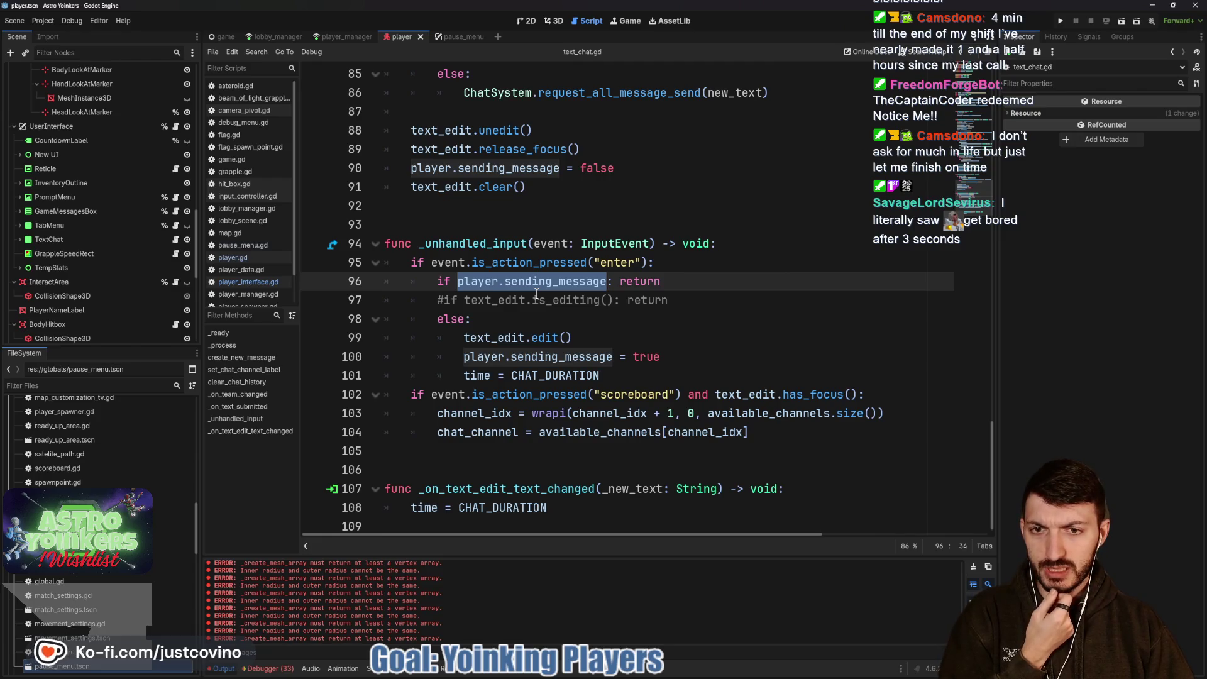
{"action": "scroll", "coordinate": [74, 212], "scroll_direction": "up", "scroll_amount": 5}
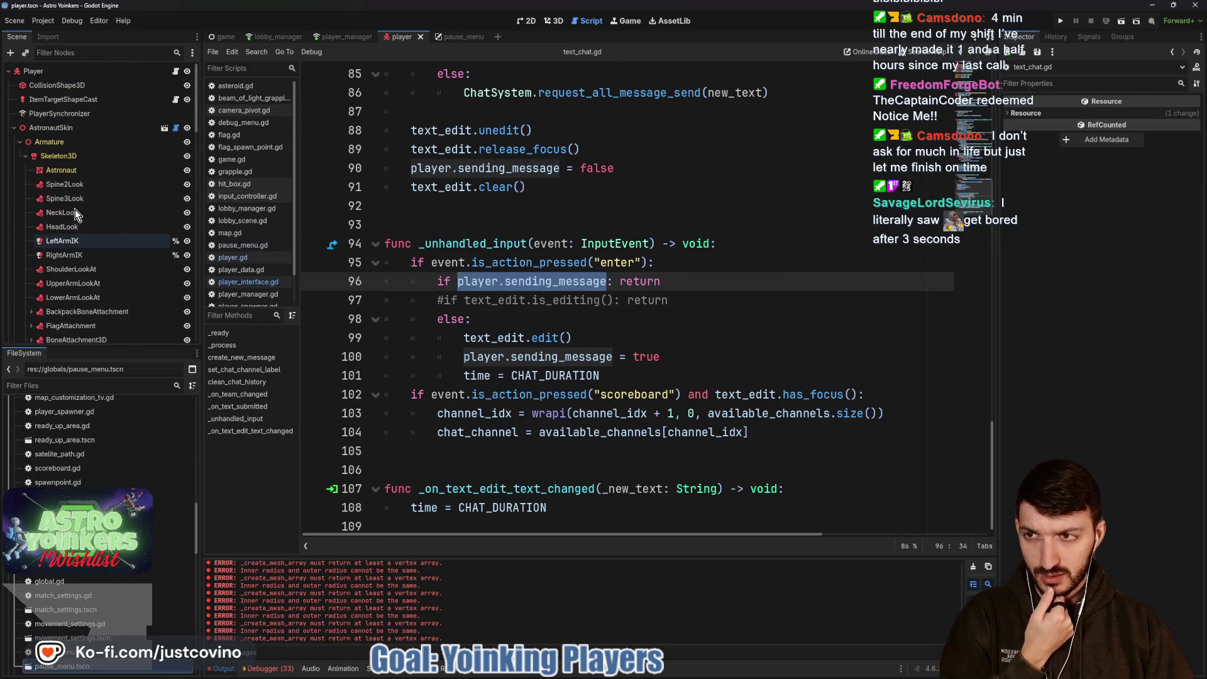
Open player.gd from the script list and place the caret in its code.
{"action": "left_click", "coordinate": [175, 71]}
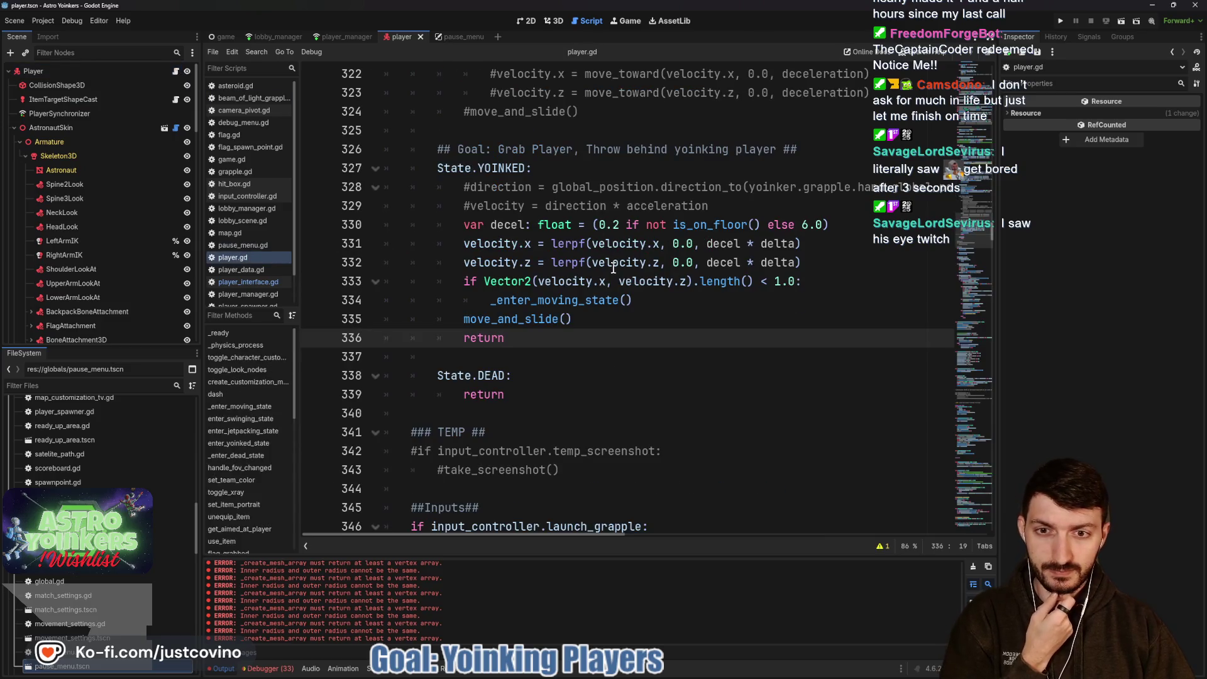
{"action": "scroll", "coordinate": [612, 268], "scroll_direction": "up", "scroll_amount": 20}
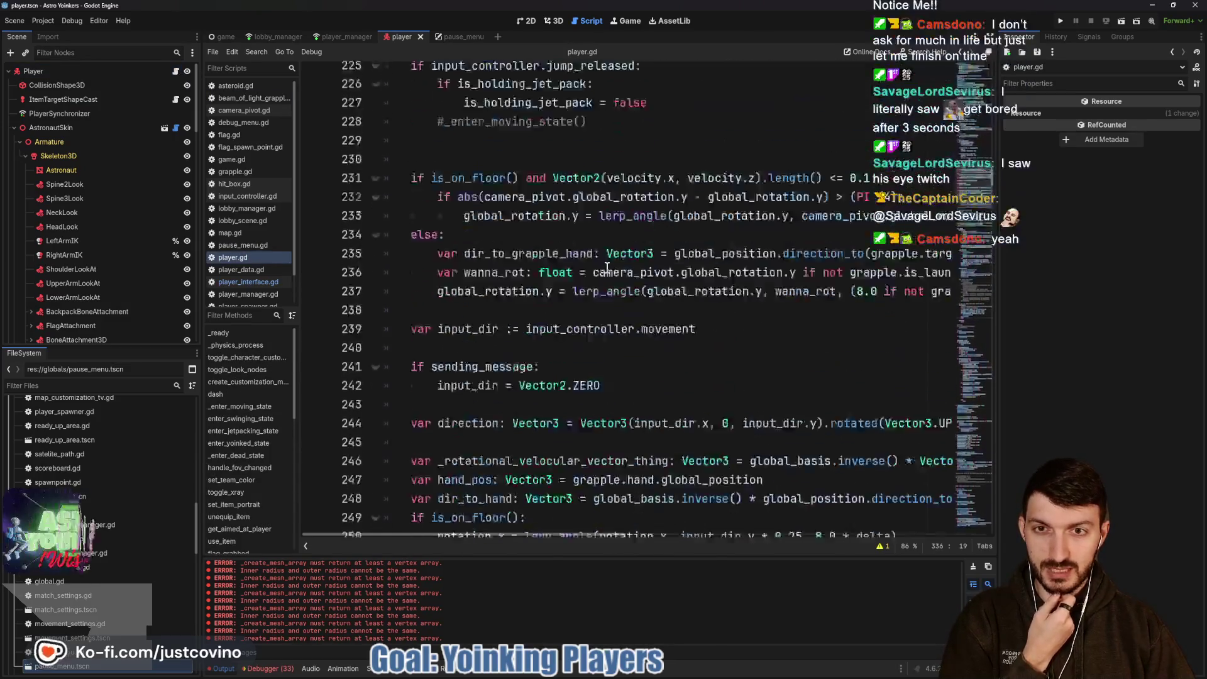
{"action": "scroll", "coordinate": [607, 269], "scroll_direction": "up", "scroll_amount": 20}
{"action": "scroll", "coordinate": [600, 271], "scroll_direction": "up", "scroll_amount": 2}
{"action": "scroll", "coordinate": [597, 273], "scroll_direction": "down", "scroll_amount": 11}
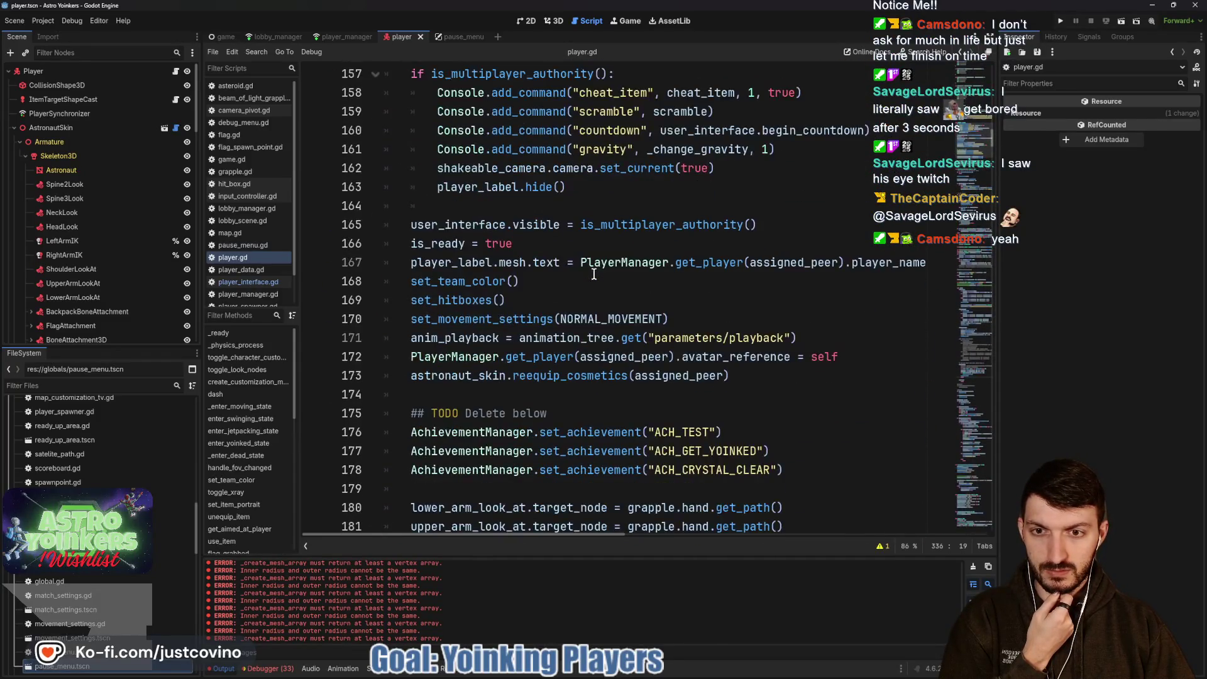
{"action": "left_click", "coordinate": [587, 296]}
Search player.gd for sending_message and step through matches on lines 241, 366, 89 and 216.
{"action": "key", "text": "ctrl+f"}
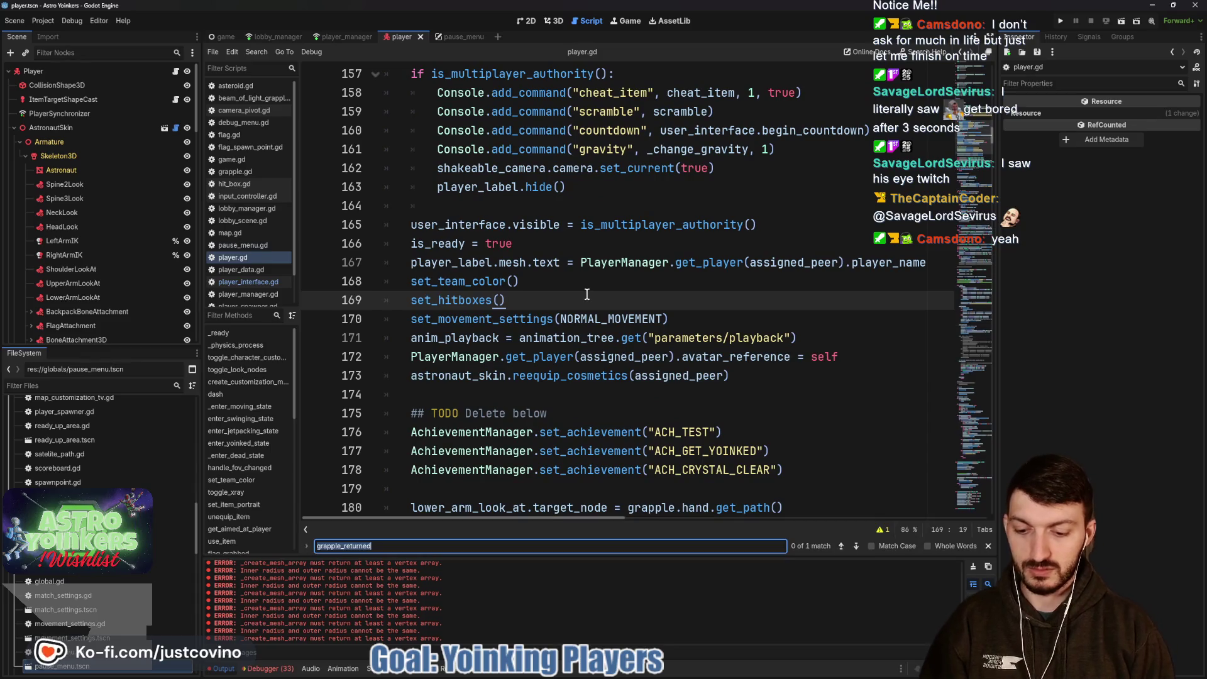
{"action": "type", "text": "sending"}
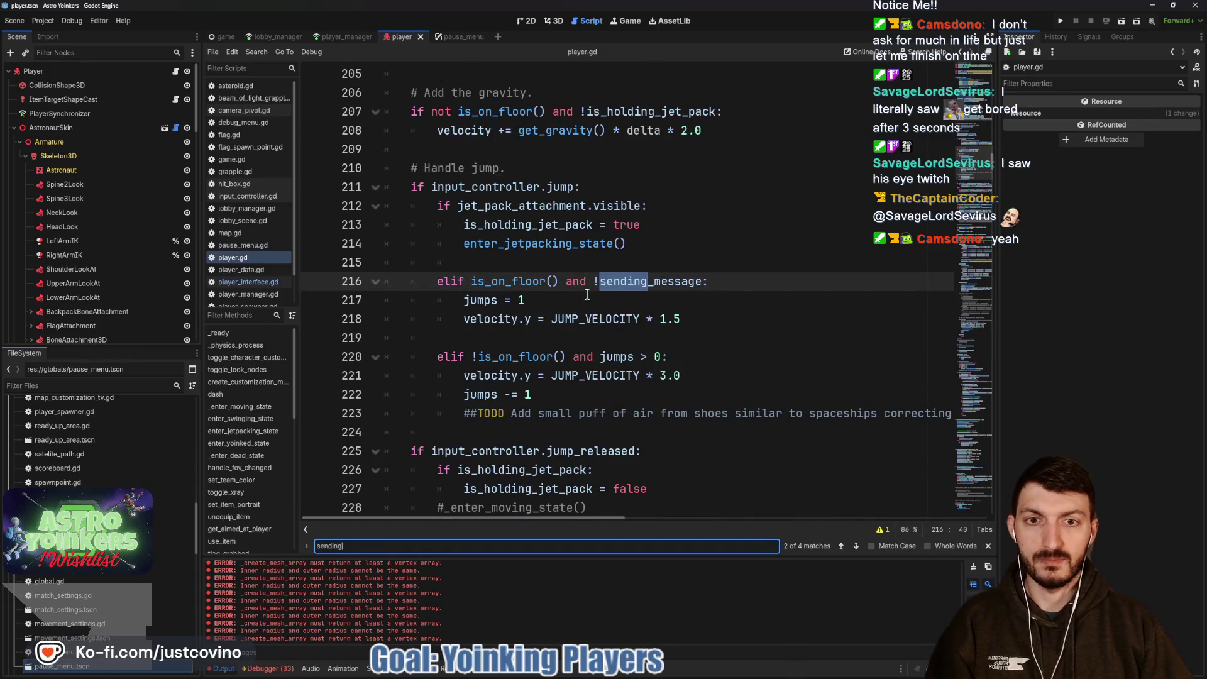
{"action": "double_click", "coordinate": [659, 281]}
{"action": "key", "text": "ctrl+f"}
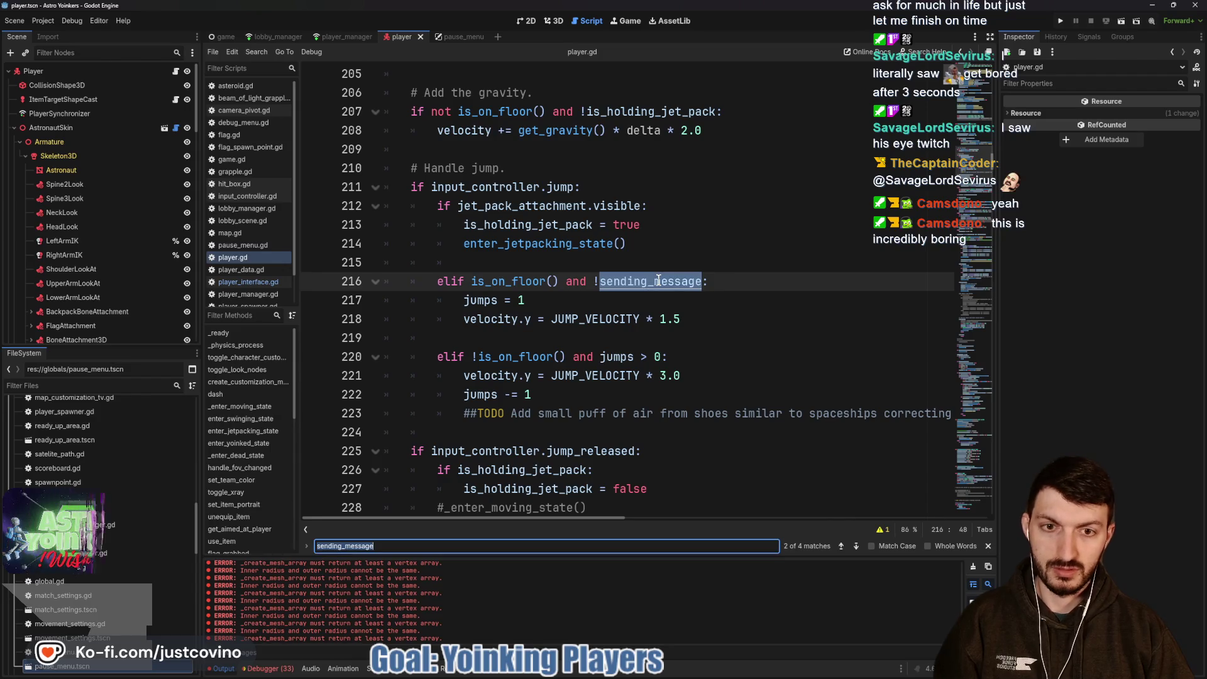
{"action": "left_click", "coordinate": [855, 546]}
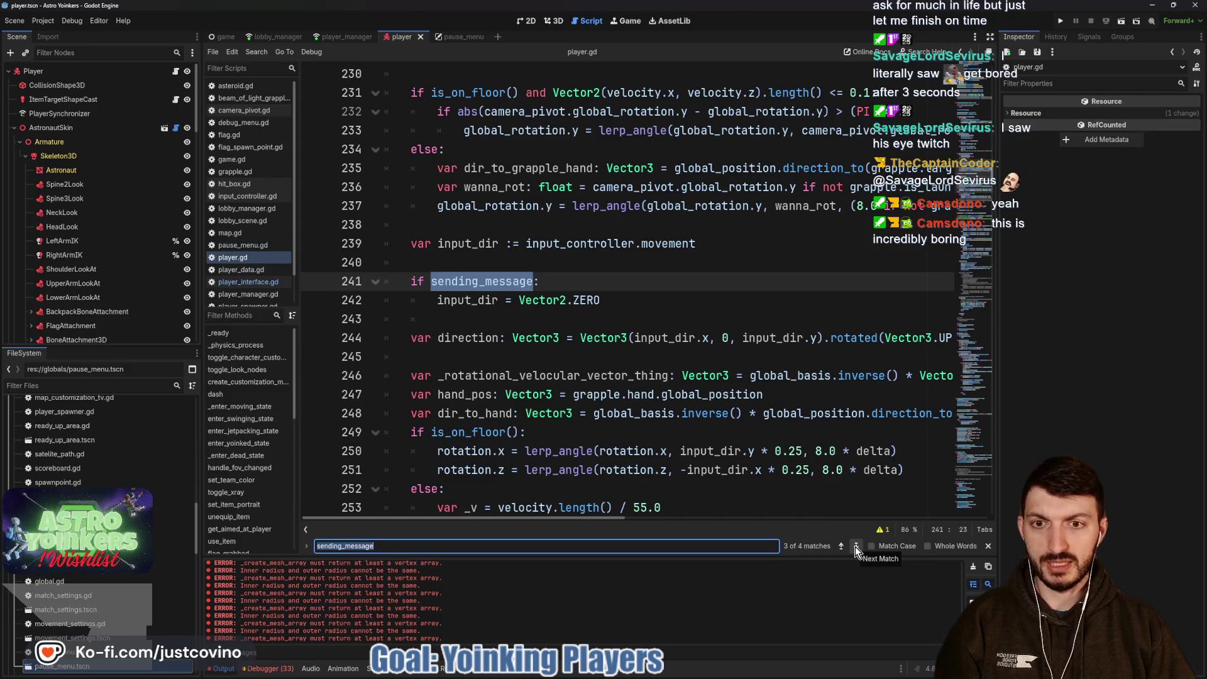
{"action": "left_click", "coordinate": [855, 545]}
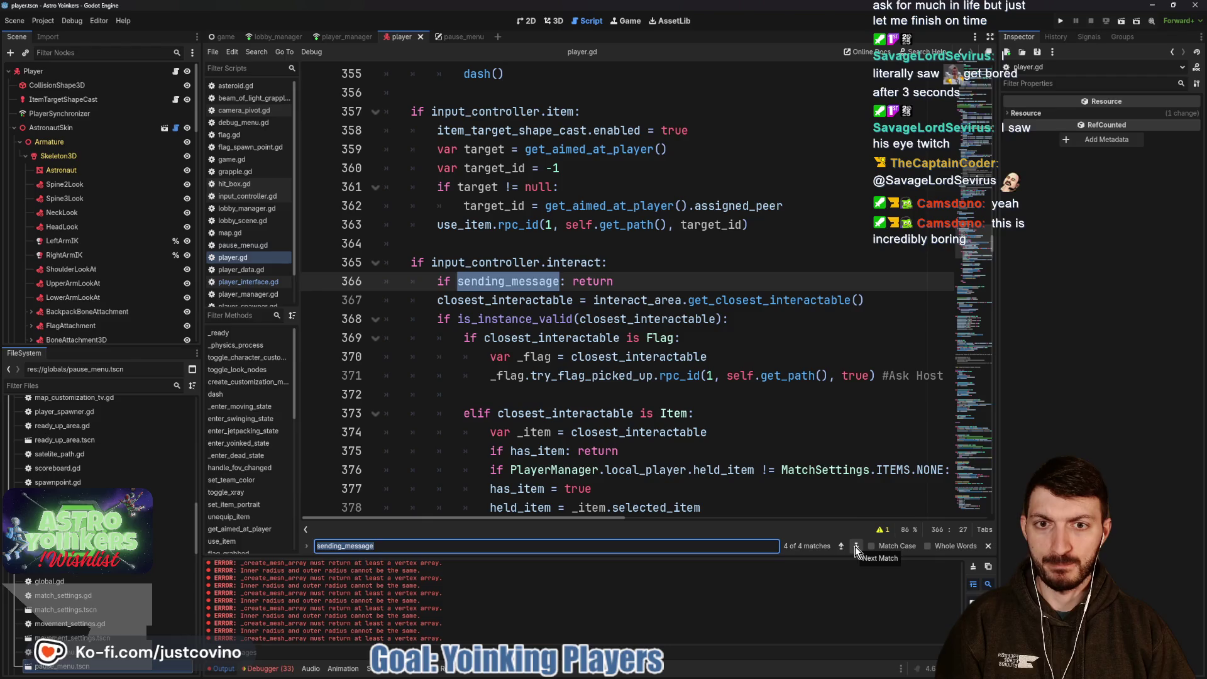
{"action": "left_click", "coordinate": [855, 545]}
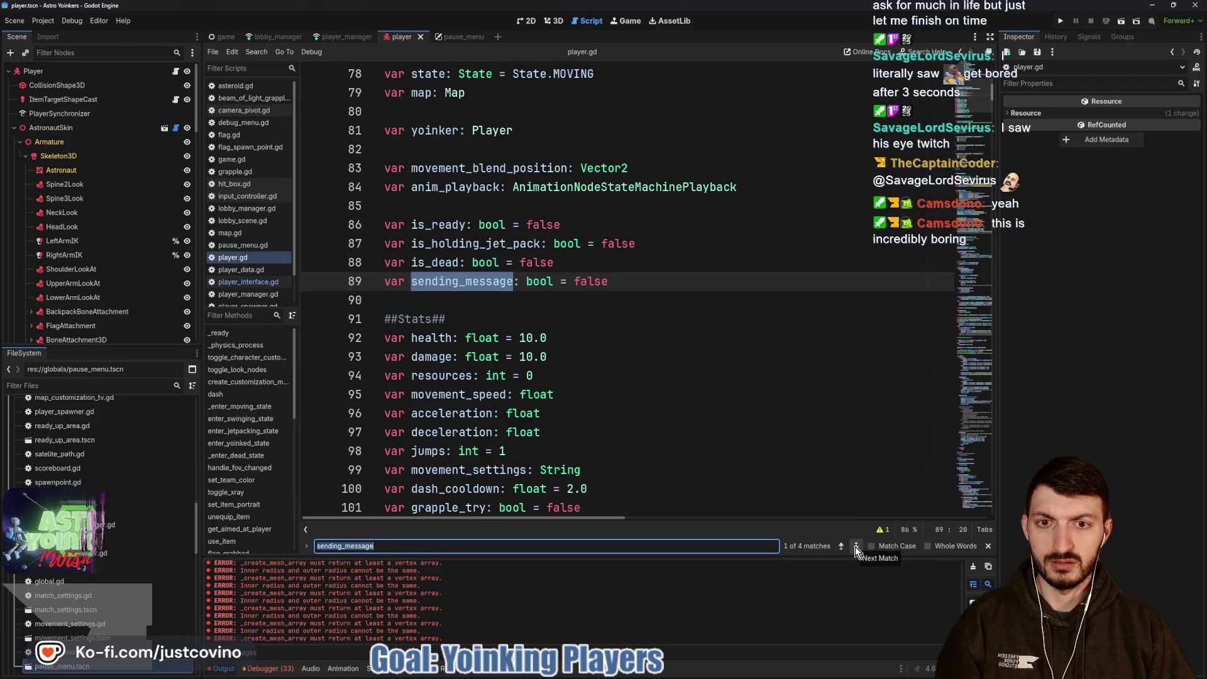
{"action": "left_click", "coordinate": [855, 545]}
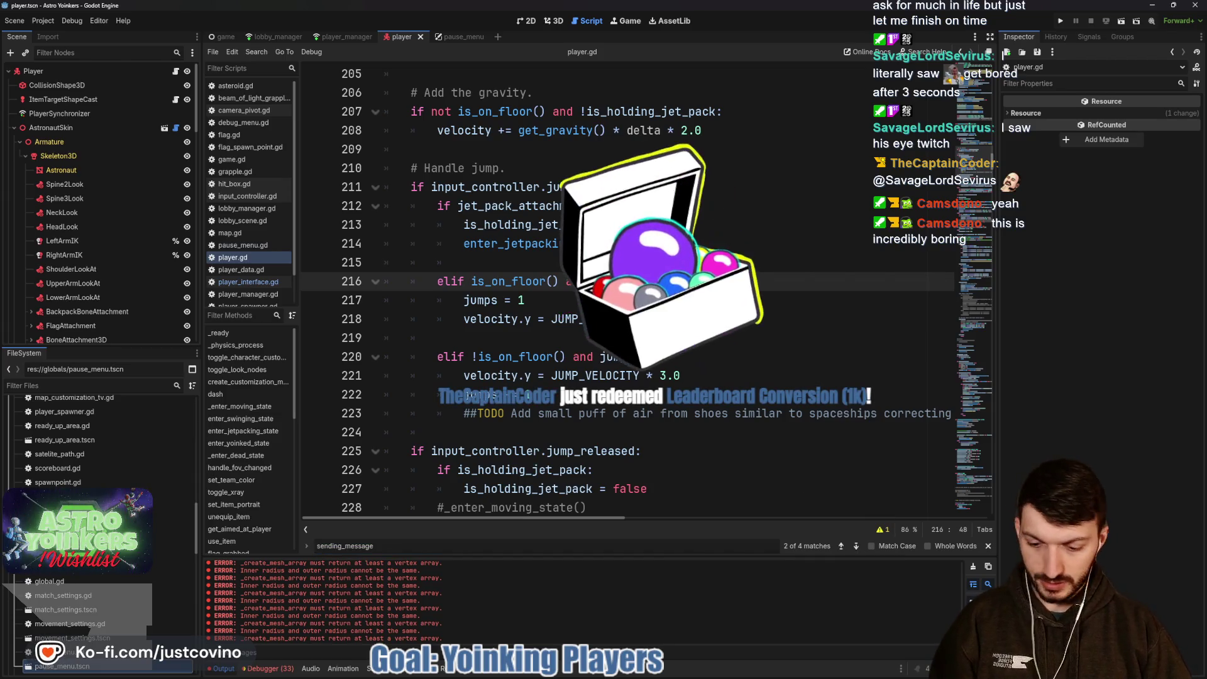
{"action": "key", "text": "ctrl+shift+f"}
Run the project-wide sending_message search, enlarge the results and open text_chat.gd line 100.
{"action": "left_click", "coordinate": [600, 388]}
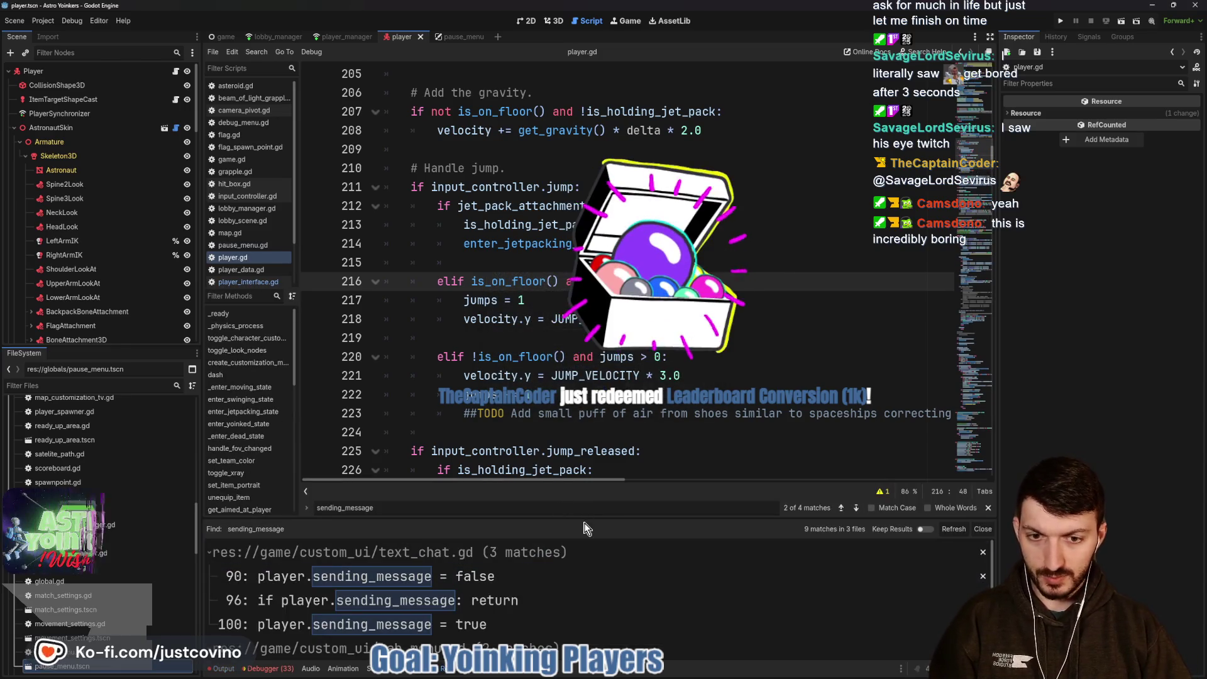
{"action": "left_click_drag", "start_coordinate": [564, 519], "coordinate": [564, 328]}
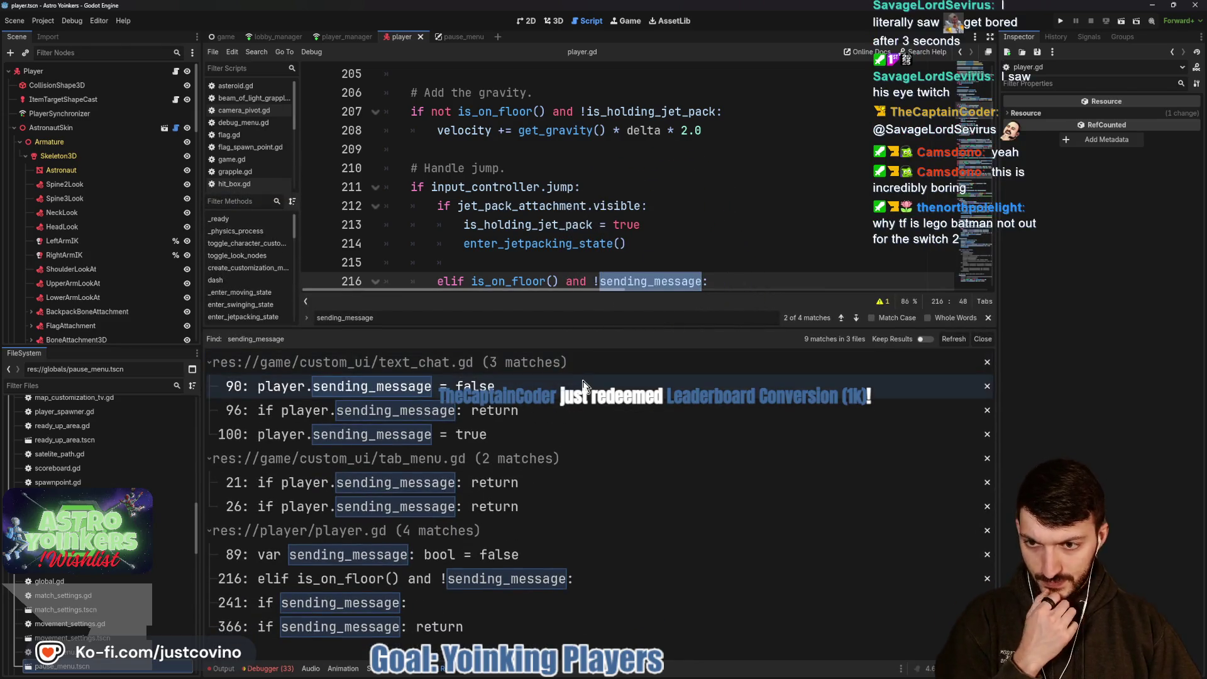
{"action": "left_click", "coordinate": [547, 431]}
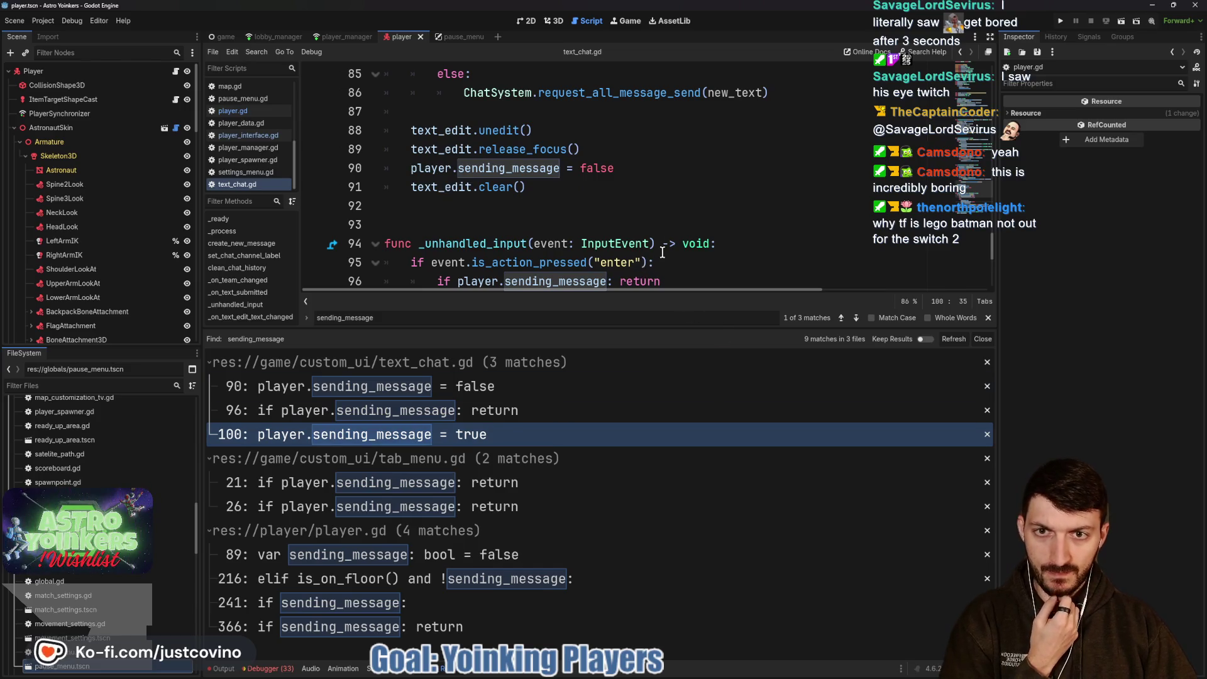
{"action": "left_click", "coordinate": [476, 434]}
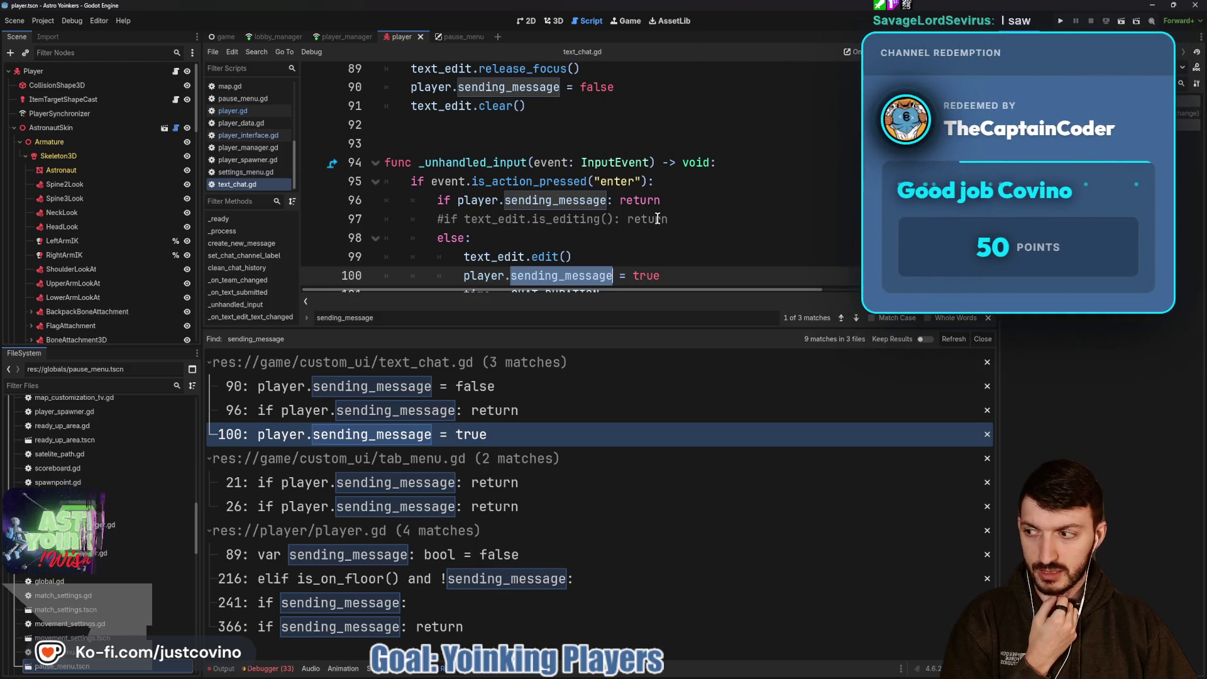
{"action": "scroll", "coordinate": [658, 218], "scroll_direction": "down", "scroll_amount": 1}
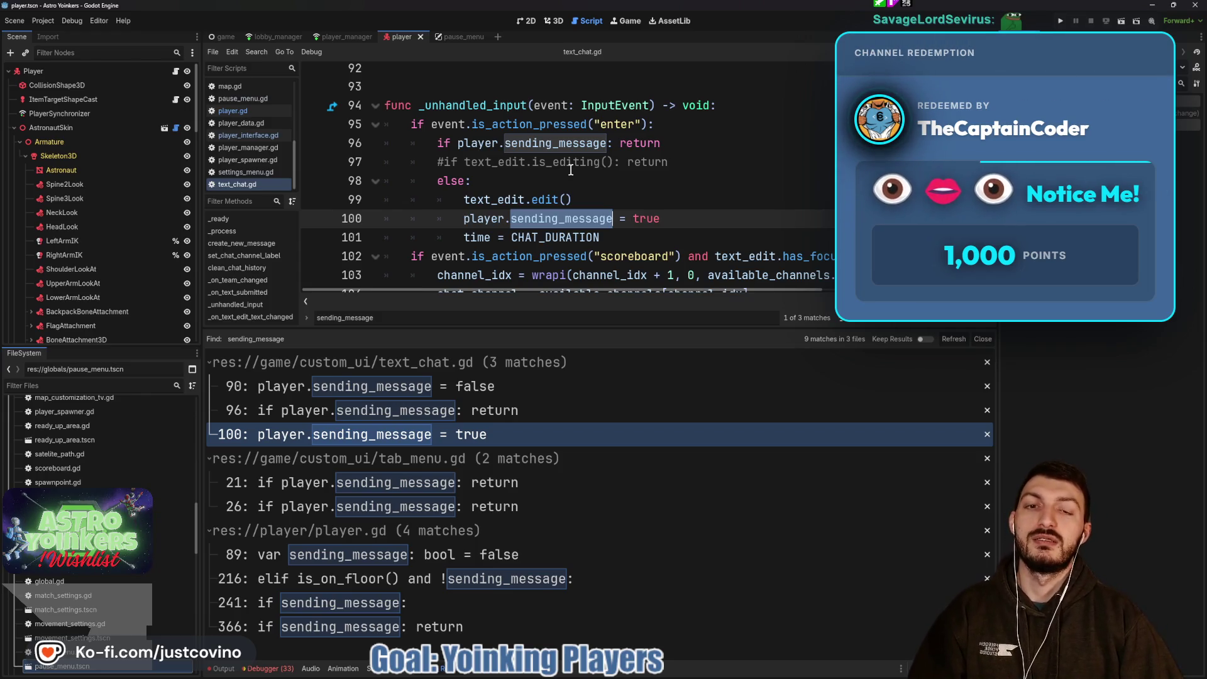
{"action": "scroll", "coordinate": [571, 170], "scroll_direction": "down", "scroll_amount": 2}
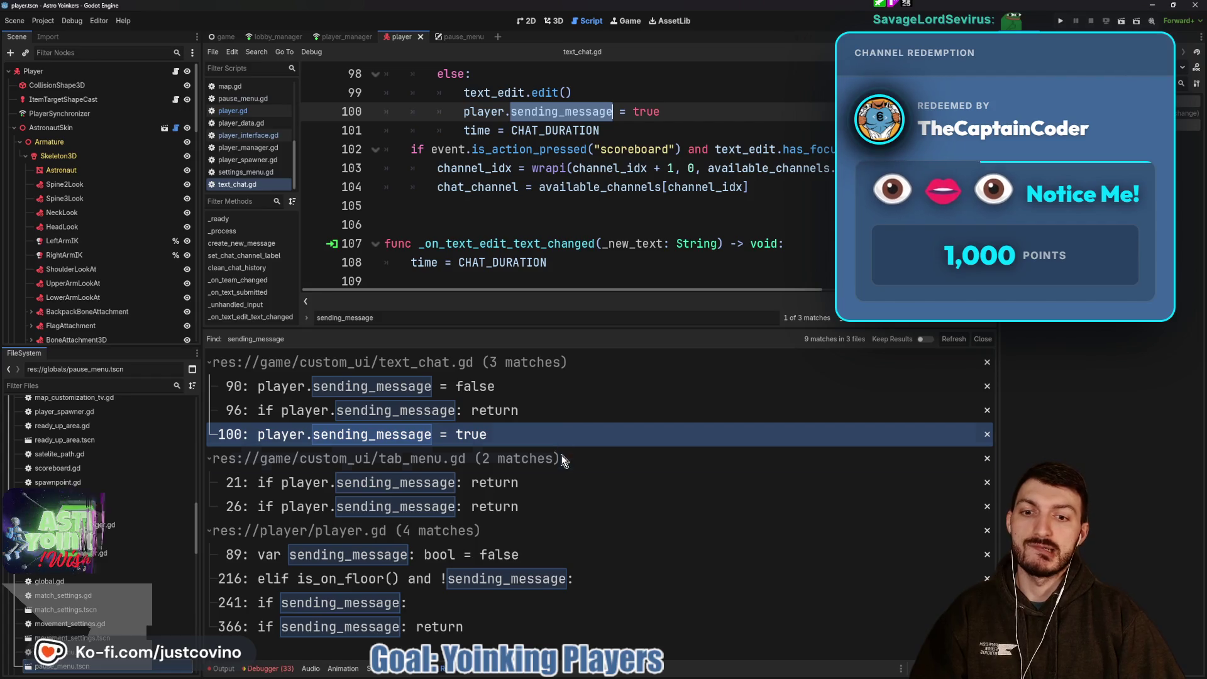
Open the sending_message declaration in player.gd, then the tab_menu.gd match on line 21.
{"action": "left_click", "coordinate": [495, 554]}
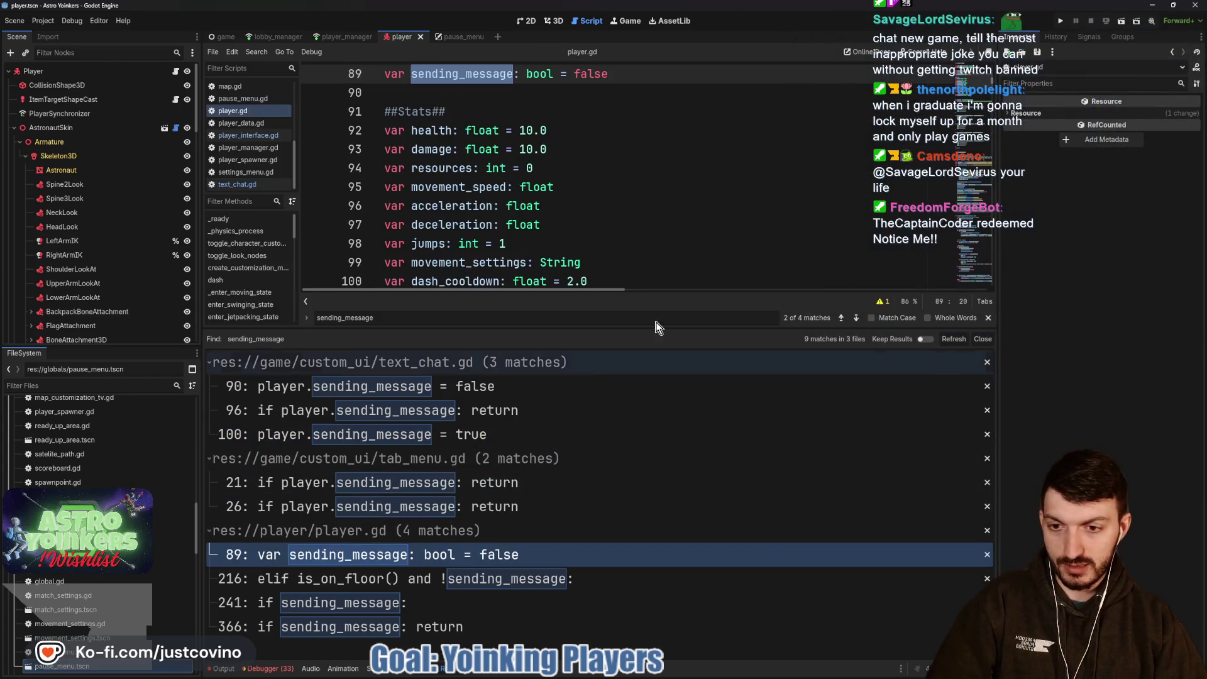
{"action": "scroll", "coordinate": [619, 271], "scroll_direction": "up", "scroll_amount": 2}
{"action": "scroll", "coordinate": [603, 270], "scroll_direction": "down", "scroll_amount": 1}
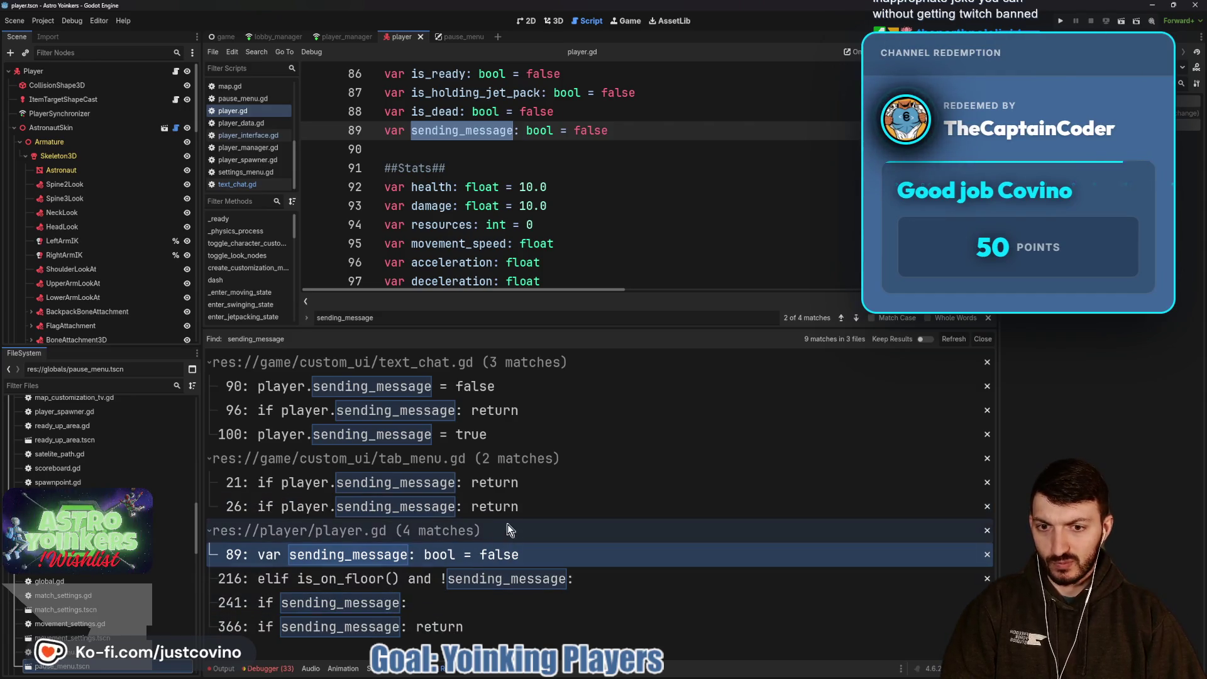
{"action": "left_click", "coordinate": [502, 488]}
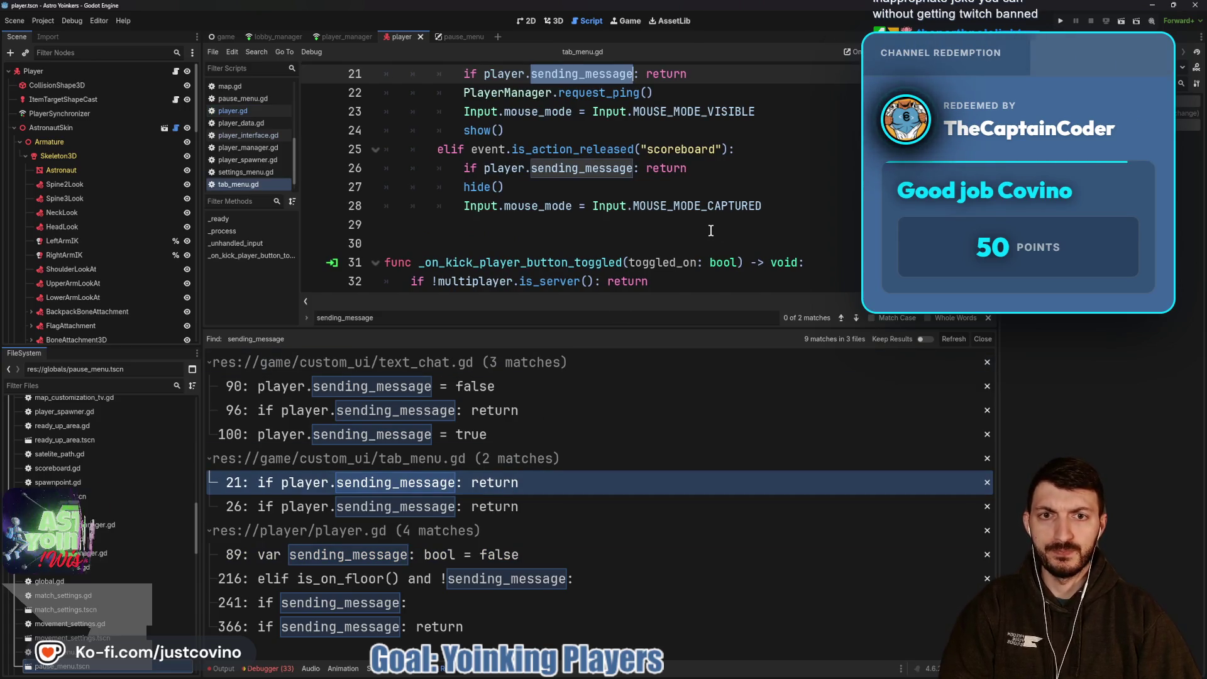
Shrink the results to read tab_menu.gd's scoreboard handler, then expand them to show all 9 matches.
{"action": "left_click_drag", "start_coordinate": [661, 329], "coordinate": [656, 536]}
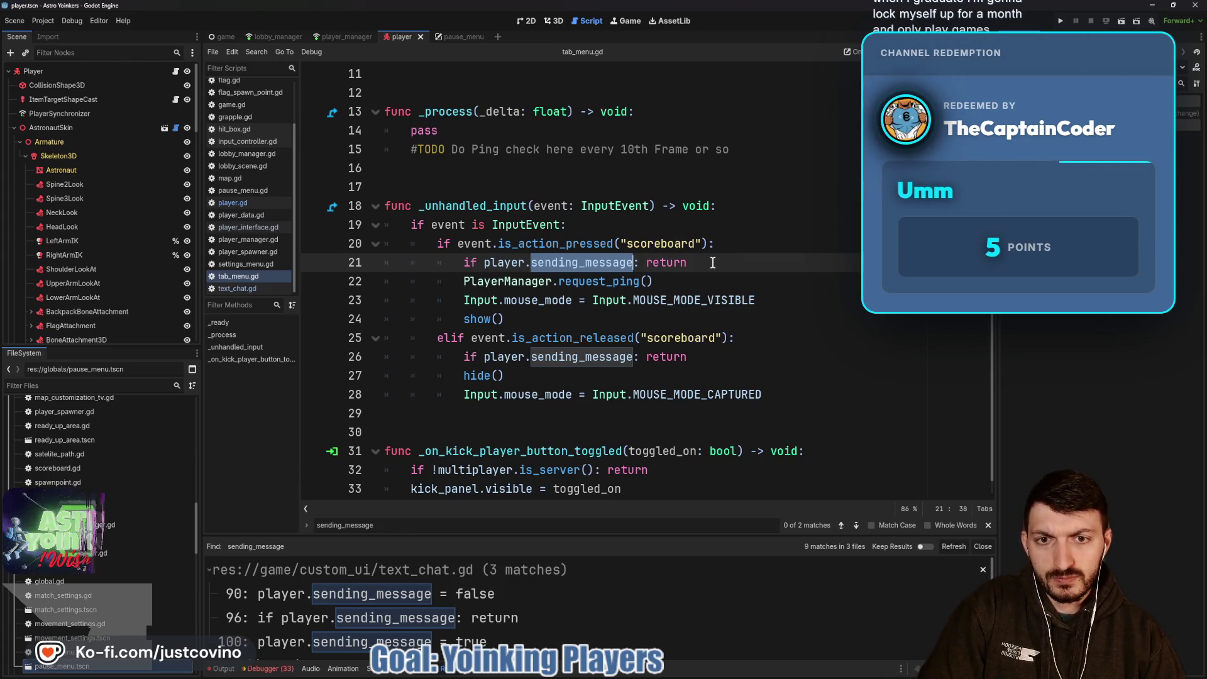
{"action": "scroll", "coordinate": [709, 264], "scroll_direction": "down", "scroll_amount": 1}
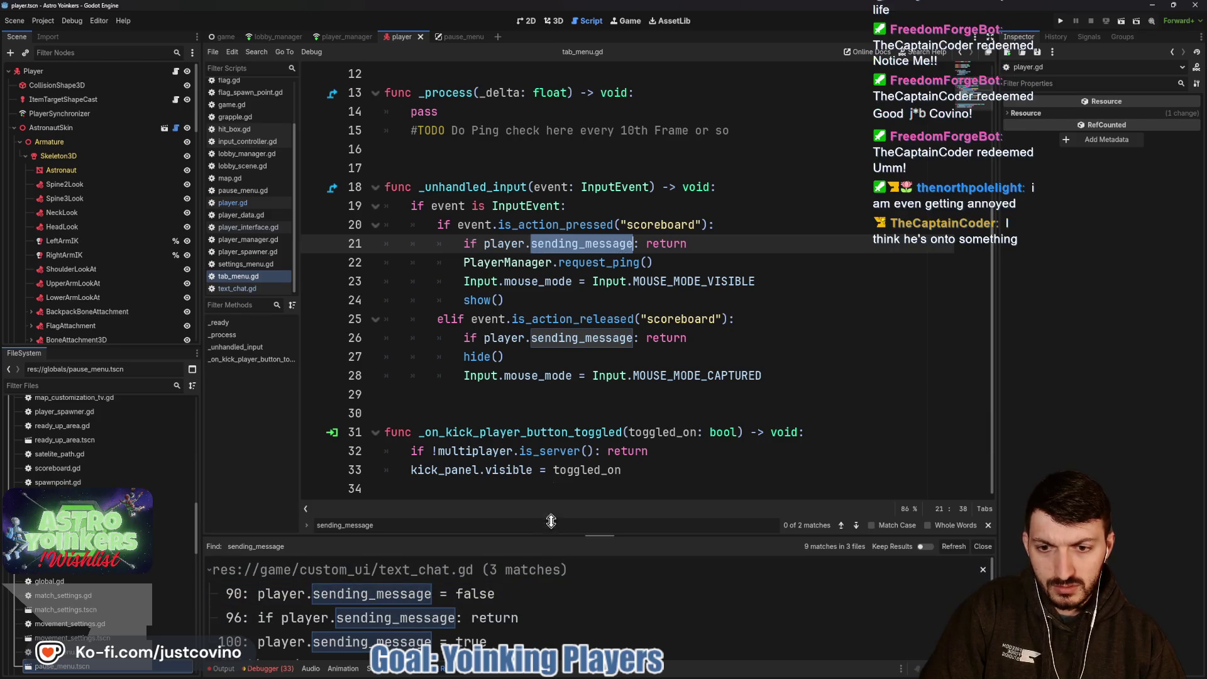
{"action": "left_click_drag", "start_coordinate": [550, 520], "coordinate": [550, 221]}
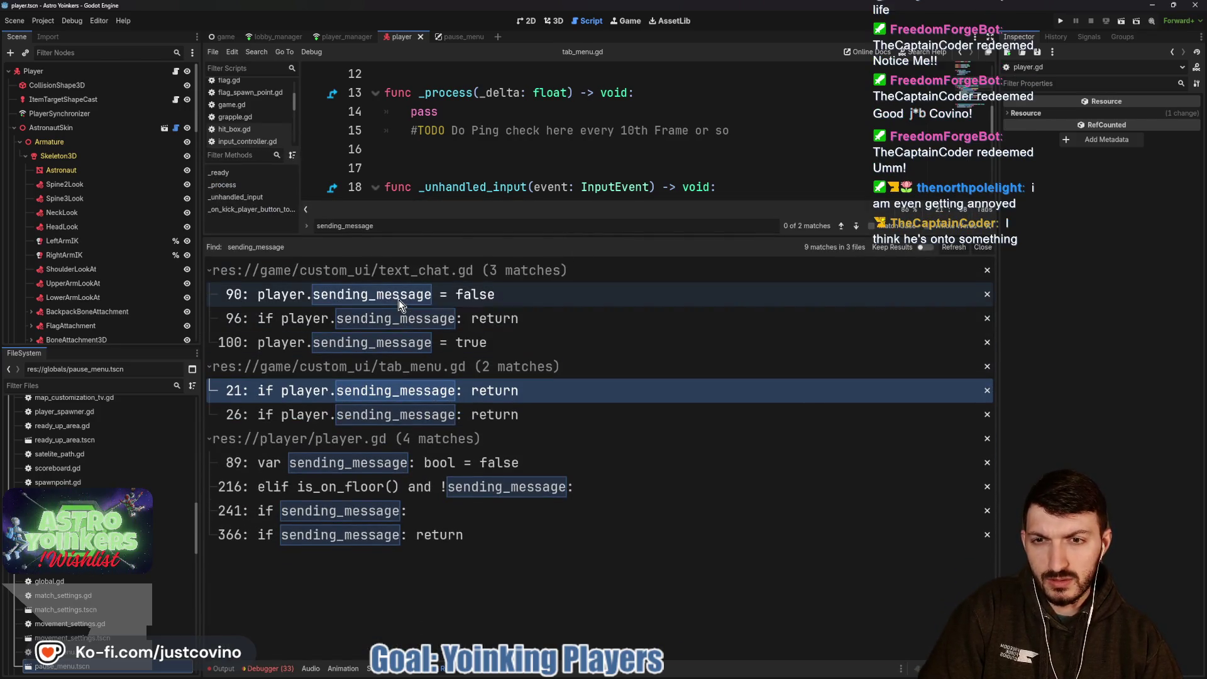
{"action": "left_click", "coordinate": [399, 299]}
{"action": "scroll", "coordinate": [630, 144], "scroll_direction": "down", "scroll_amount": 1}
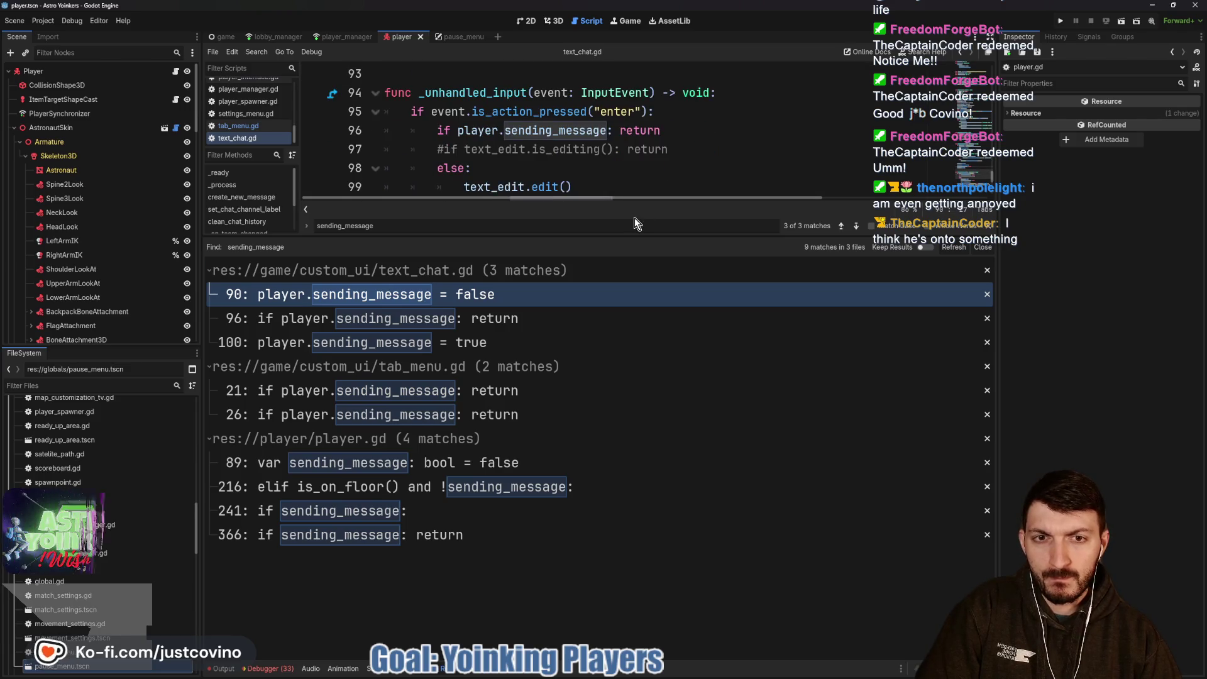
{"action": "left_click_drag", "start_coordinate": [637, 239], "coordinate": [619, 464]}
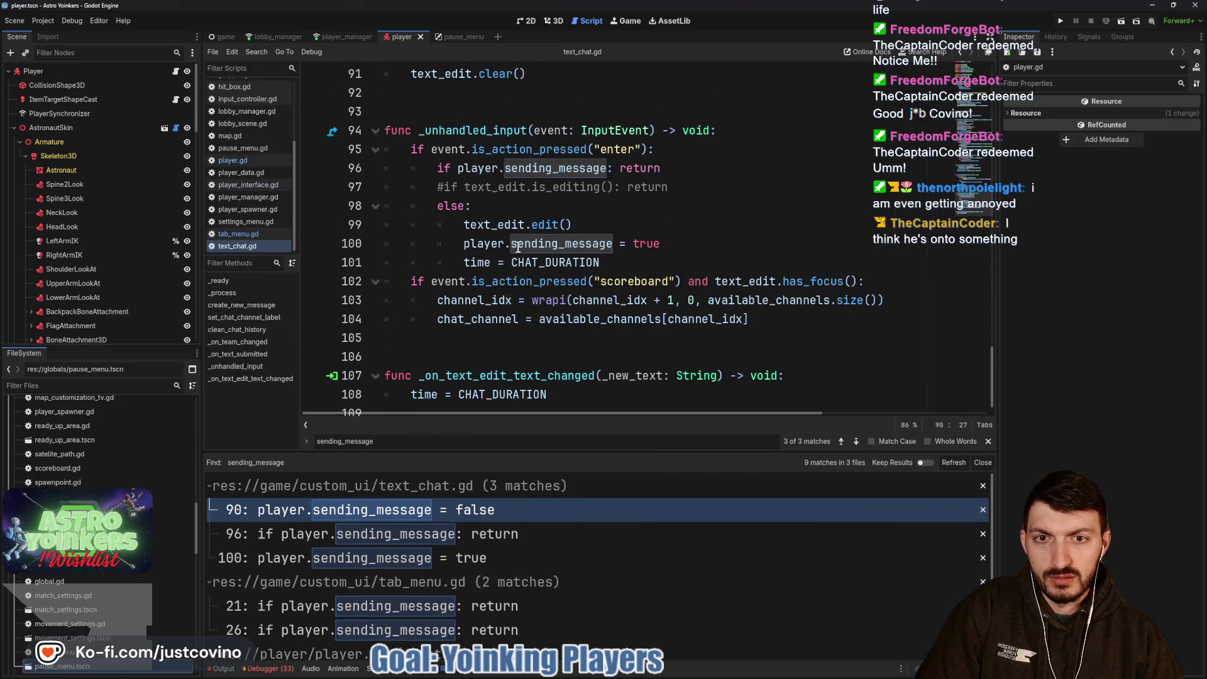
{"action": "left_click", "coordinate": [554, 243]}
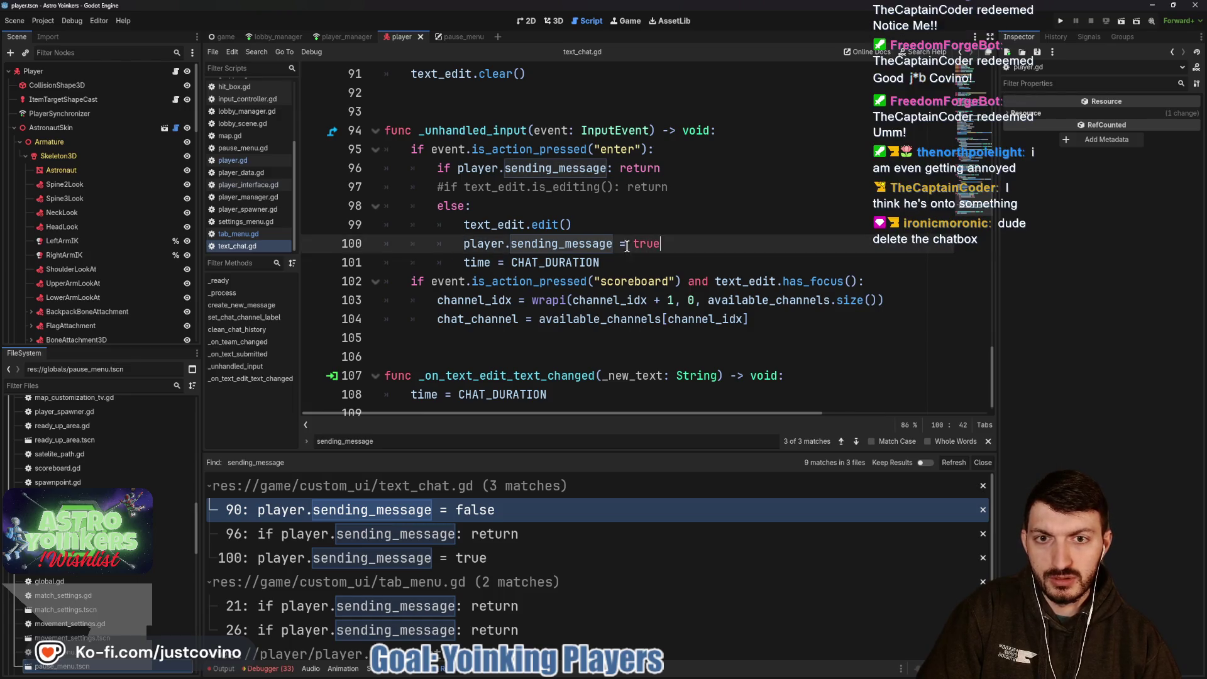
{"action": "left_click", "coordinate": [678, 244]}
{"action": "left_click_drag", "start_coordinate": [662, 243], "coordinate": [421, 246]}
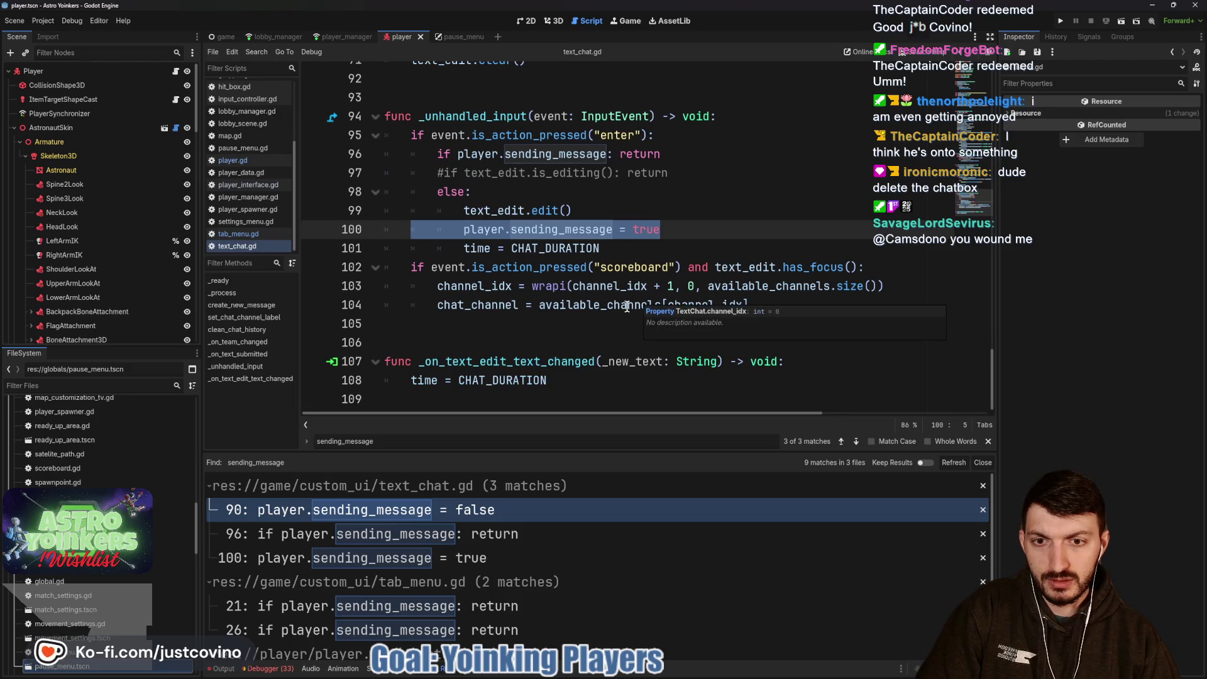
{"action": "scroll", "coordinate": [538, 325], "scroll_direction": "down", "scroll_amount": 1}
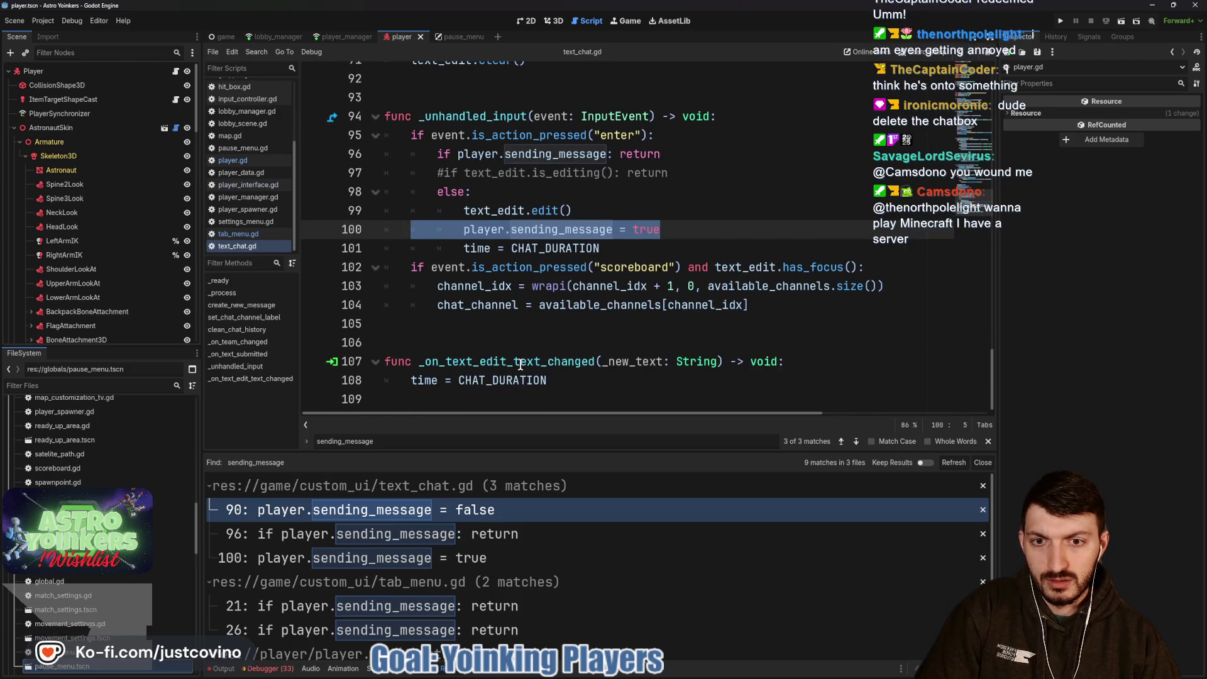
{"action": "scroll", "coordinate": [520, 364], "scroll_direction": "up", "scroll_amount": 5}
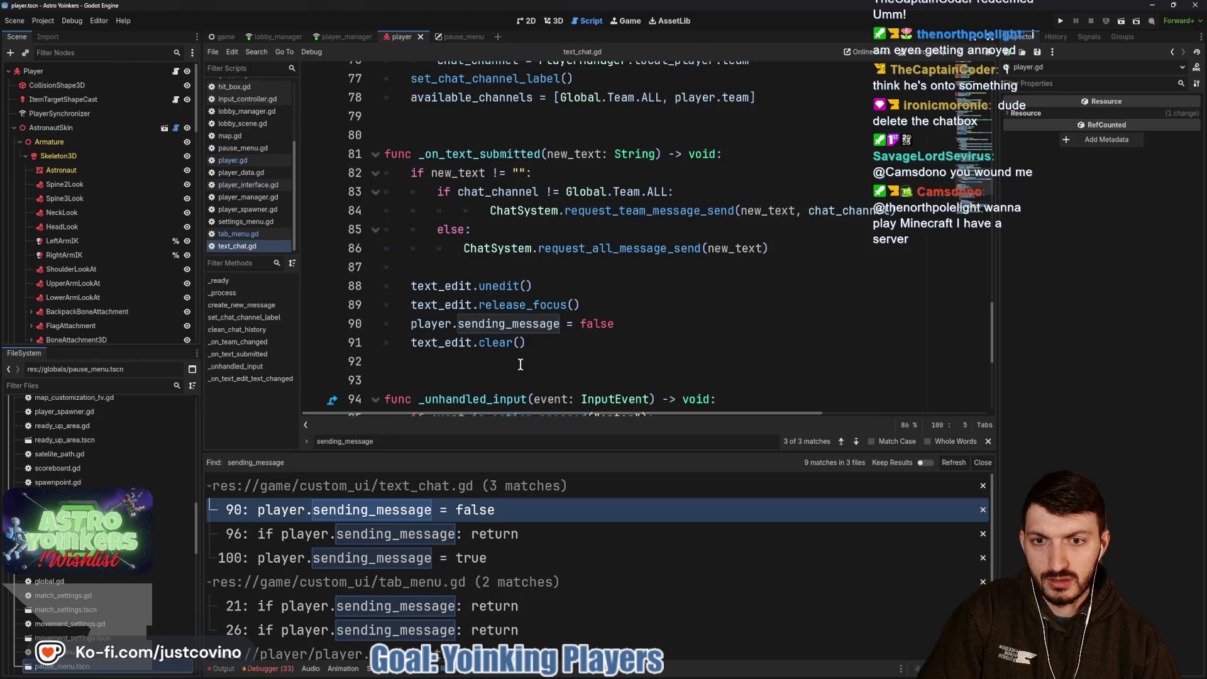
{"action": "left_click", "coordinate": [469, 157]}
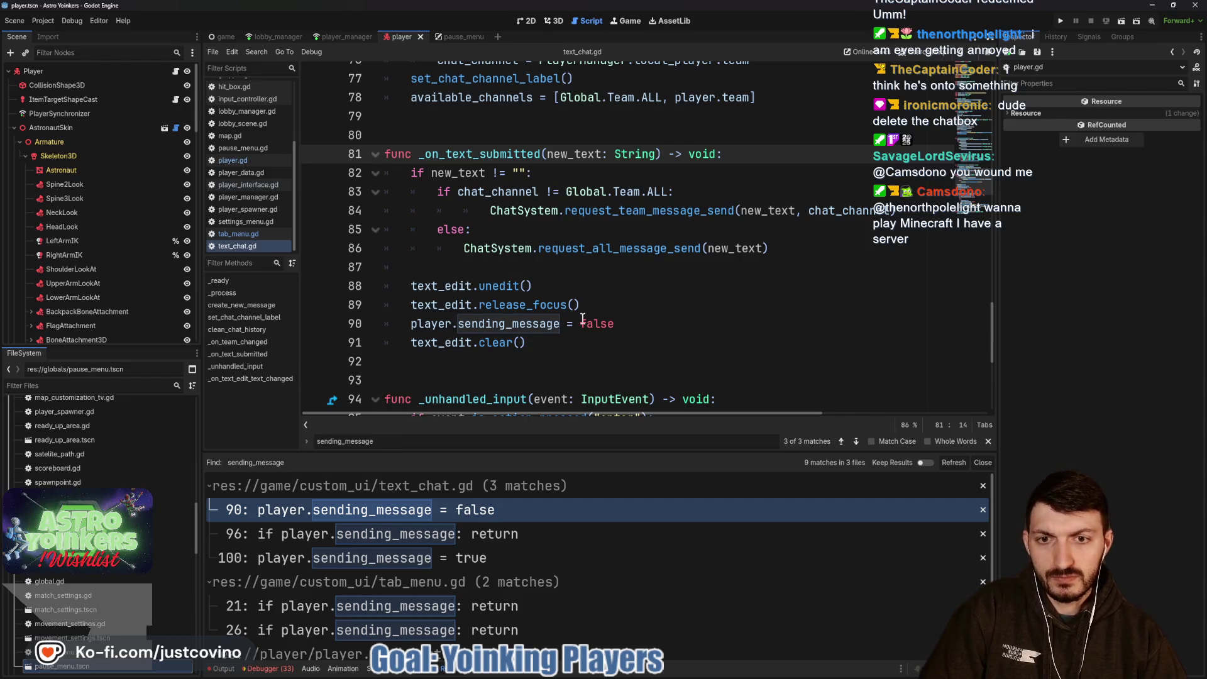
{"action": "left_click_drag", "start_coordinate": [614, 324], "coordinate": [410, 324]}
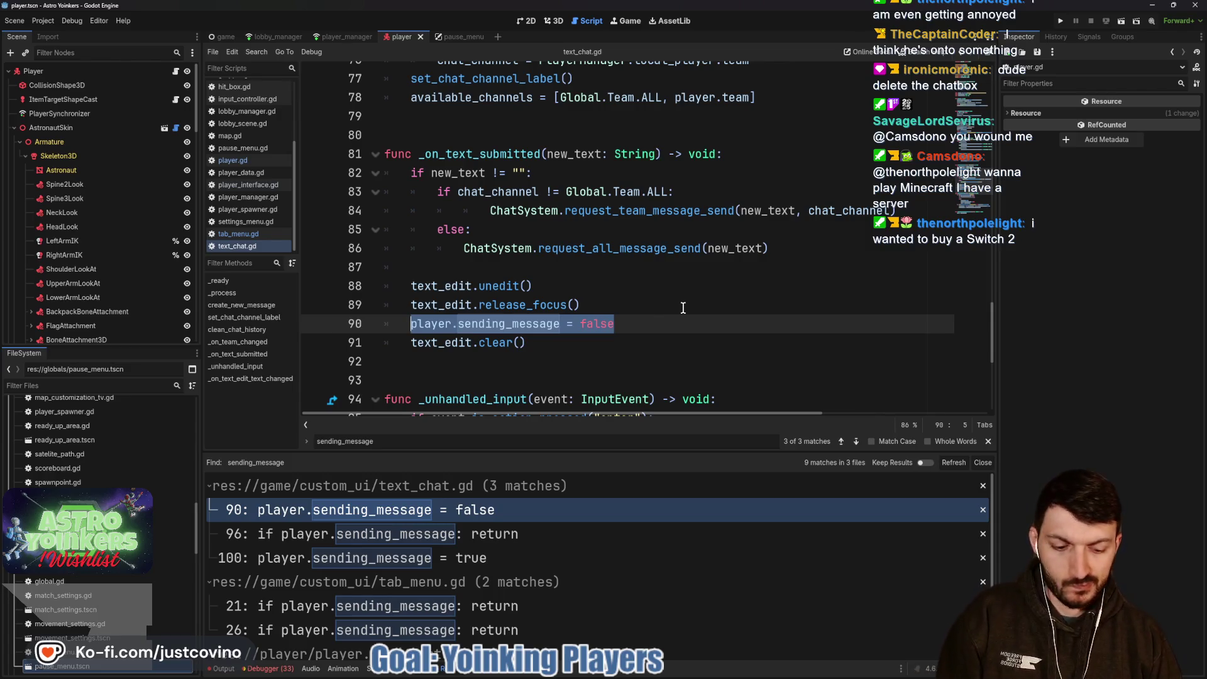
{"action": "key", "text": "alt+Up"}
{"action": "key", "text": "alt+Up"}
{"action": "left_click", "coordinate": [650, 287]}
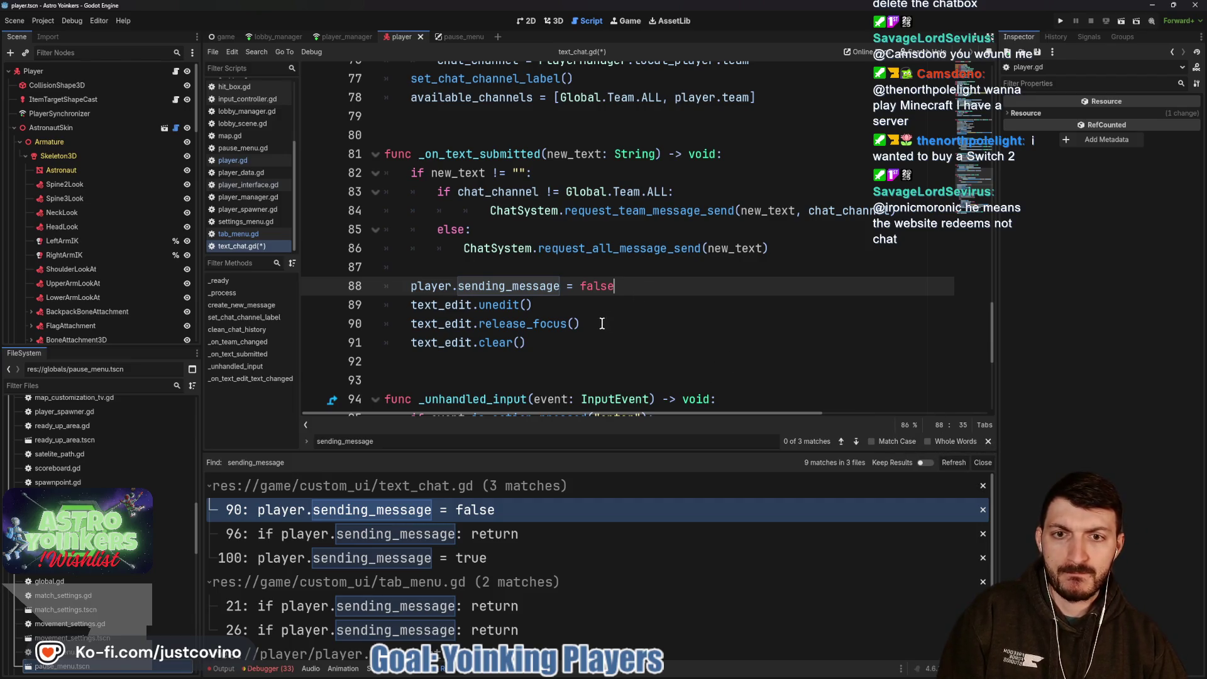
{"action": "scroll", "coordinate": [609, 315], "scroll_direction": "down", "scroll_amount": 1}
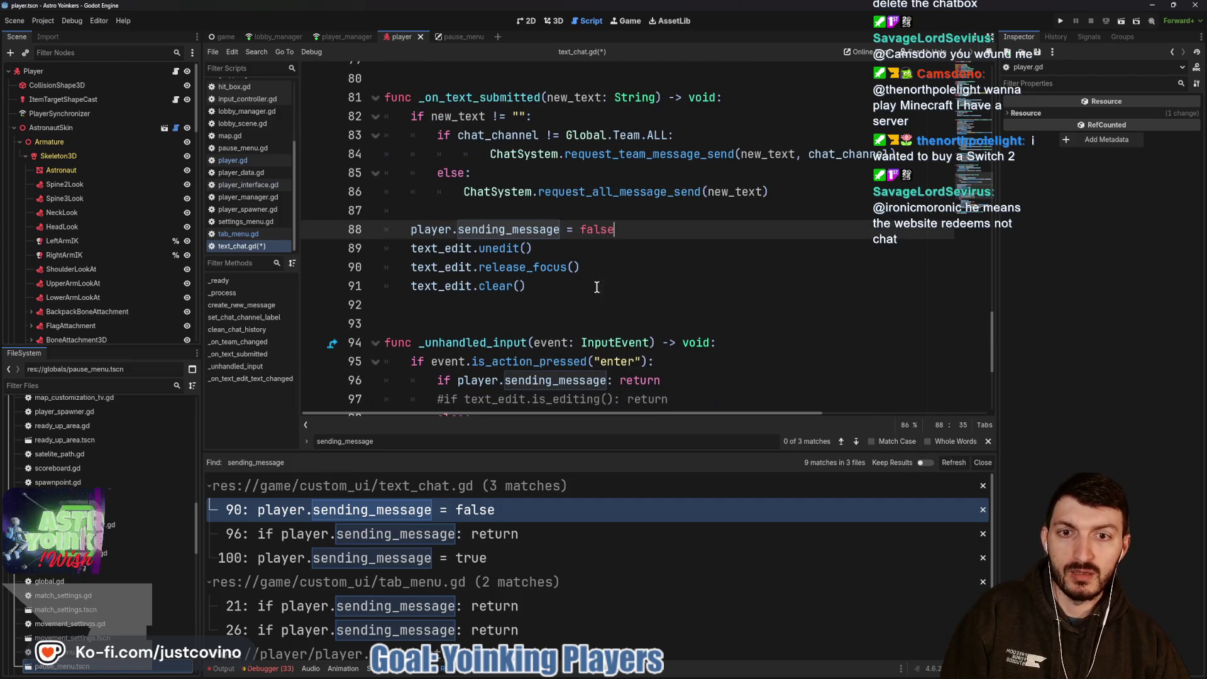
{"action": "scroll", "coordinate": [563, 280], "scroll_direction": "down", "scroll_amount": 1}
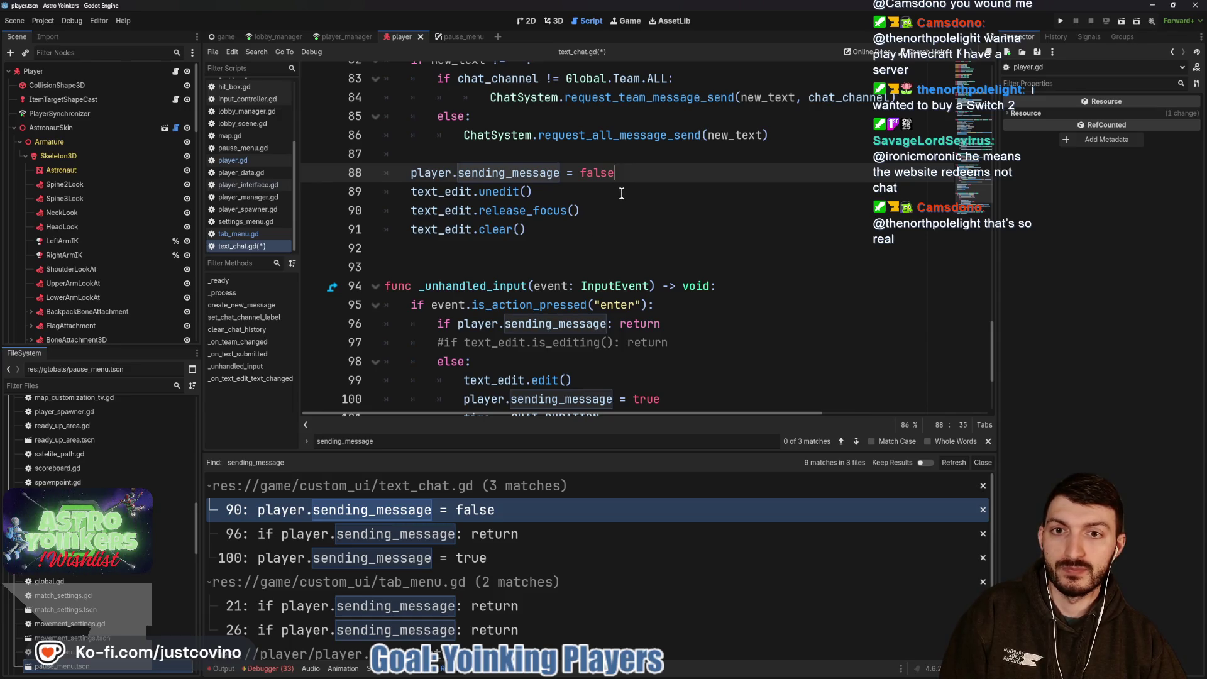
{"action": "scroll", "coordinate": [621, 194], "scroll_direction": "down", "scroll_amount": 2}
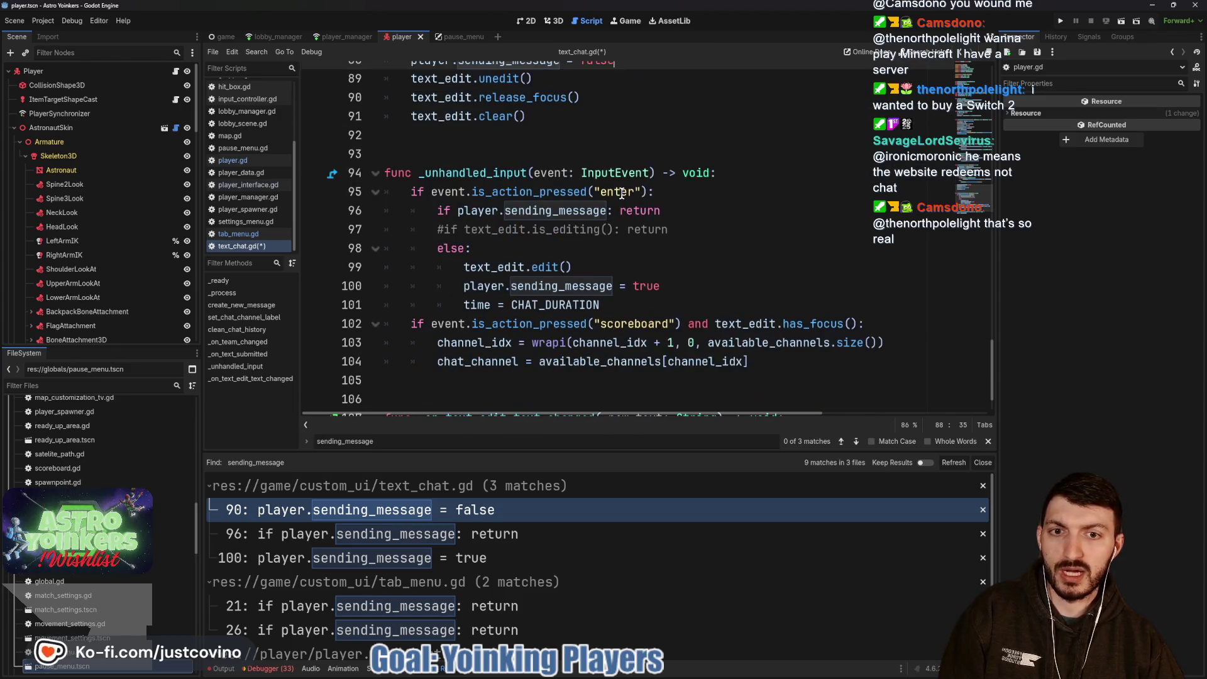
{"action": "scroll", "coordinate": [621, 194], "scroll_direction": "up", "scroll_amount": 1}
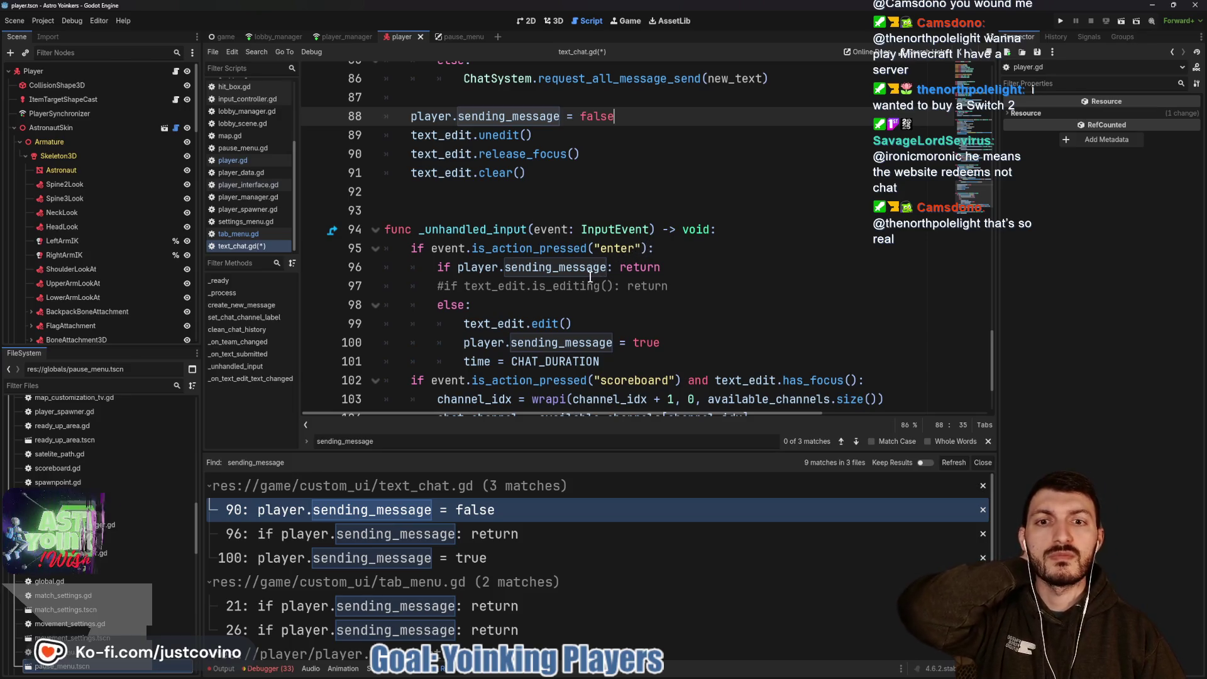
{"action": "left_click", "coordinate": [611, 269]}
Extend line 96's if condition with 'and text_edit.has_focus()' and save text_chat.gd.
{"action": "key", "text": "Left"}
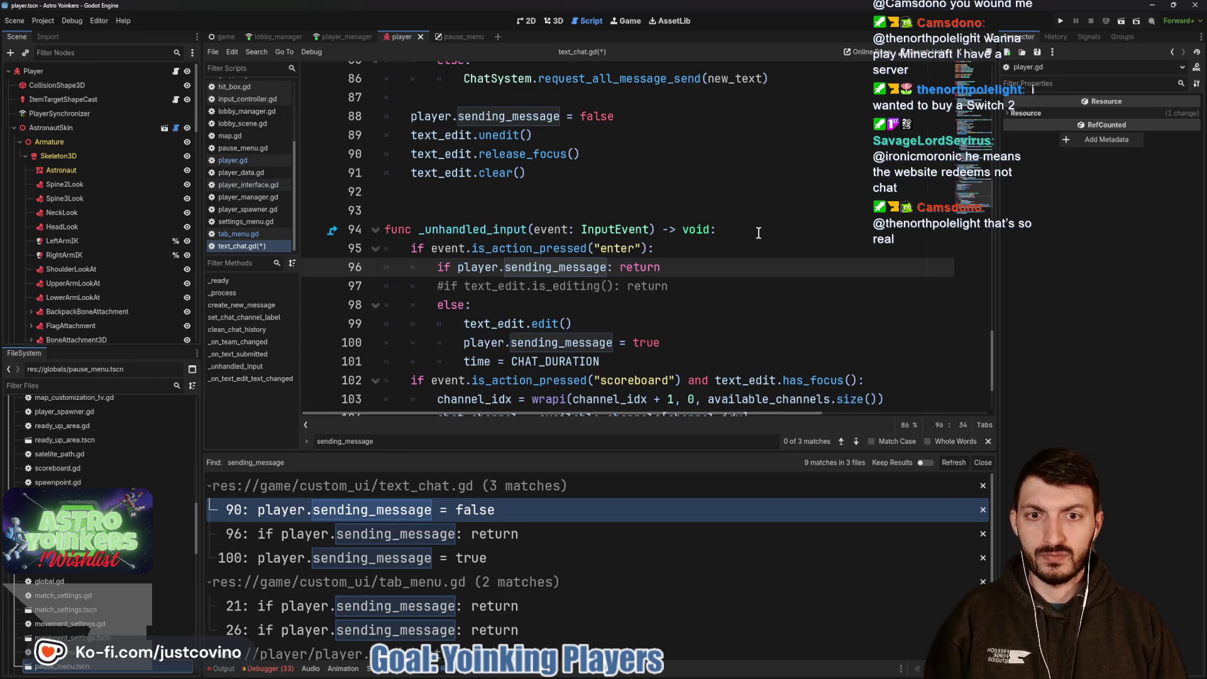
{"action": "type", "text": "nd text_edit"}
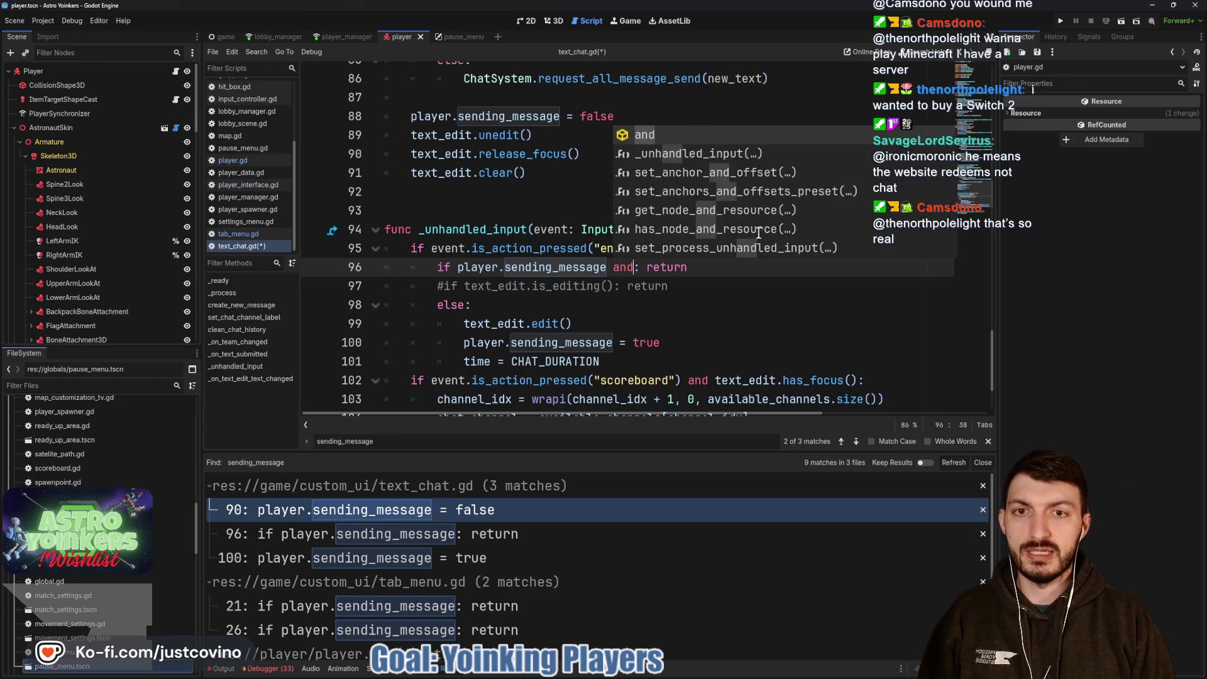
{"action": "type", "text": ".has_"}
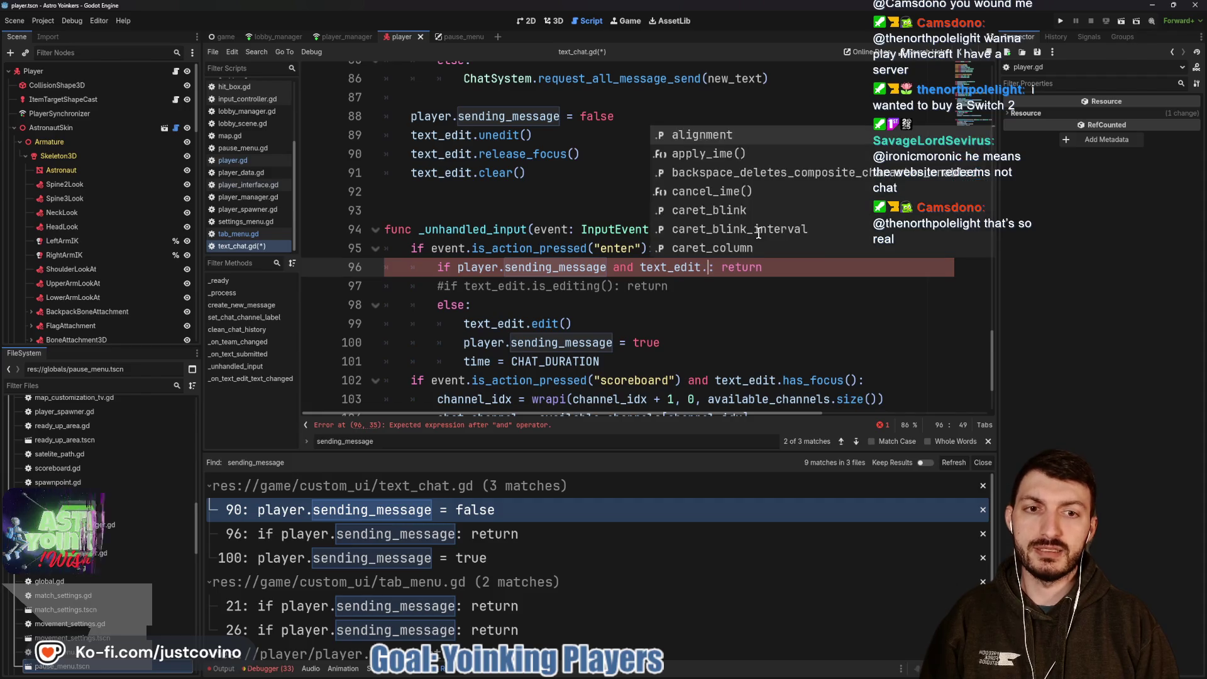
{"action": "type", "text": "focu"}
{"action": "key", "text": "Return"}
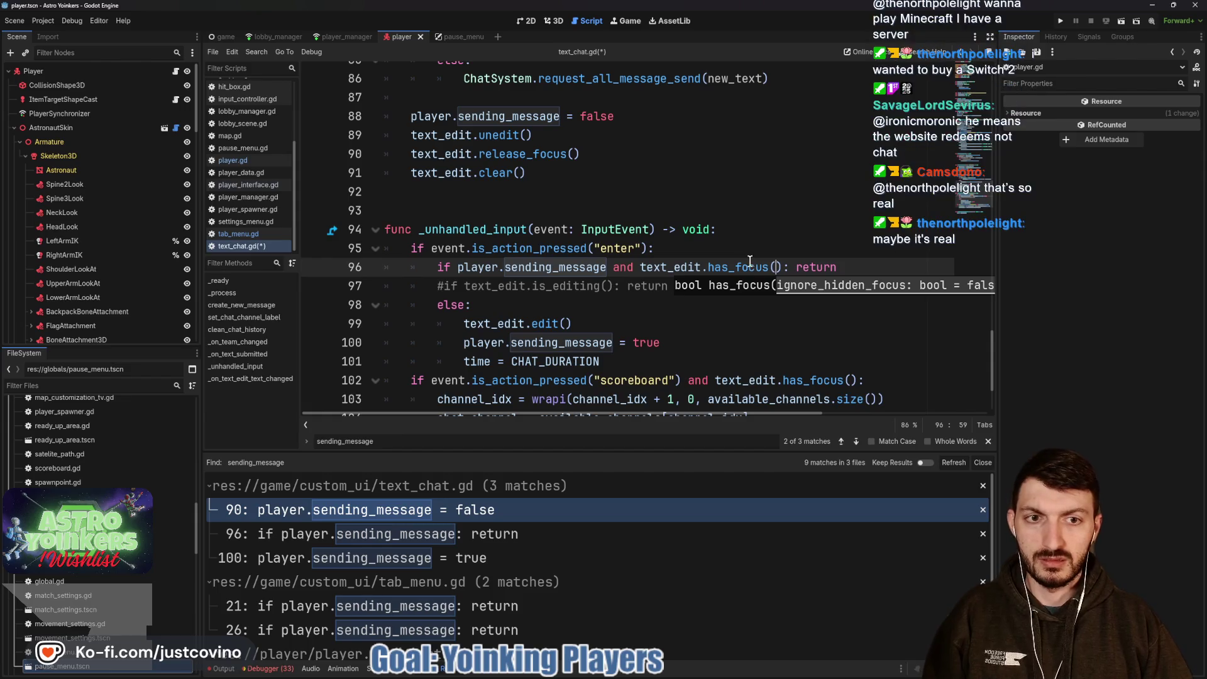
{"action": "left_click", "coordinate": [737, 253]}
{"action": "left_click_drag", "start_coordinate": [616, 117], "coordinate": [405, 119]}
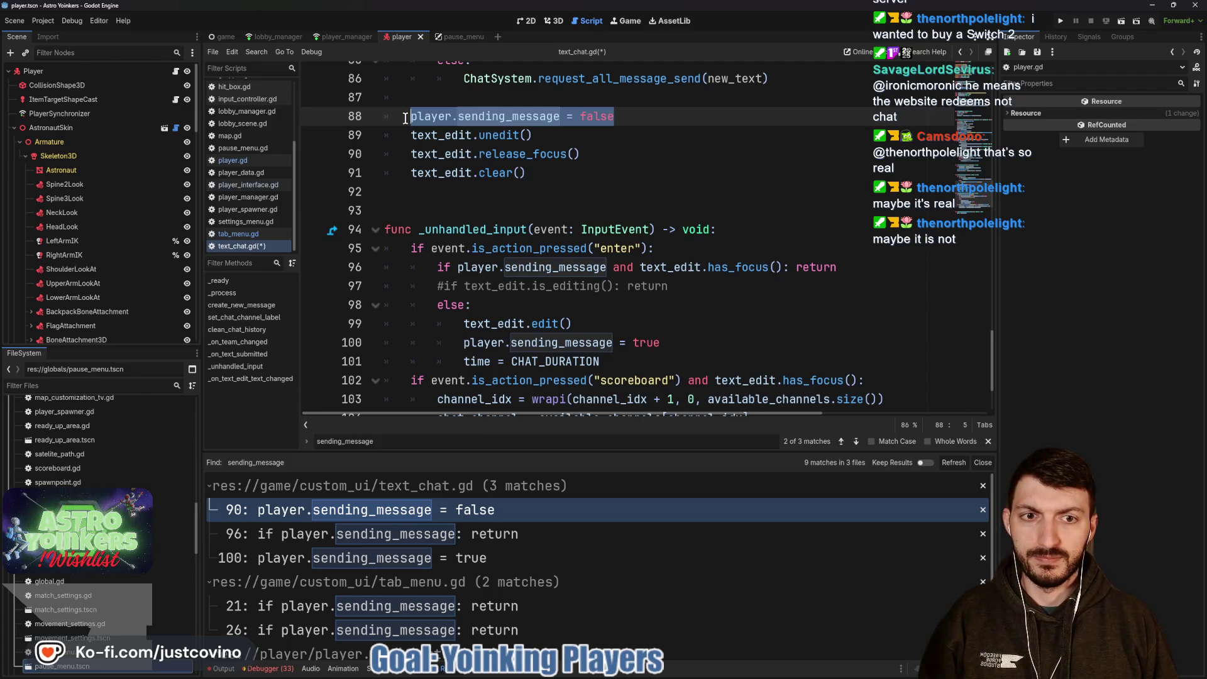
{"action": "left_click", "coordinate": [569, 173]}
{"action": "key", "text": "ctrl+s"}
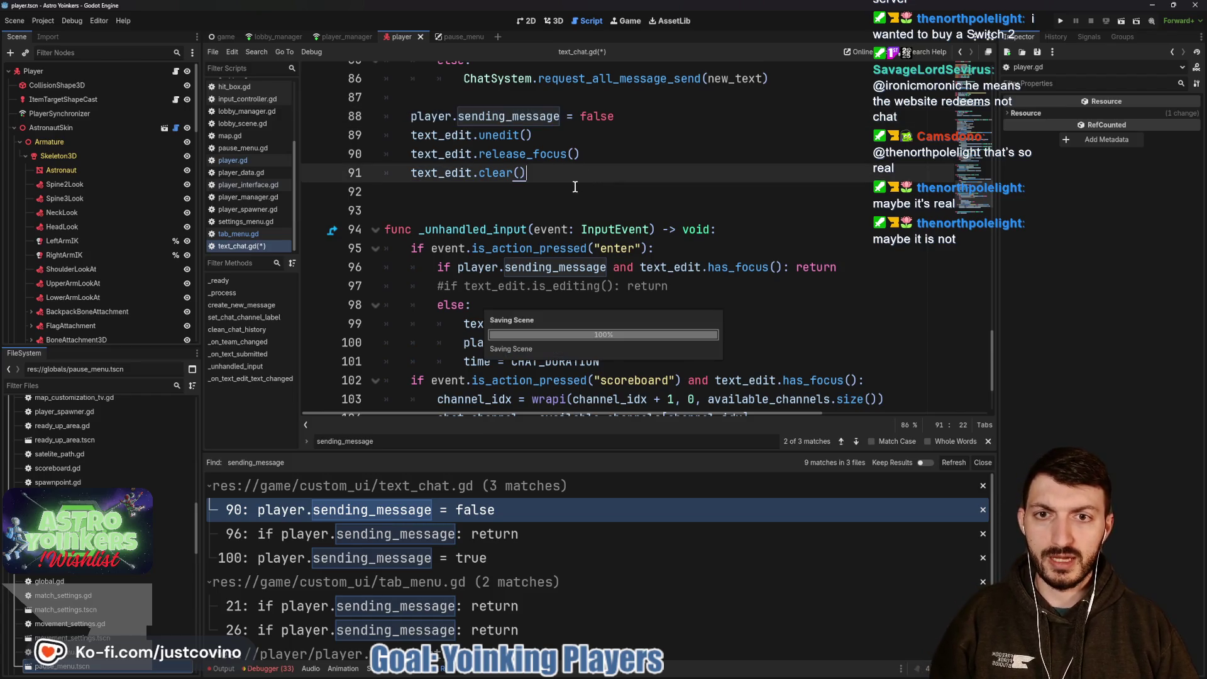
{"action": "left_click", "coordinate": [1059, 23]}
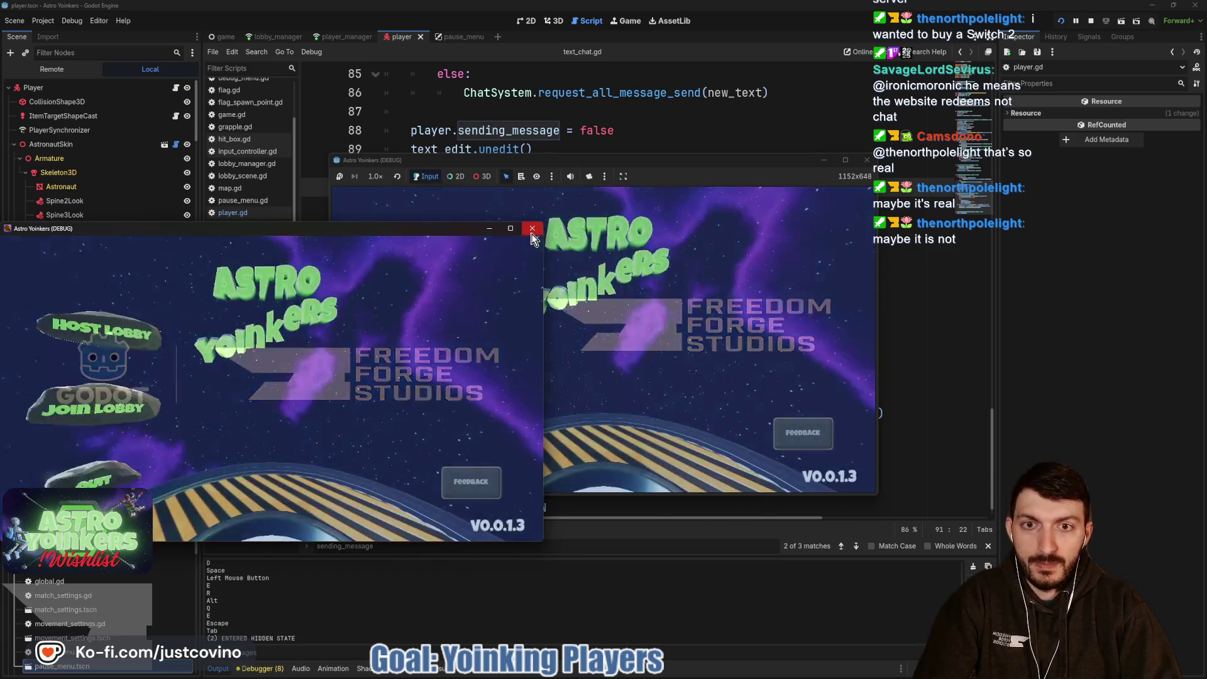
{"action": "left_click", "coordinate": [531, 228]}
{"action": "left_click", "coordinate": [431, 350]}
{"action": "left_click", "coordinate": [598, 353]}
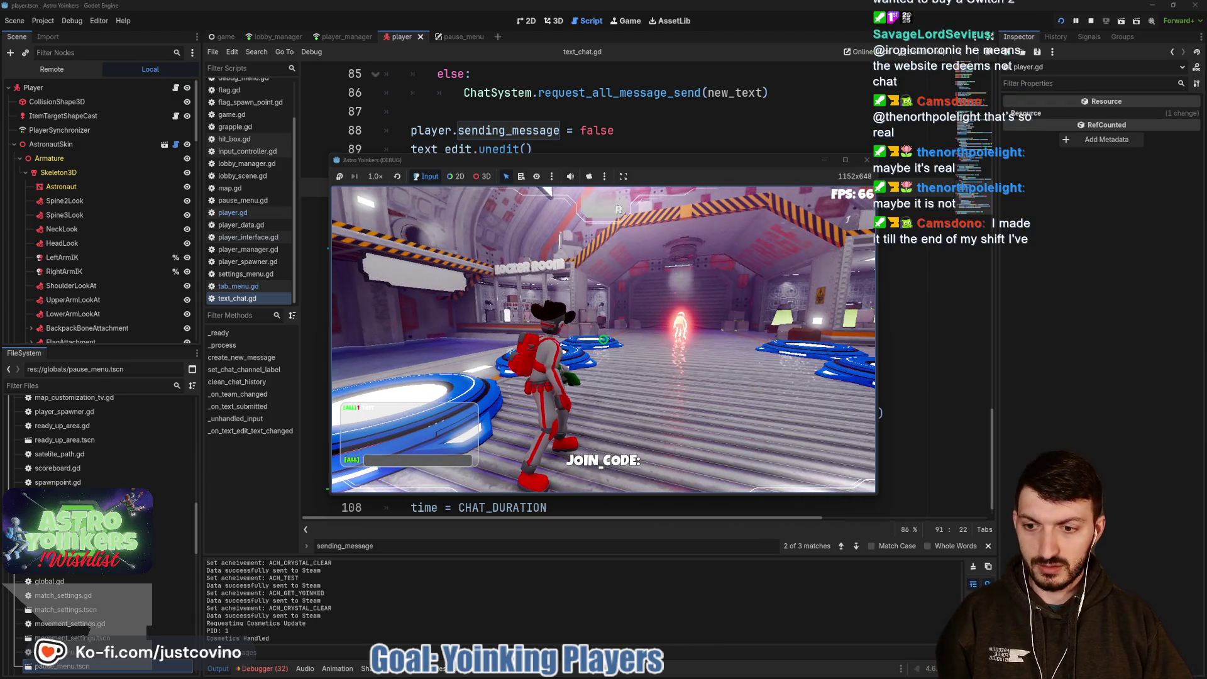
{"action": "key", "text": "F8"}
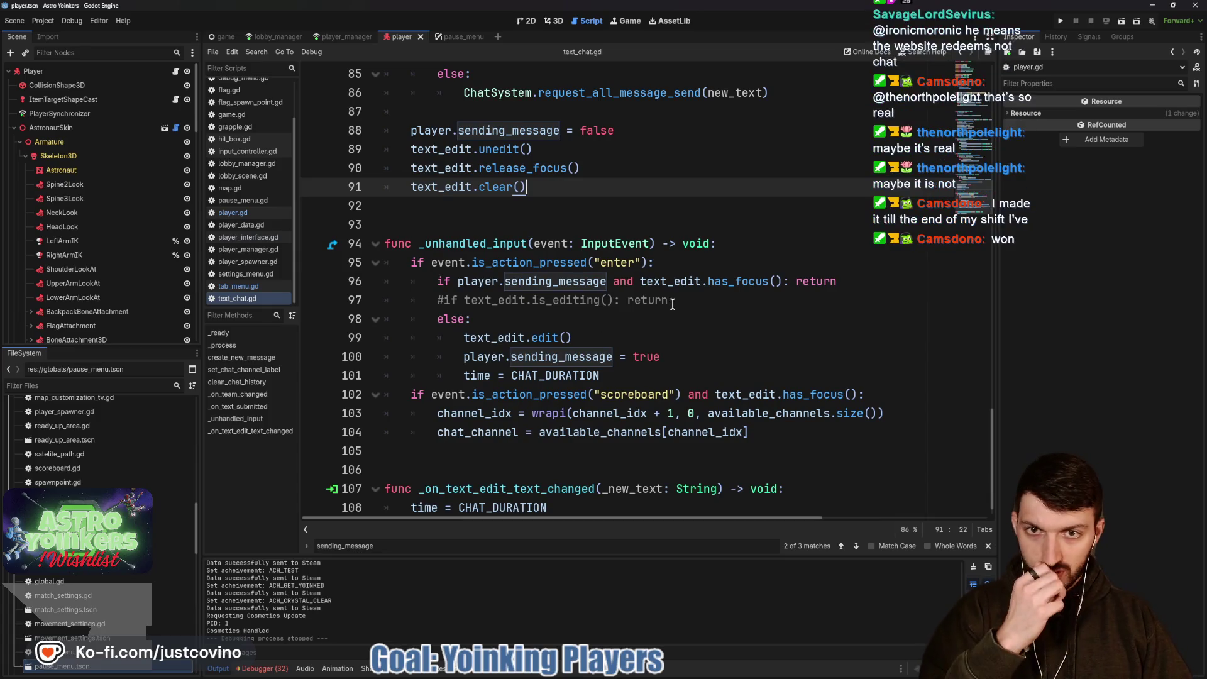
Open player.gd and start a set(value): setter on the sending_message declaration.
{"action": "scroll", "coordinate": [672, 304], "scroll_direction": "up", "scroll_amount": 5}
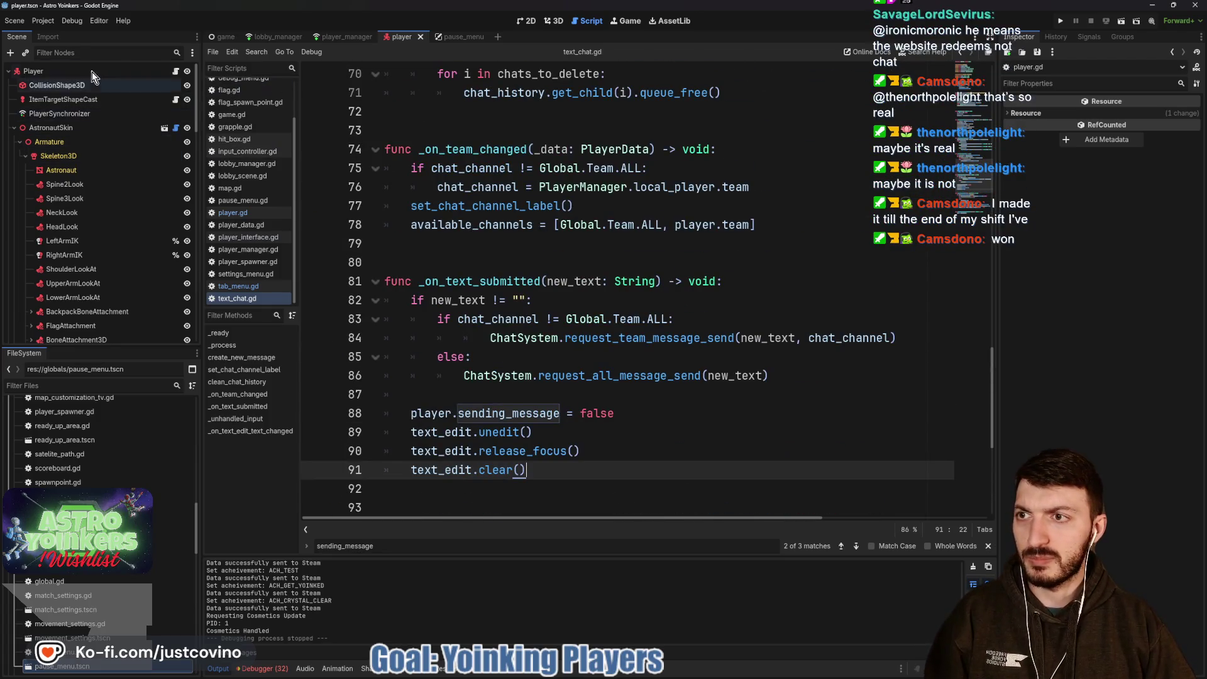
{"action": "left_click", "coordinate": [176, 70]}
{"action": "left_click", "coordinate": [615, 131]}
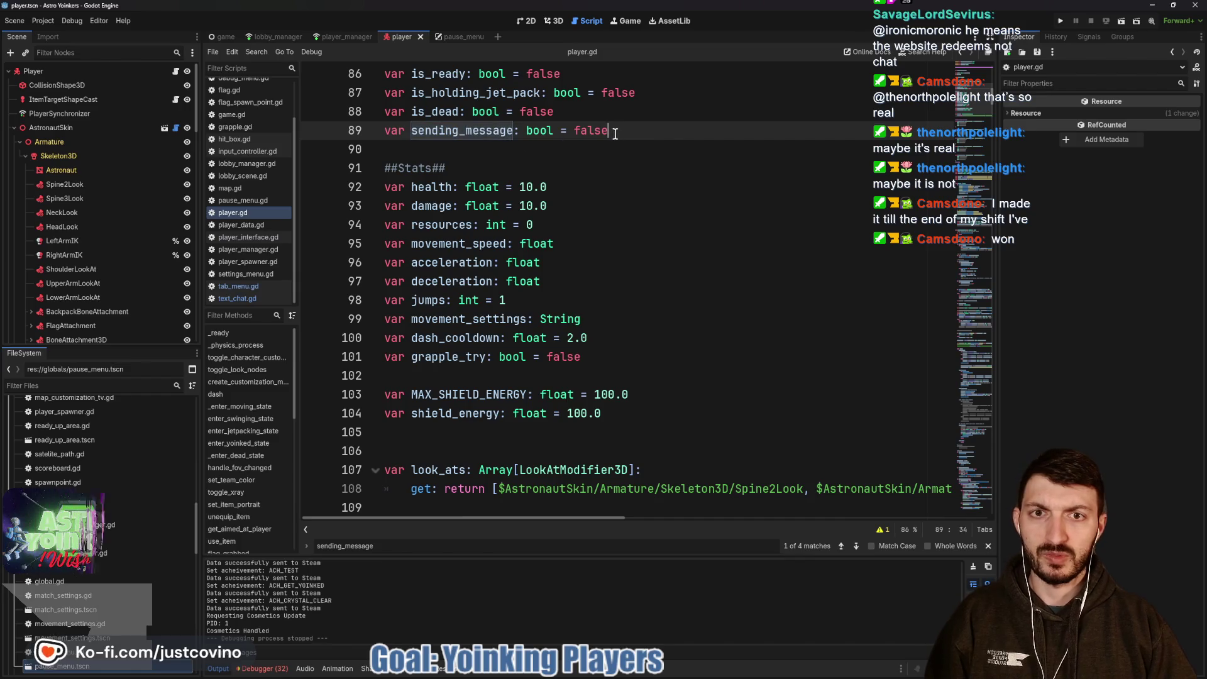
{"action": "type", "text": ":"}
{"action": "key", "text": "Return"}
{"action": "type", "text": "set(c"}
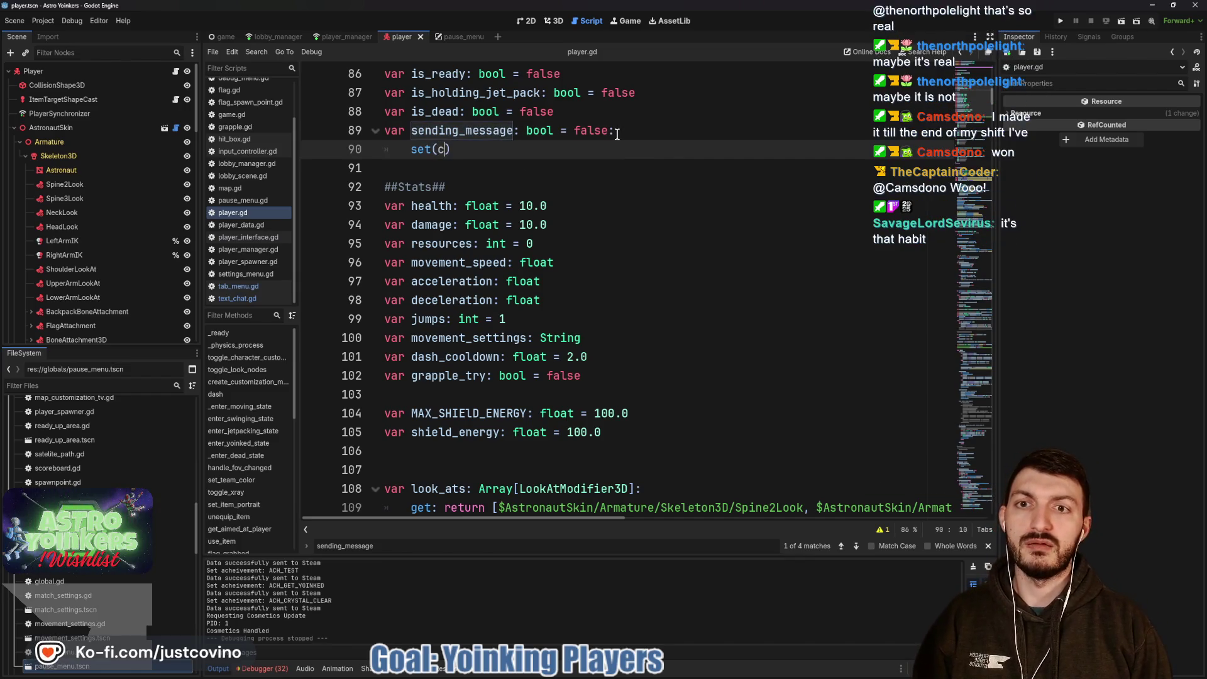
{"action": "key", "text": "BackSpace"}
{"action": "type", "text": "value"}
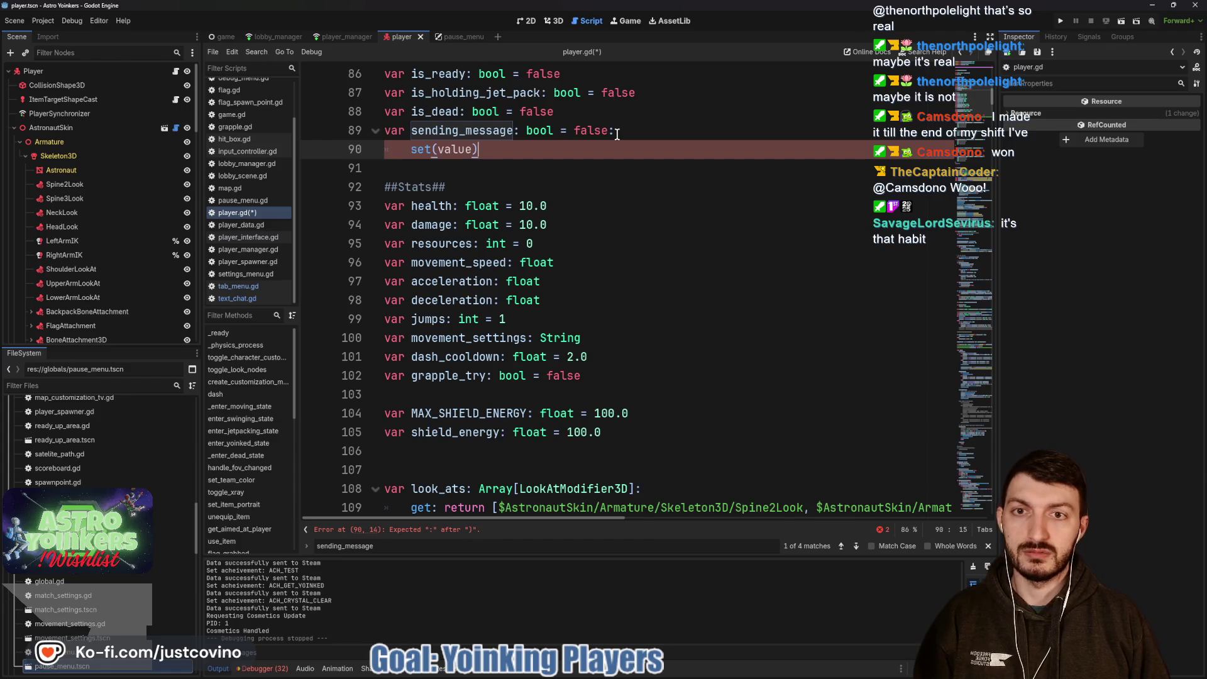
{"action": "type", "text": ":"}
{"action": "key", "text": "Return"}
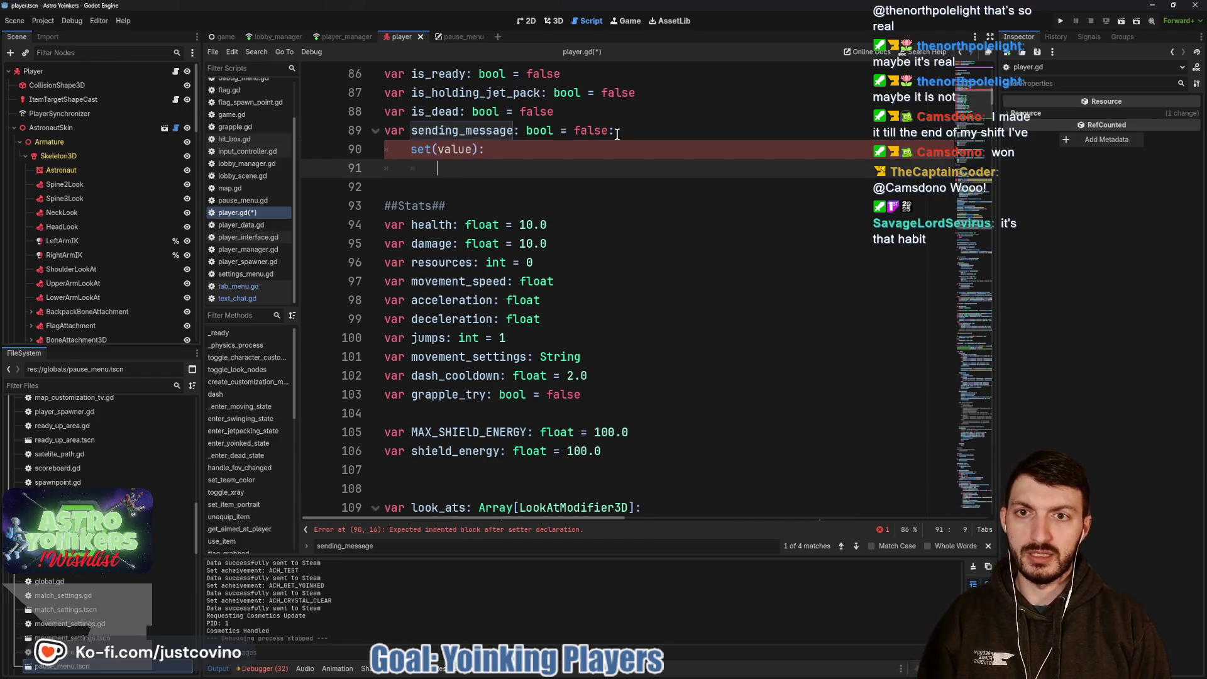
Make the setter assign sending_message = value and print "Sending Message: " with it, then save.
{"action": "type", "text": "send"}
{"action": "key", "text": "Return"}
{"action": "type", "text": "= value"}
{"action": "key", "text": "Return"}
{"action": "type", "text": "print(\"Sending Message:"}
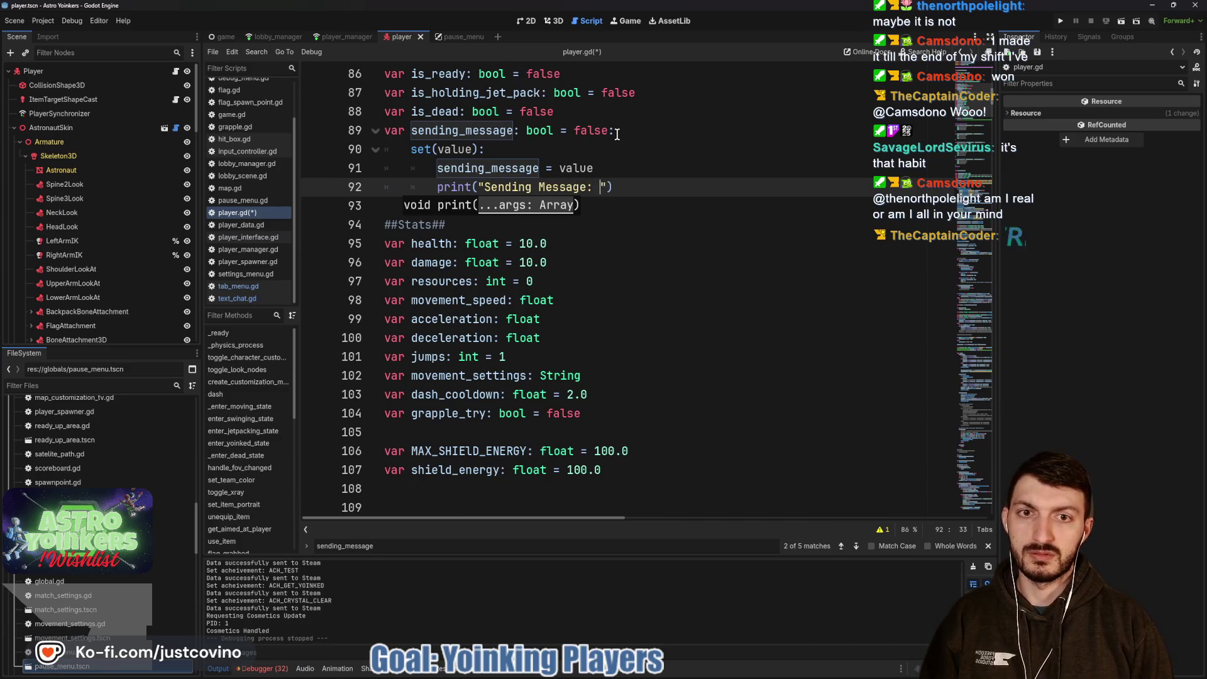
{"action": "type", "text": "\", sendin"}
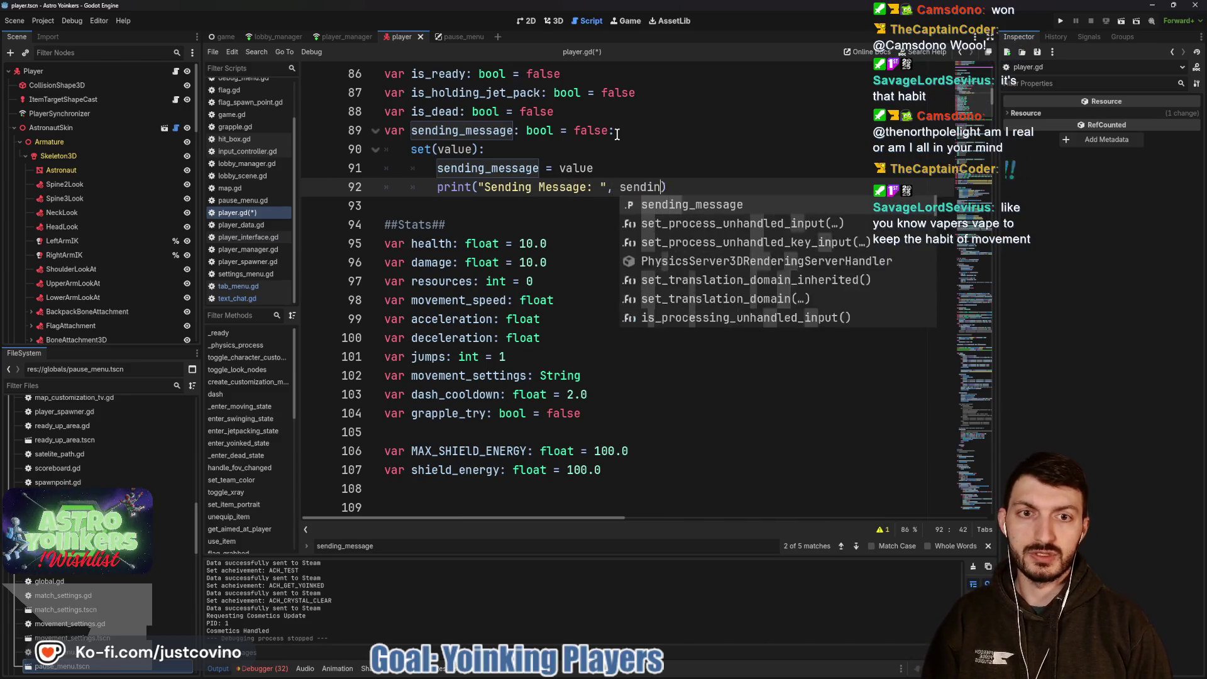
{"action": "key", "text": "Return"}
{"action": "left_click", "coordinate": [467, 210]}
{"action": "key", "text": "ctrl+s"}
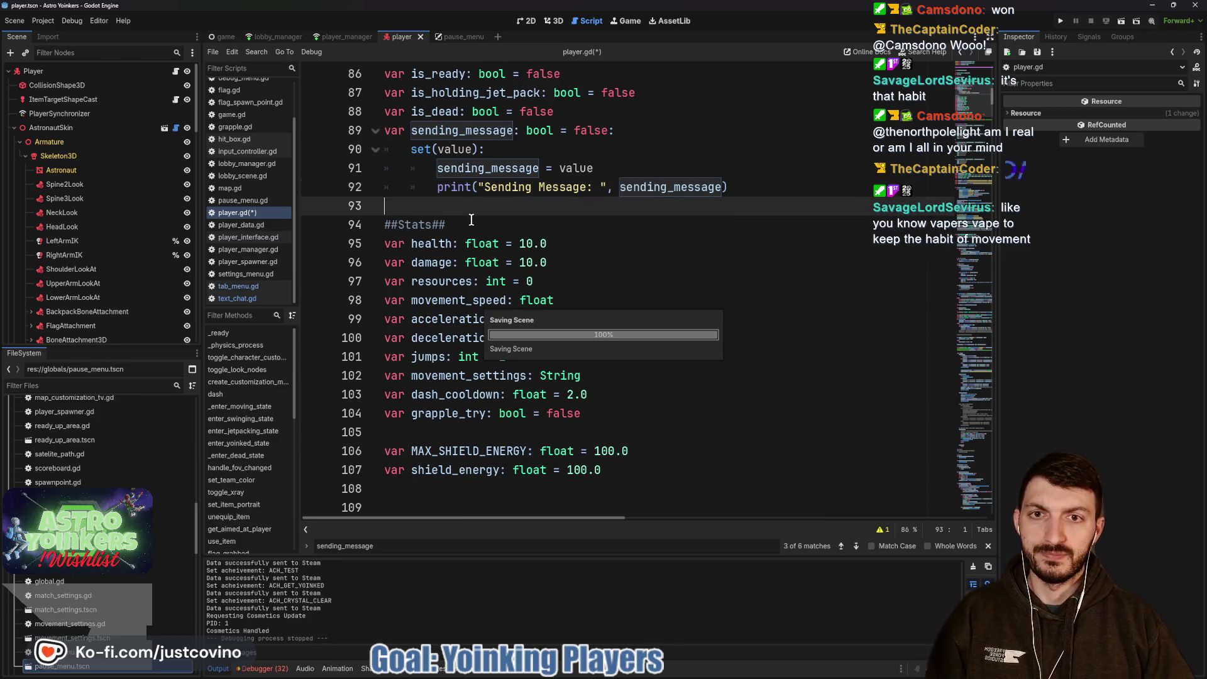
Launch the game, close the second instance window, and host a lobby.
{"action": "left_click", "coordinate": [1060, 20]}
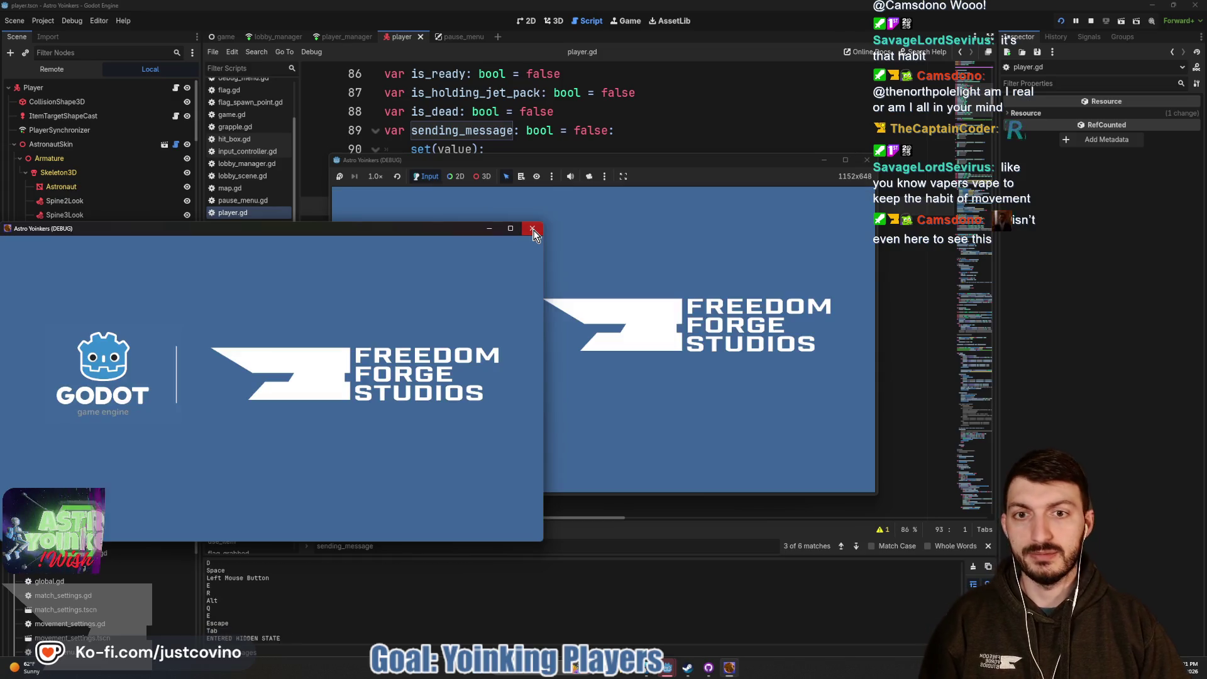
{"action": "left_click", "coordinate": [533, 229]}
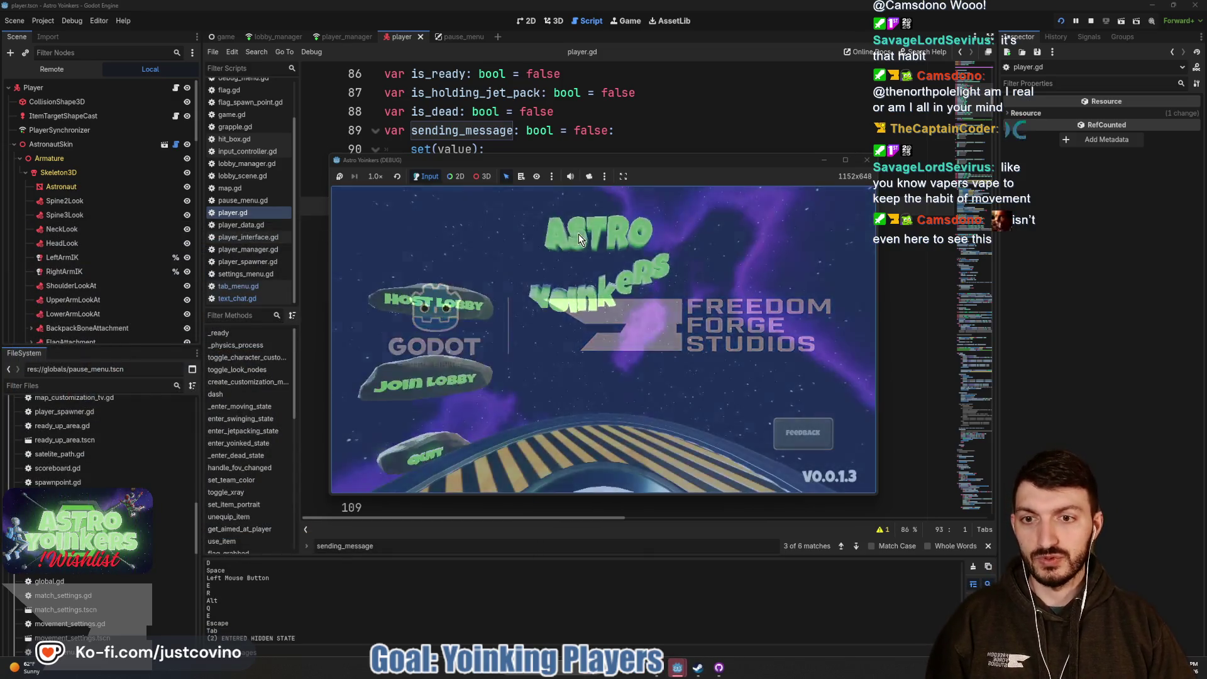
{"action": "left_click", "coordinate": [415, 267]}
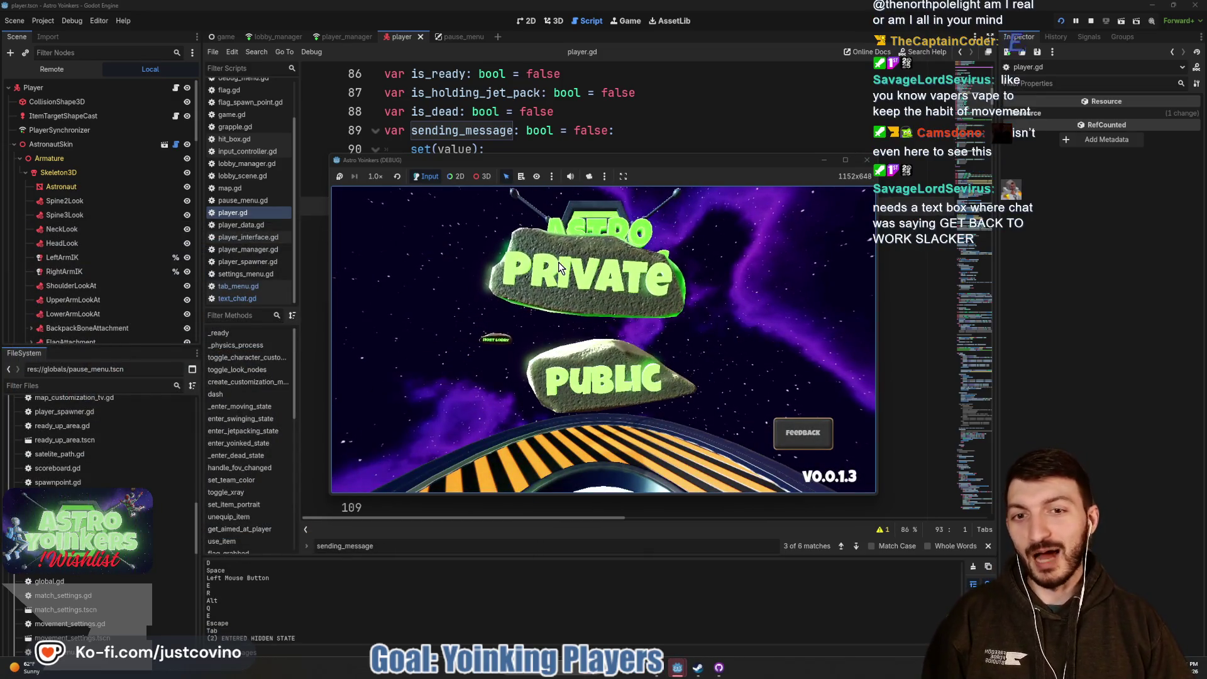
{"action": "left_click", "coordinate": [561, 264]}
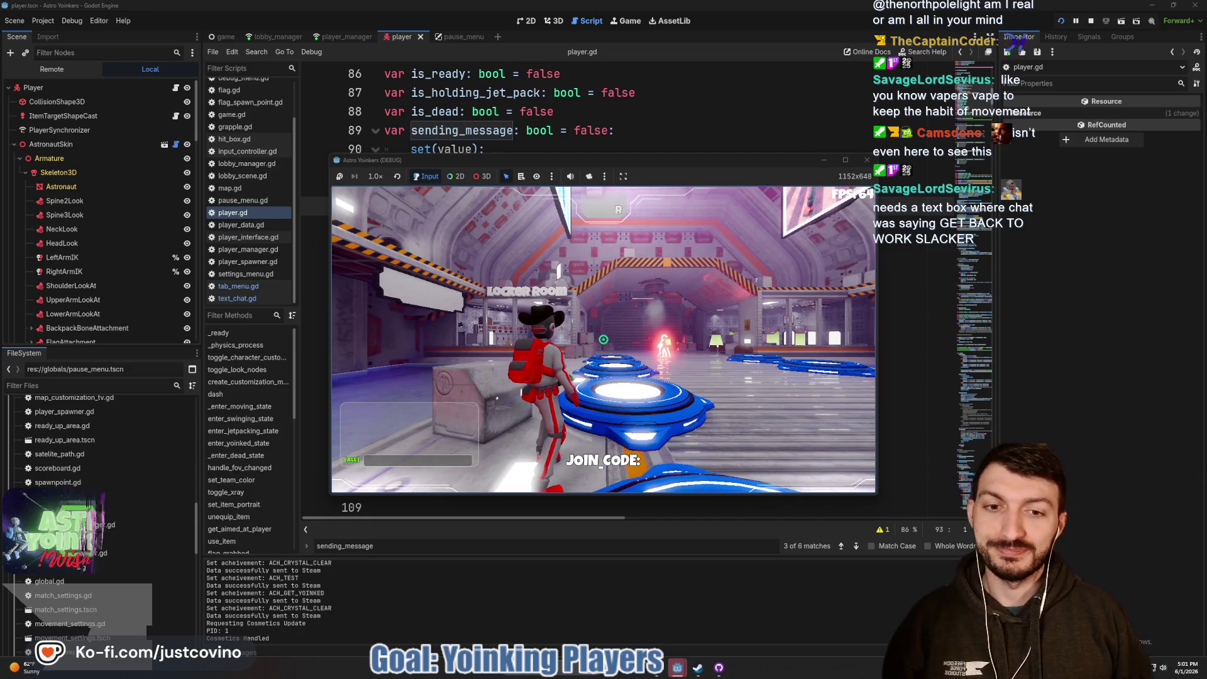
Walk the astronaut around the station, toggle the chat input, then stop the game with F8.
{"action": "key", "text": "w"}
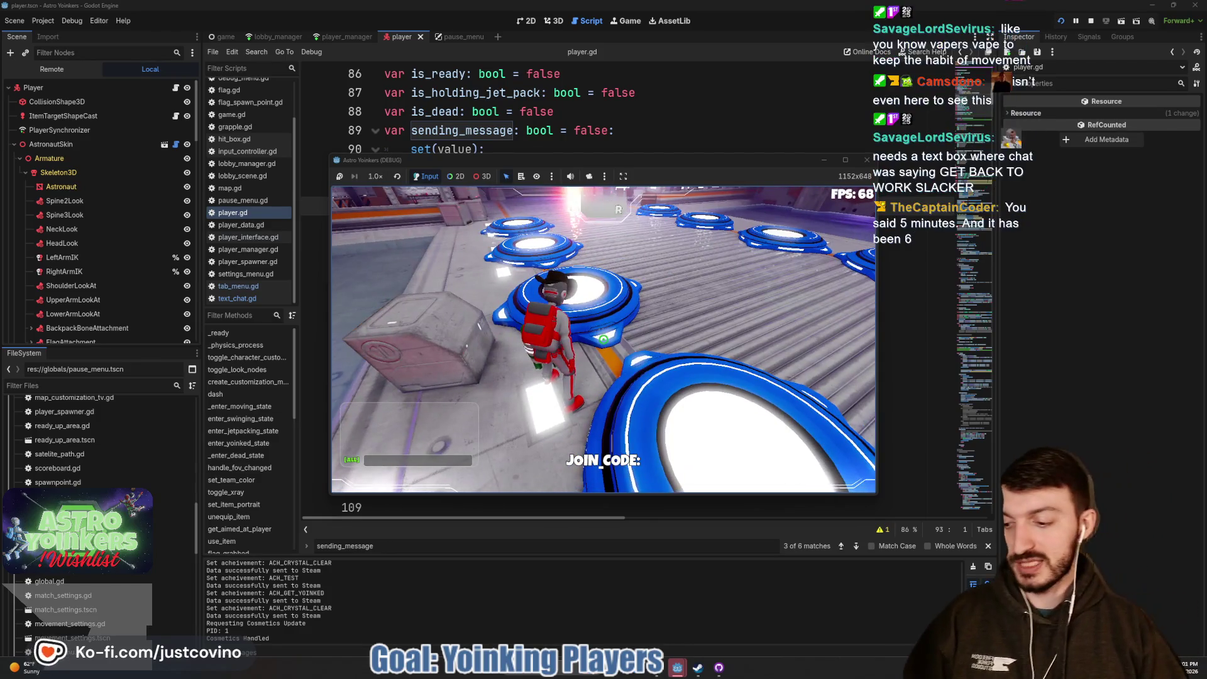
{"action": "key", "text": "w"}
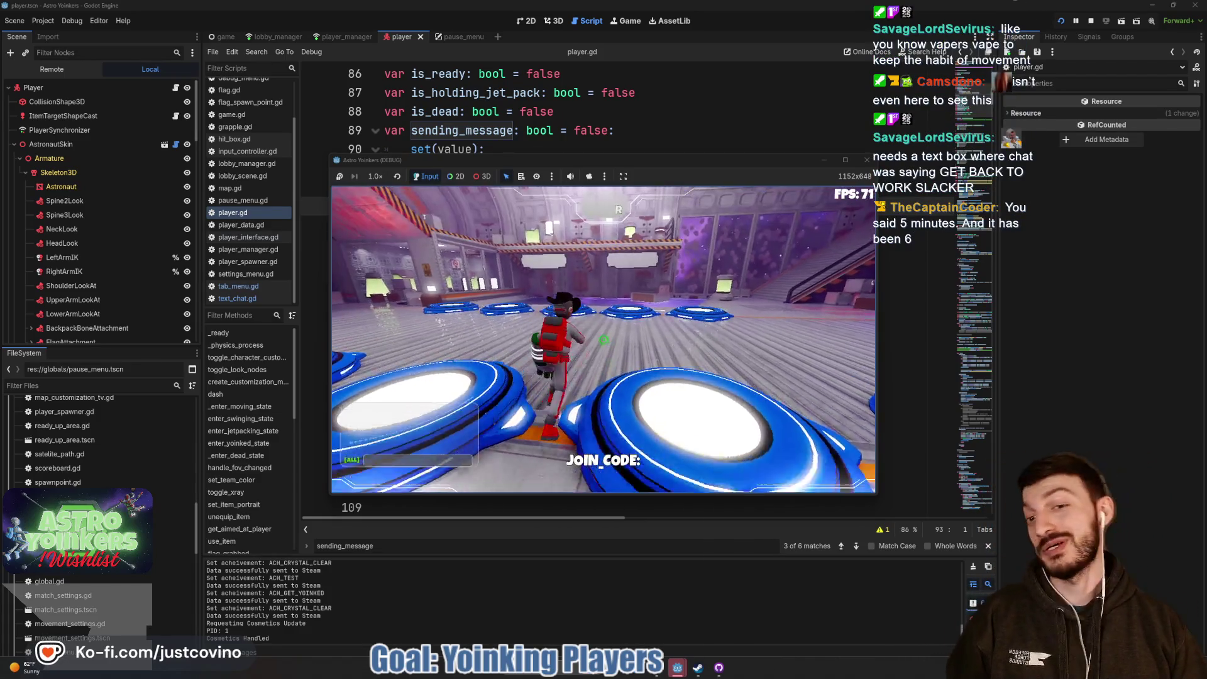
{"action": "key", "text": "w"}
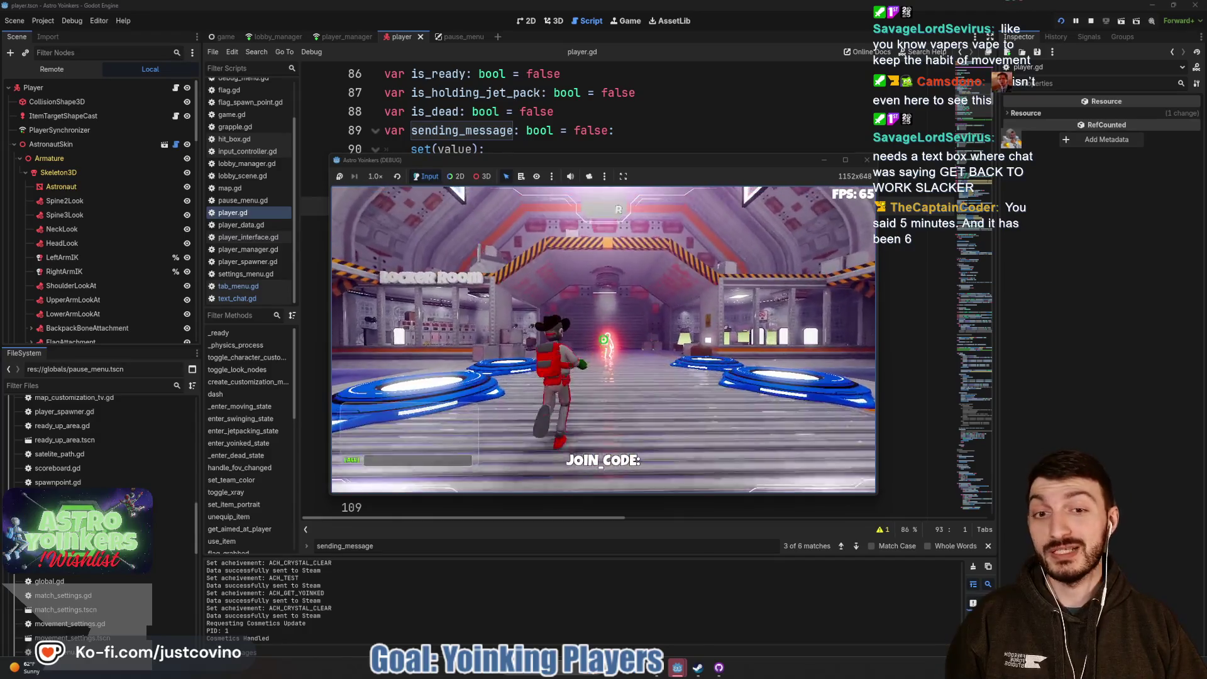
{"action": "key", "text": "w"}
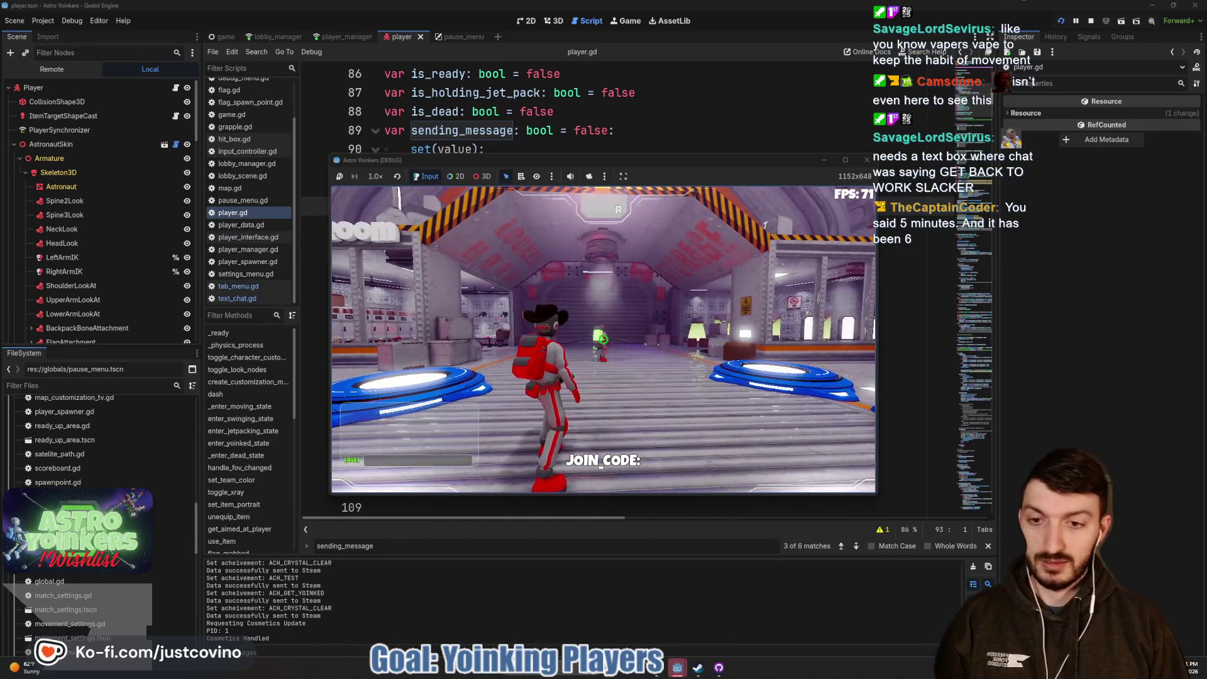
{"action": "key", "text": "Return"}
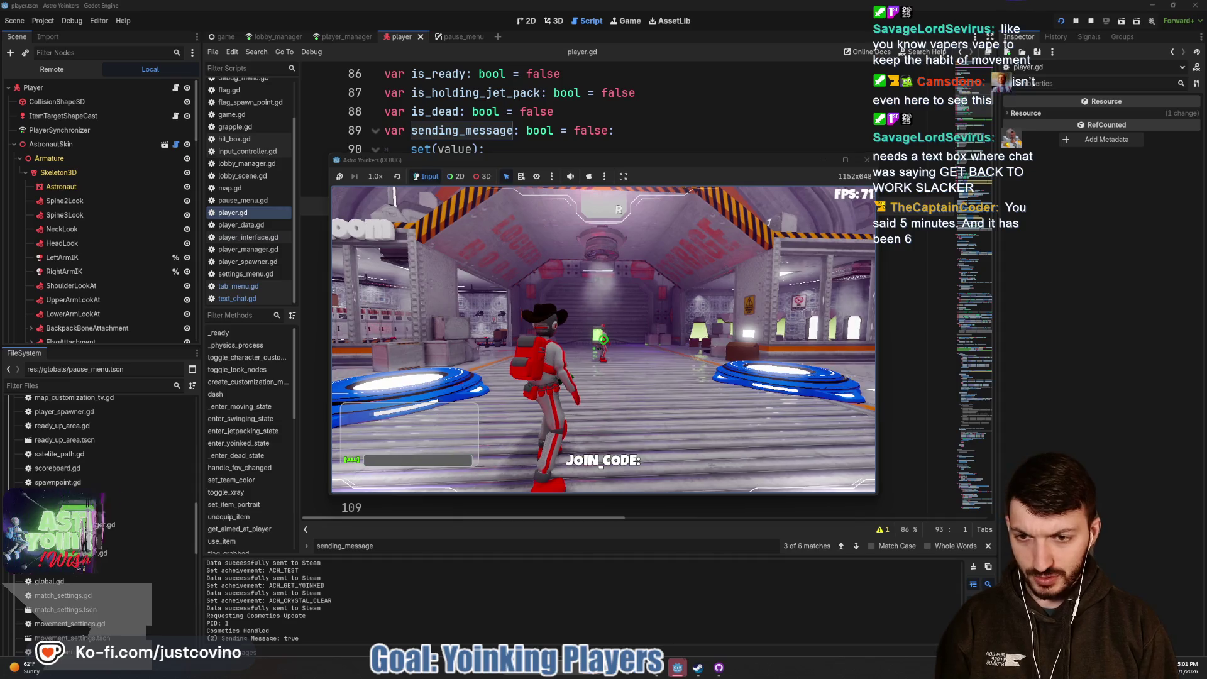
{"action": "key", "text": "Return"}
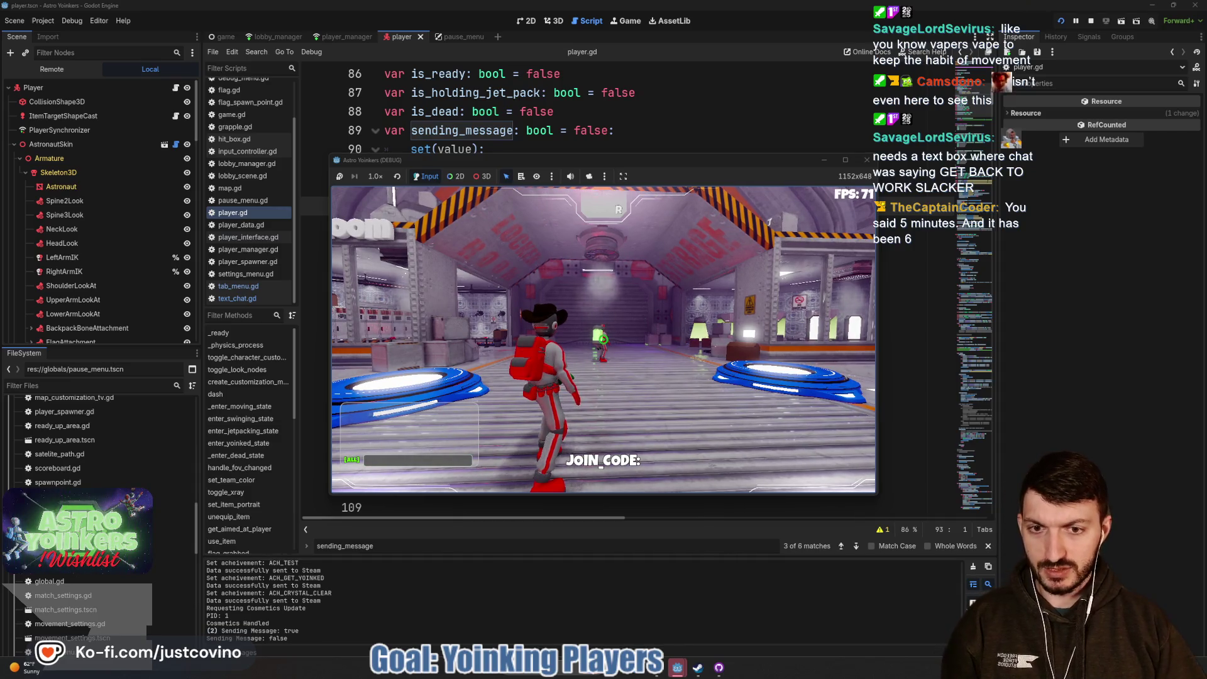
{"action": "key", "text": "w"}
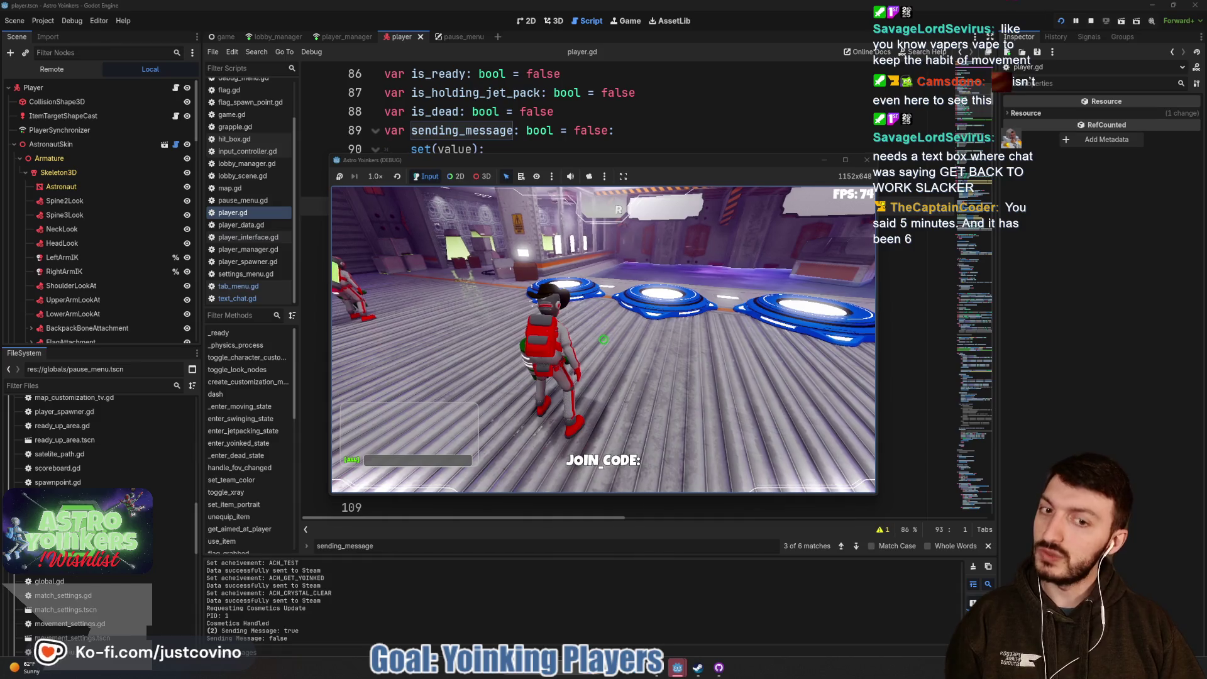
{"action": "key", "text": "w"}
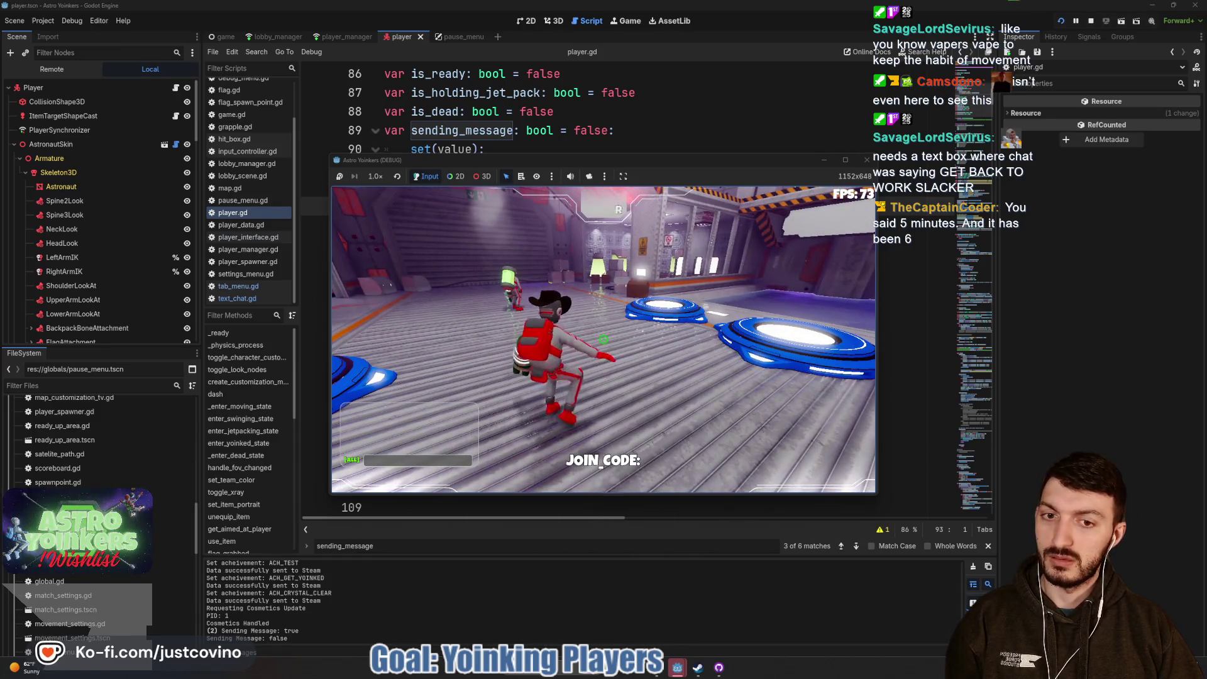
{"action": "key", "text": "w"}
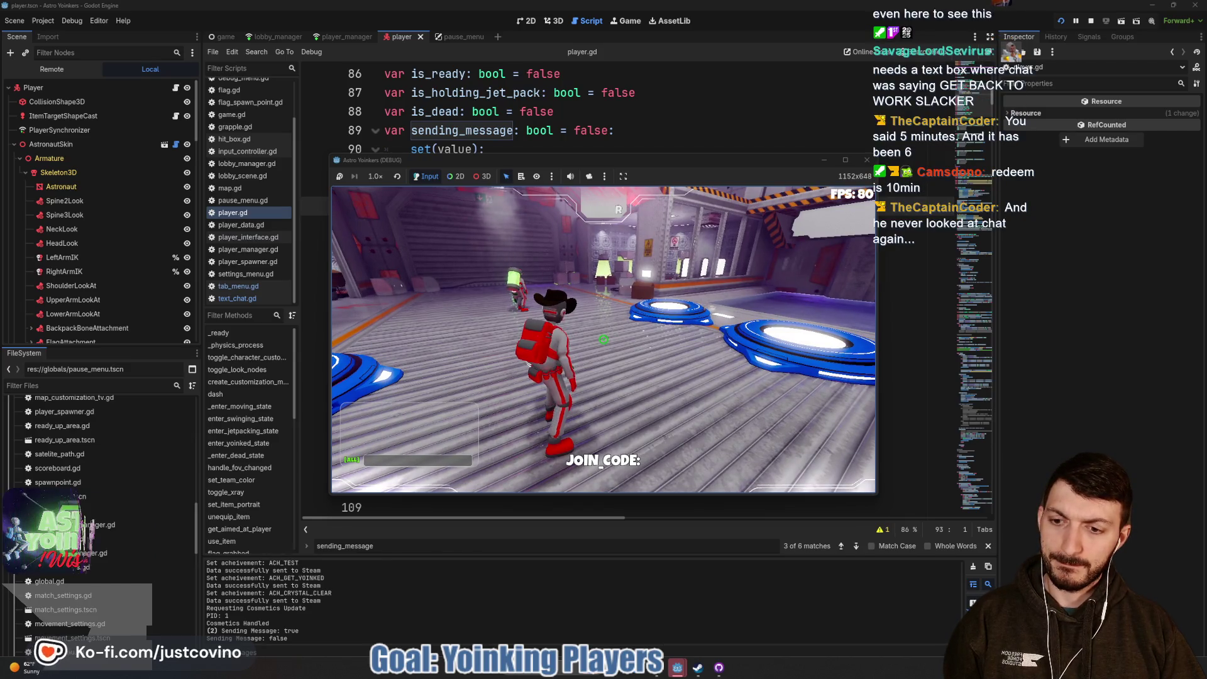
{"action": "key", "text": "F8"}
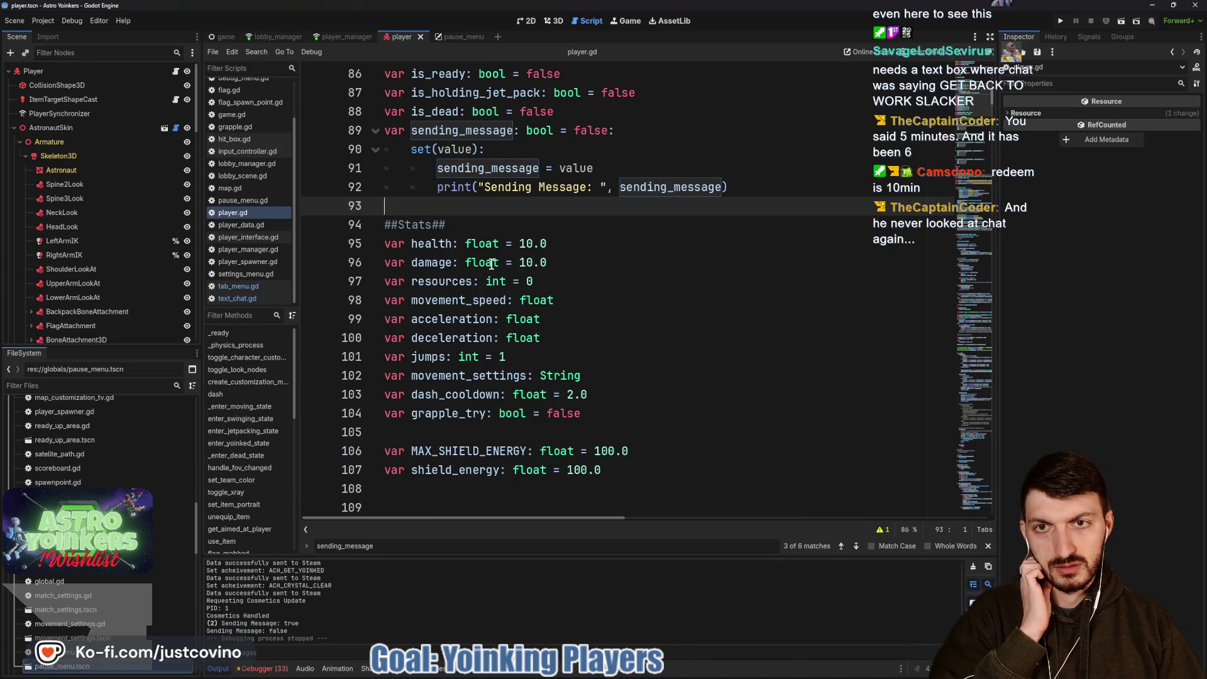
Scroll through player.gd down to the sending_message usage on line 219.
{"action": "scroll", "coordinate": [491, 264], "scroll_direction": "up", "scroll_amount": 3}
{"action": "scroll", "coordinate": [491, 264], "scroll_direction": "down", "scroll_amount": 6}
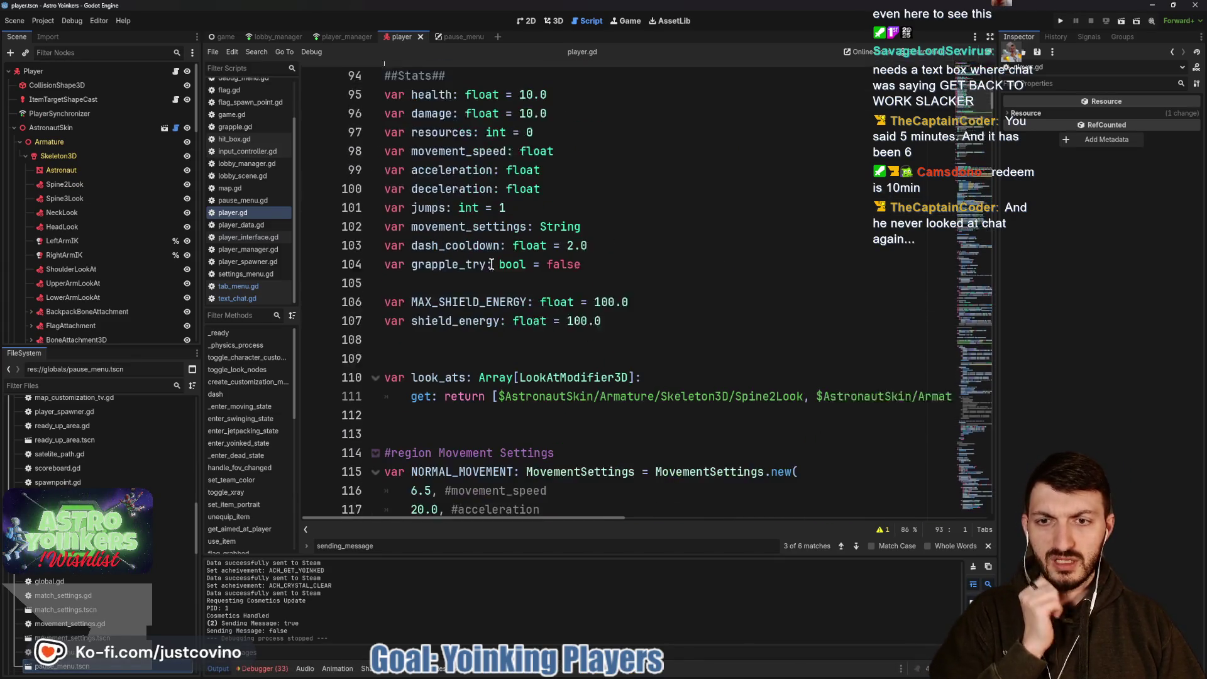
{"action": "scroll", "coordinate": [491, 264], "scroll_direction": "down", "scroll_amount": 15}
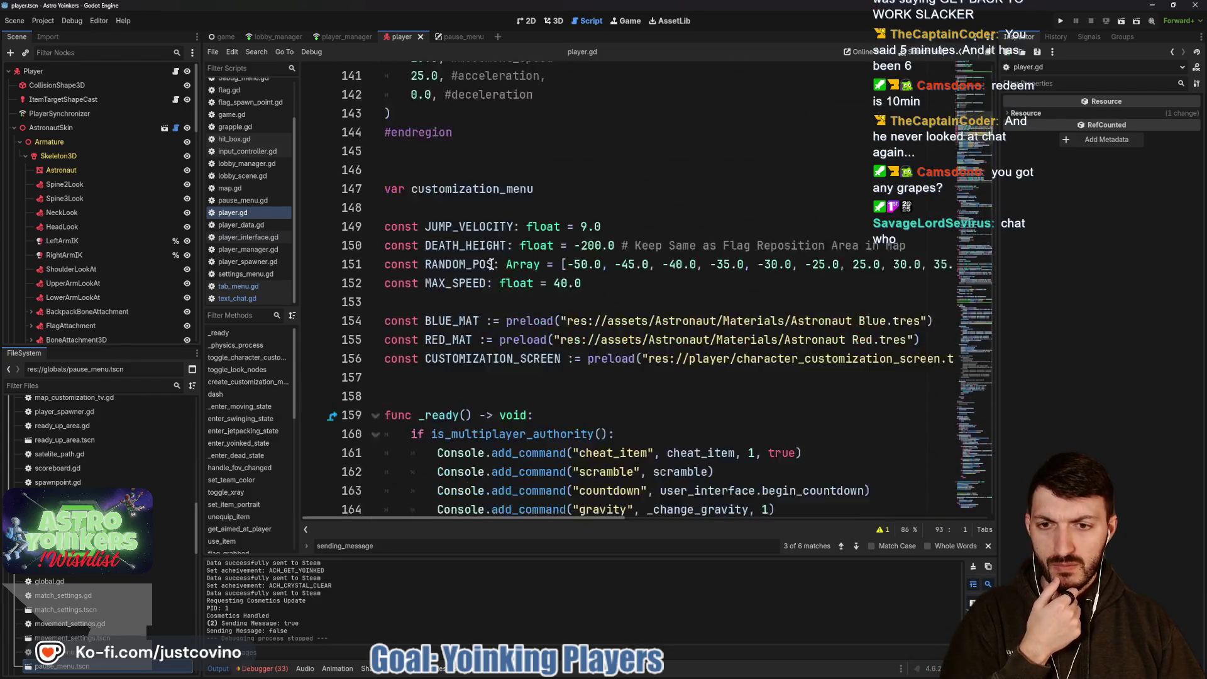
{"action": "scroll", "coordinate": [491, 264], "scroll_direction": "down", "scroll_amount": 10}
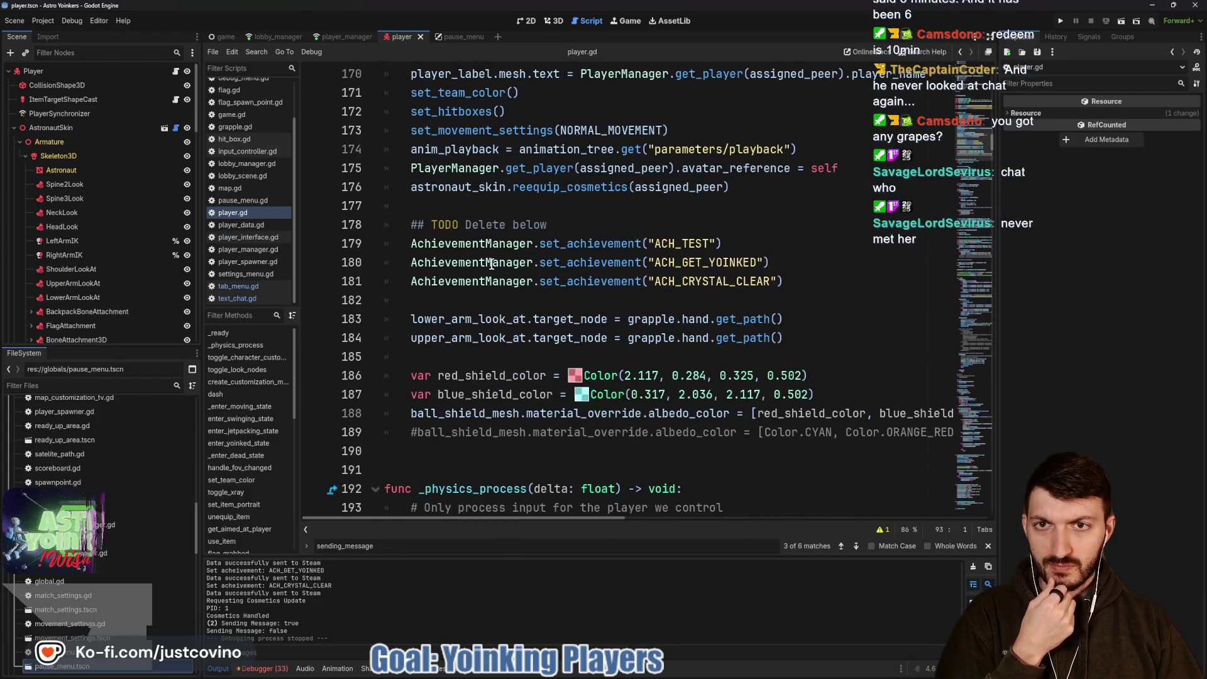
{"action": "scroll", "coordinate": [491, 264], "scroll_direction": "down", "scroll_amount": 7}
{"action": "scroll", "coordinate": [491, 264], "scroll_direction": "down", "scroll_amount": 4}
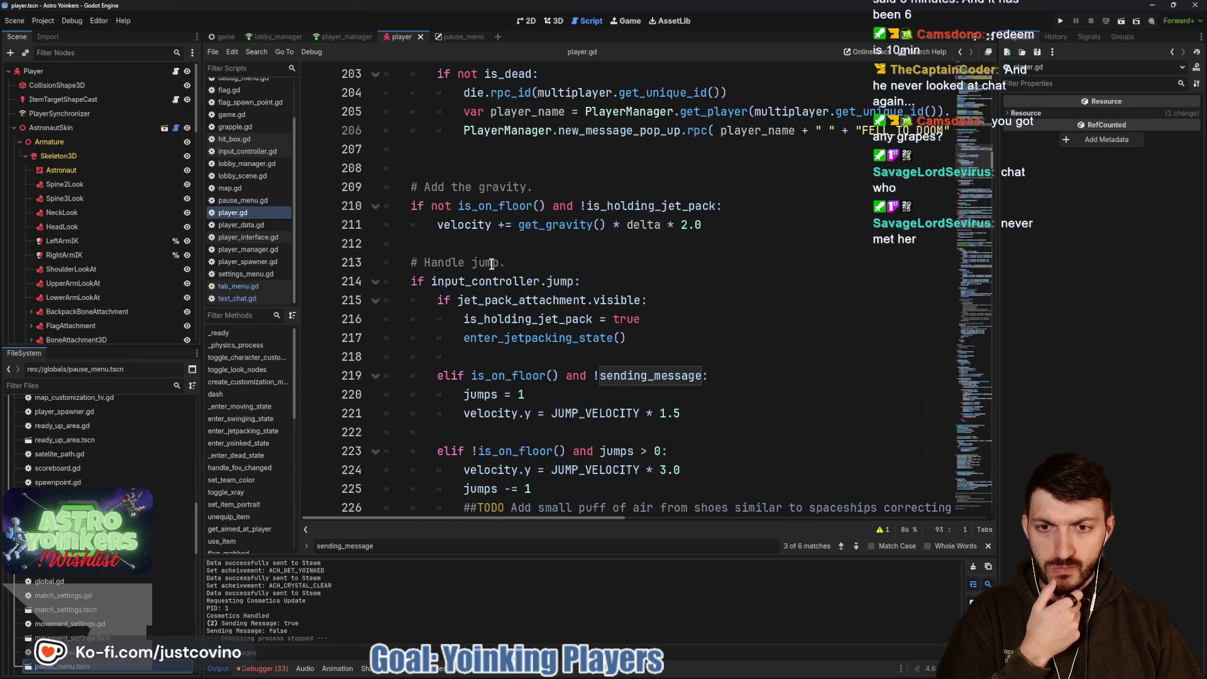
{"action": "scroll", "coordinate": [491, 264], "scroll_direction": "down", "scroll_amount": 1}
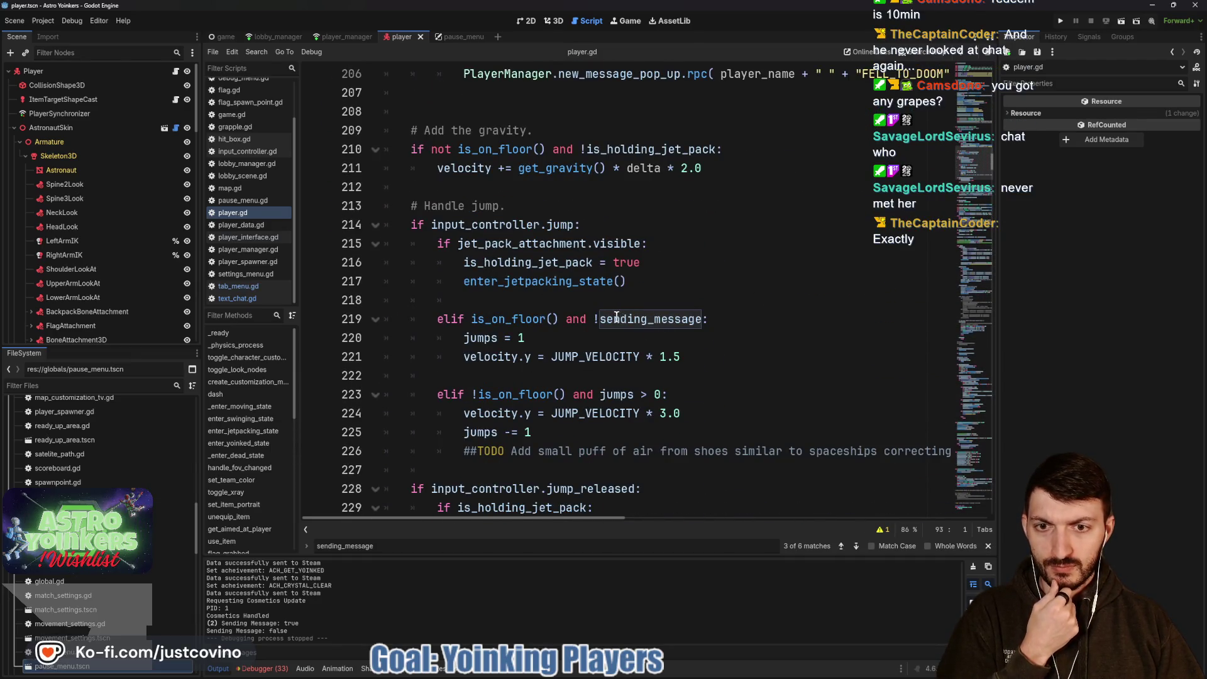
{"action": "mouse_move", "coordinate": [602, 320]}
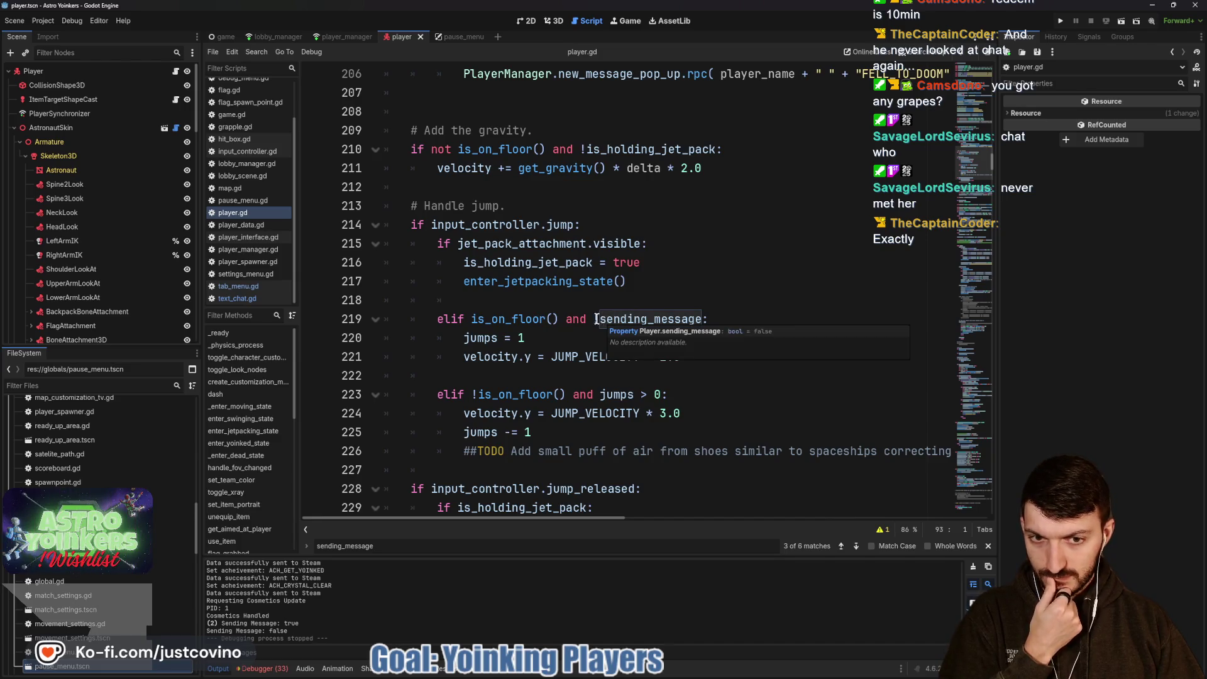
{"action": "scroll", "coordinate": [594, 317], "scroll_direction": "up", "scroll_amount": 7}
{"action": "scroll", "coordinate": [587, 314], "scroll_direction": "down", "scroll_amount": 7}
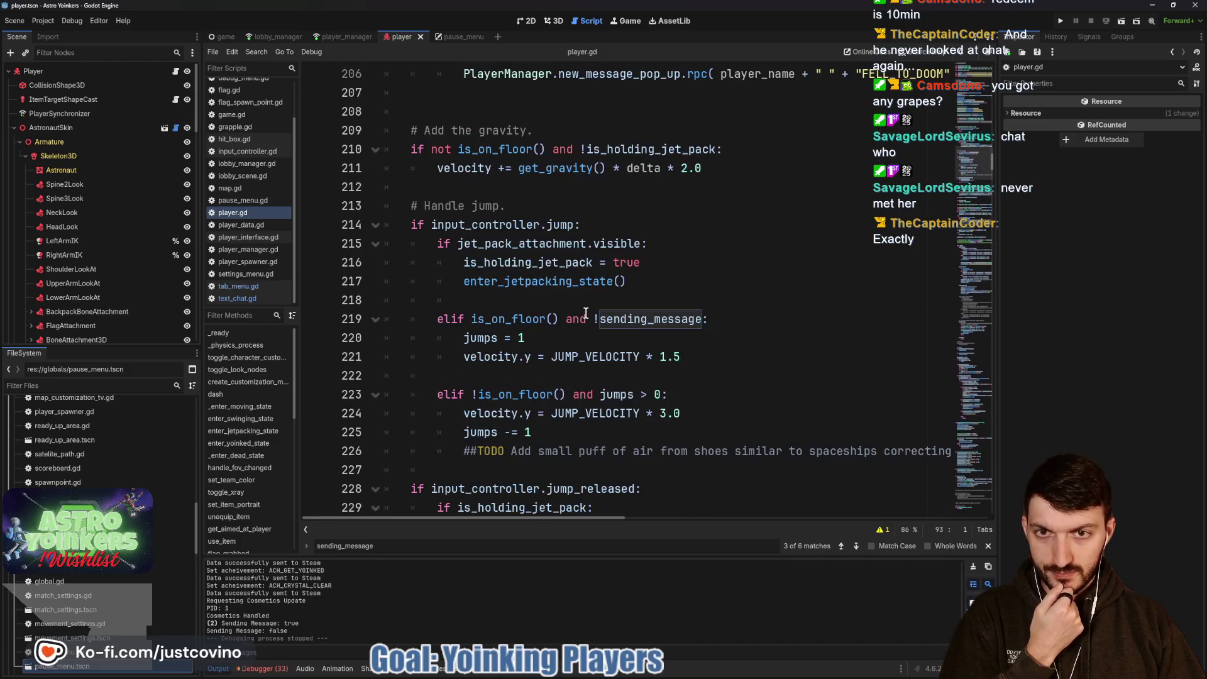
Find every sending_message occurrence in player.gd with Ctrl+F, ending on line 376.
{"action": "double_click", "coordinate": [646, 321]}
{"action": "key", "text": "ctrl+f"}
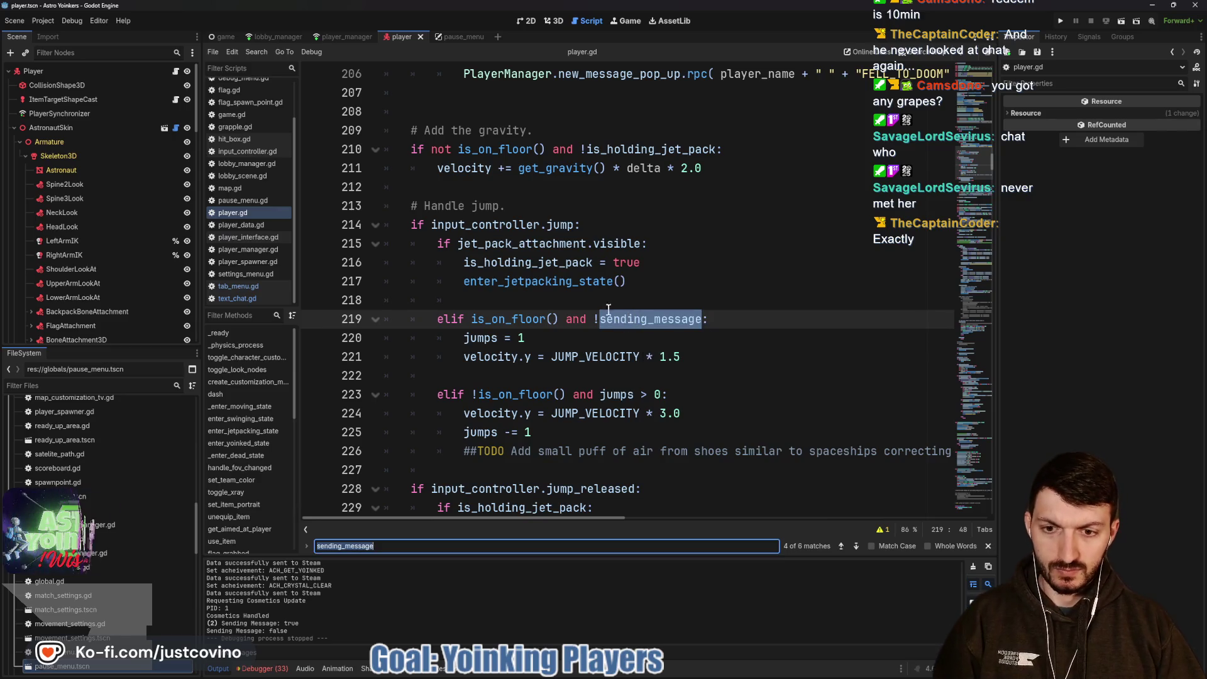
{"action": "left_click", "coordinate": [858, 548]}
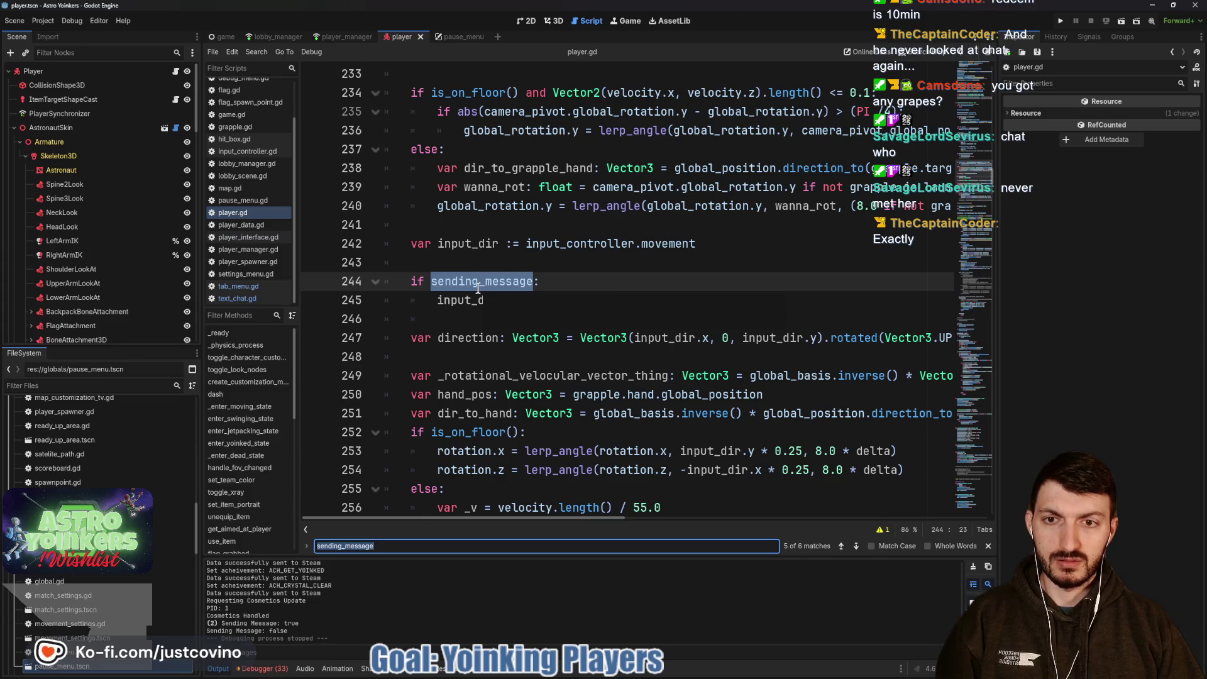
{"action": "mouse_move", "coordinate": [477, 289]}
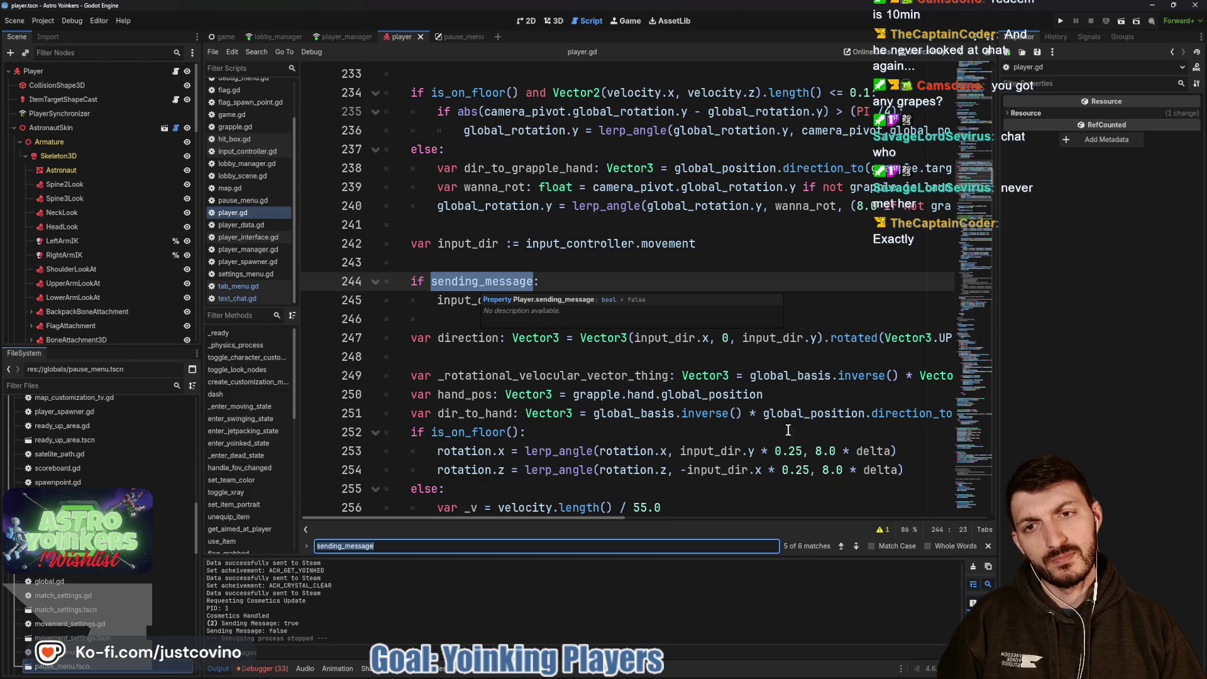
{"action": "left_click", "coordinate": [856, 551]}
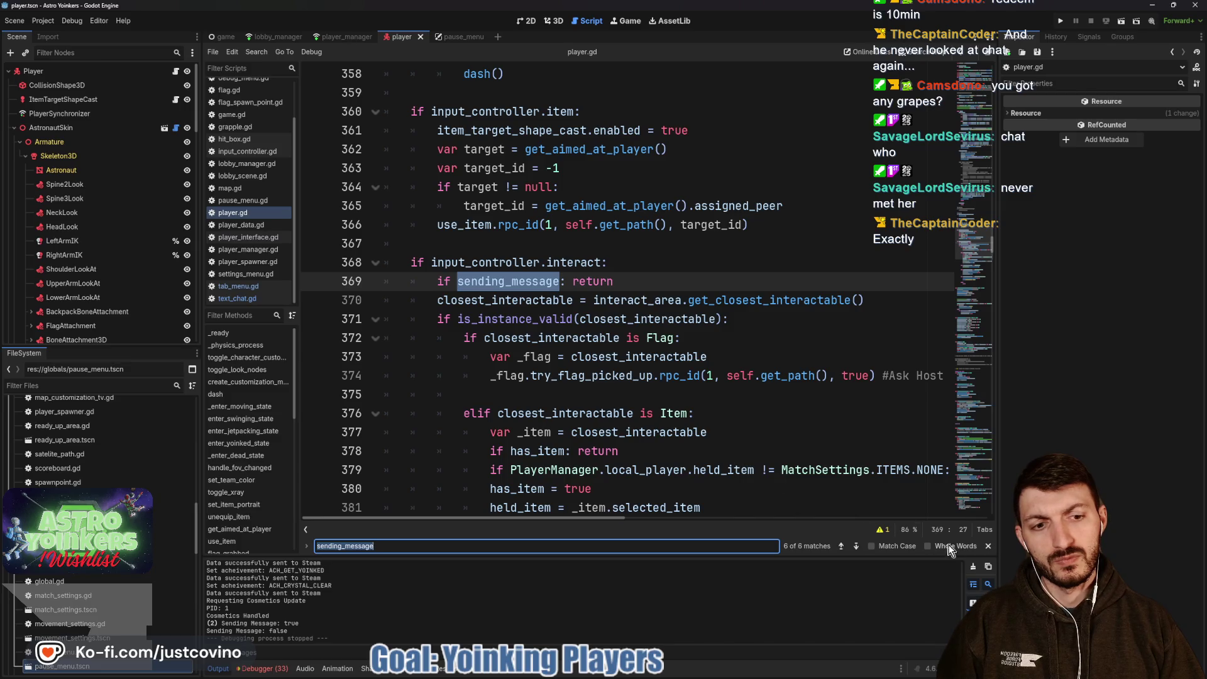
{"action": "left_click", "coordinate": [987, 546]}
{"action": "left_click", "coordinate": [608, 407]}
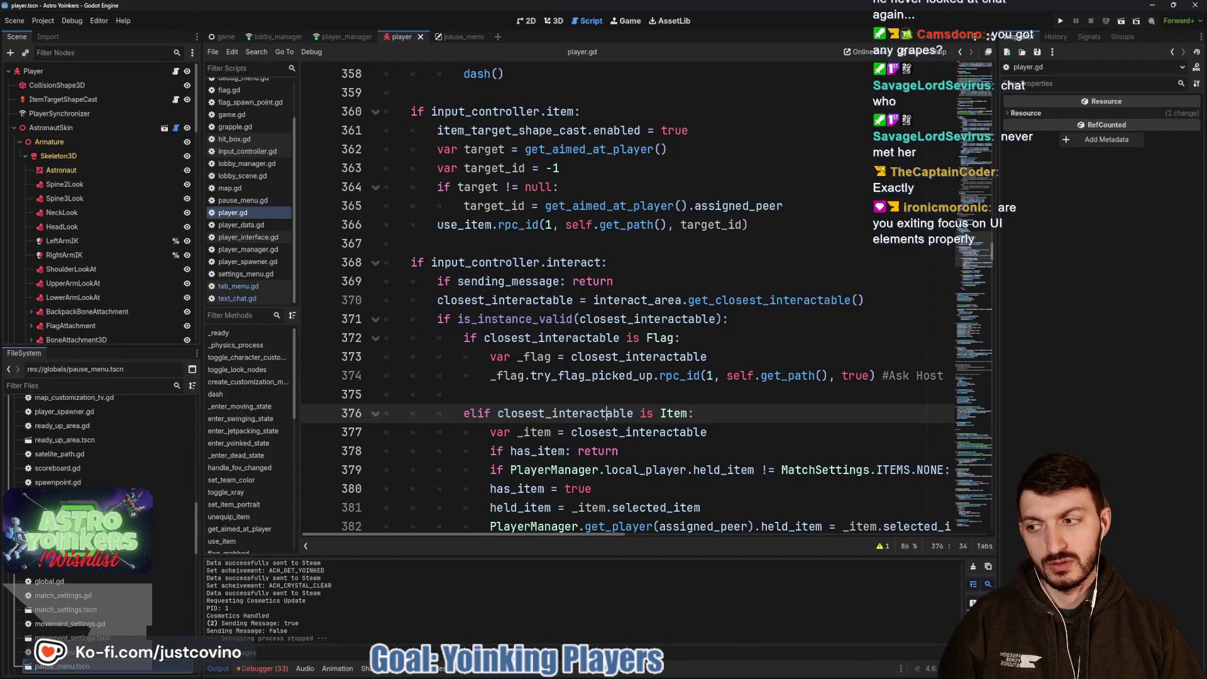
Dismiss the stream chat window and open the TextChat node's text_chat.gd script.
{"action": "key", "text": "alt+Tab"}
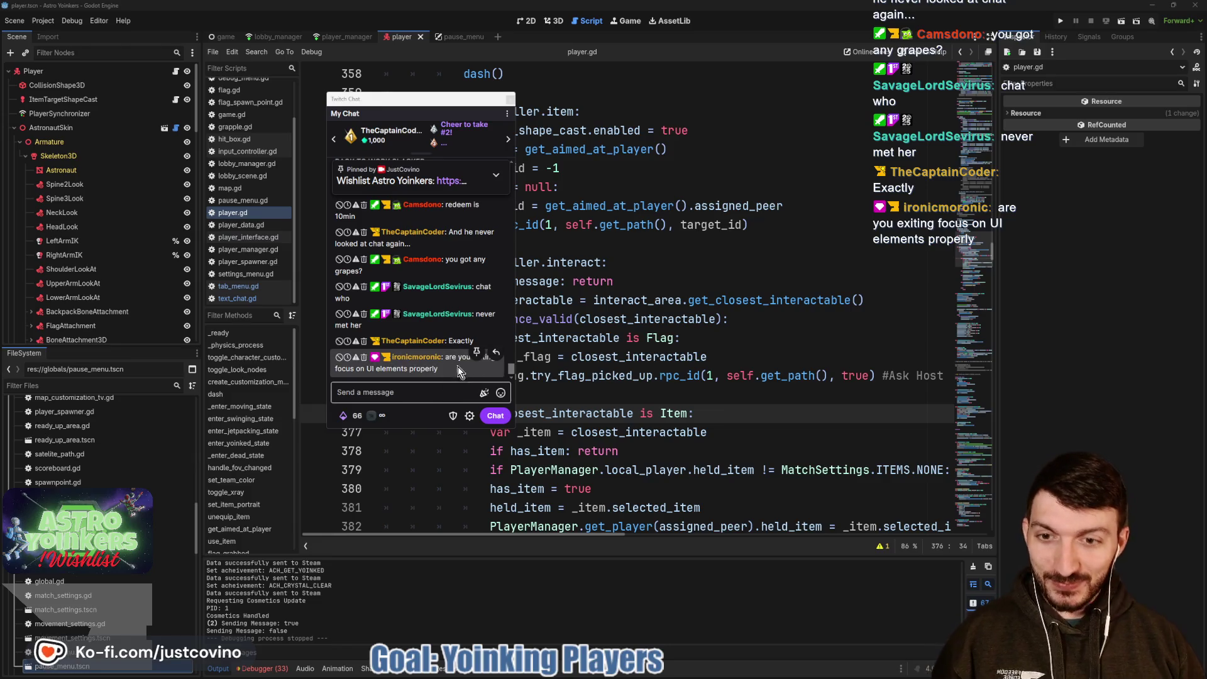
{"action": "right_click", "coordinate": [437, 193]}
{"action": "left_click", "coordinate": [395, 100]}
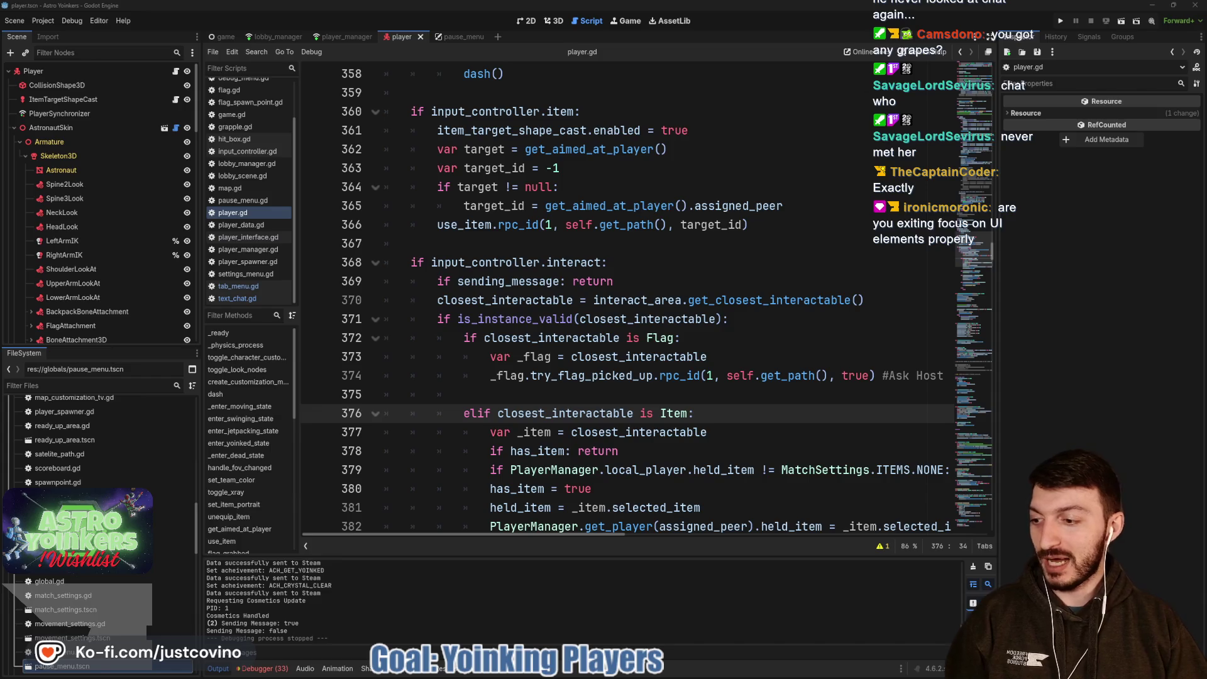
{"action": "left_click", "coordinate": [567, 305]}
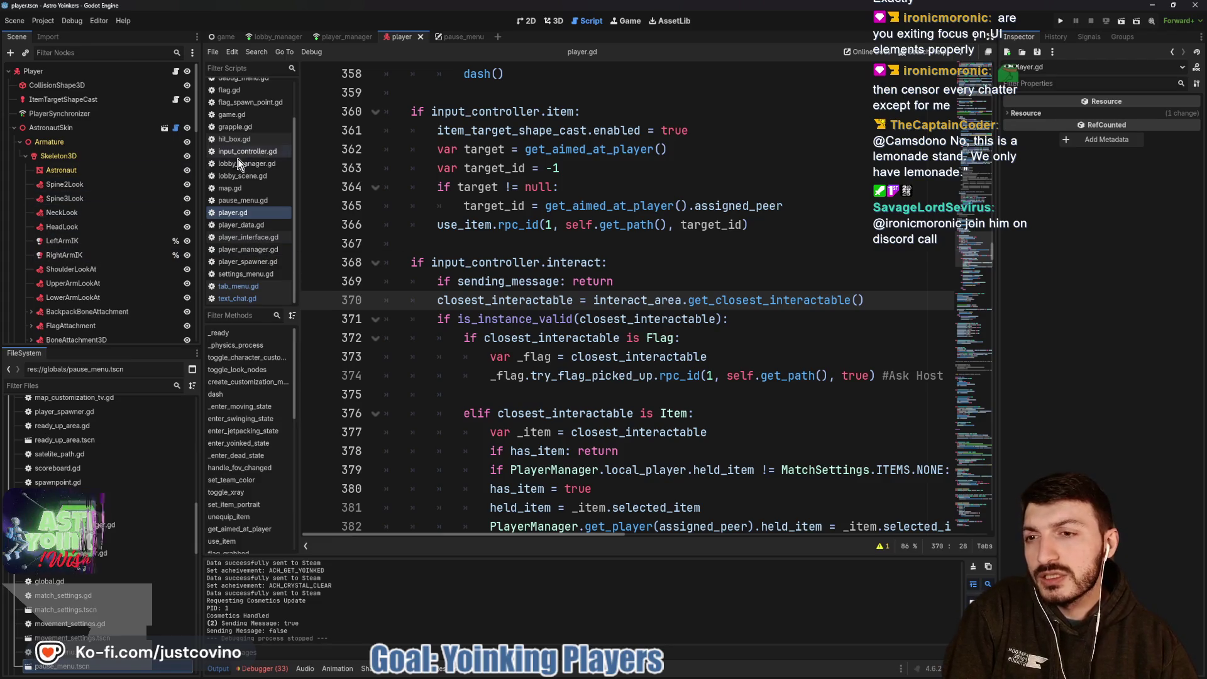
{"action": "scroll", "coordinate": [165, 241], "scroll_direction": "down", "scroll_amount": 5}
{"action": "scroll", "coordinate": [165, 240], "scroll_direction": "down", "scroll_amount": 6}
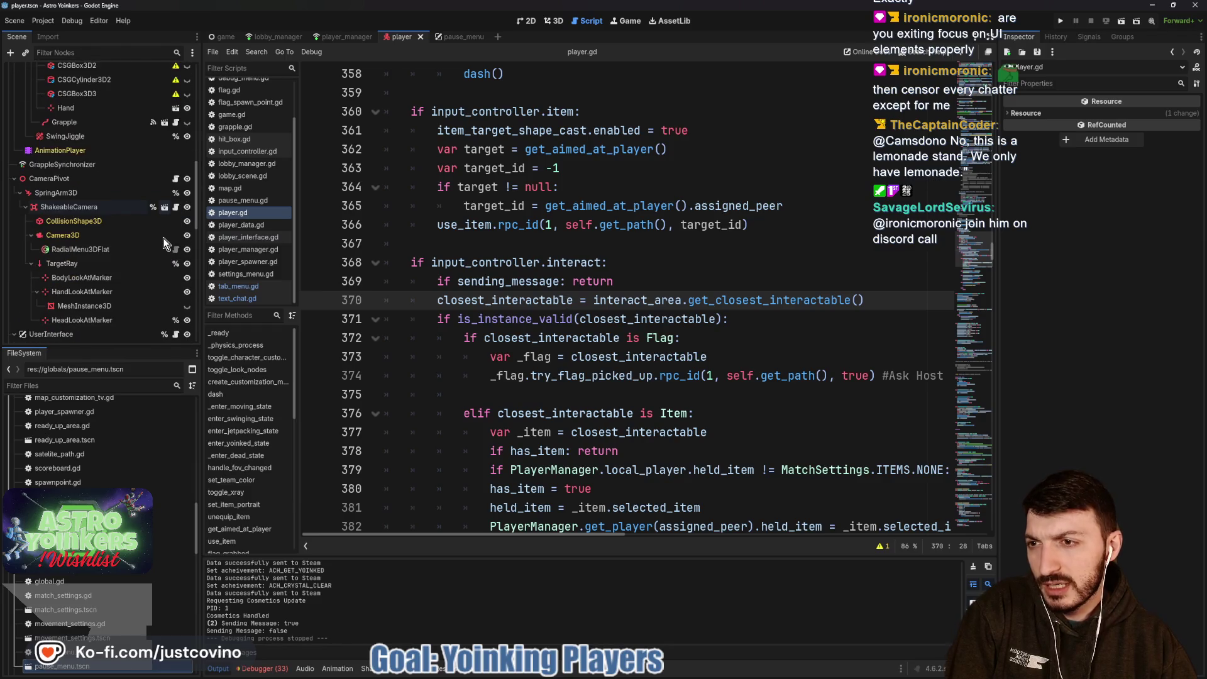
{"action": "left_click", "coordinate": [176, 240]}
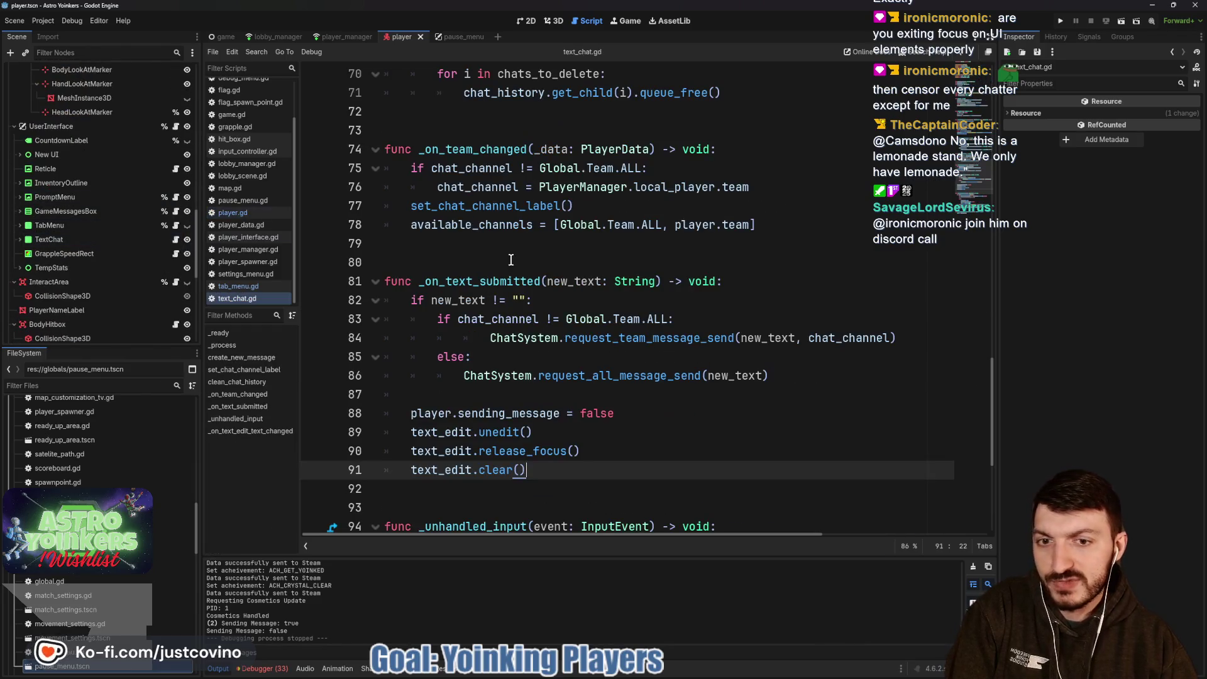
{"action": "left_click", "coordinate": [533, 451]}
{"action": "scroll", "coordinate": [591, 433], "scroll_direction": "down", "scroll_amount": 2}
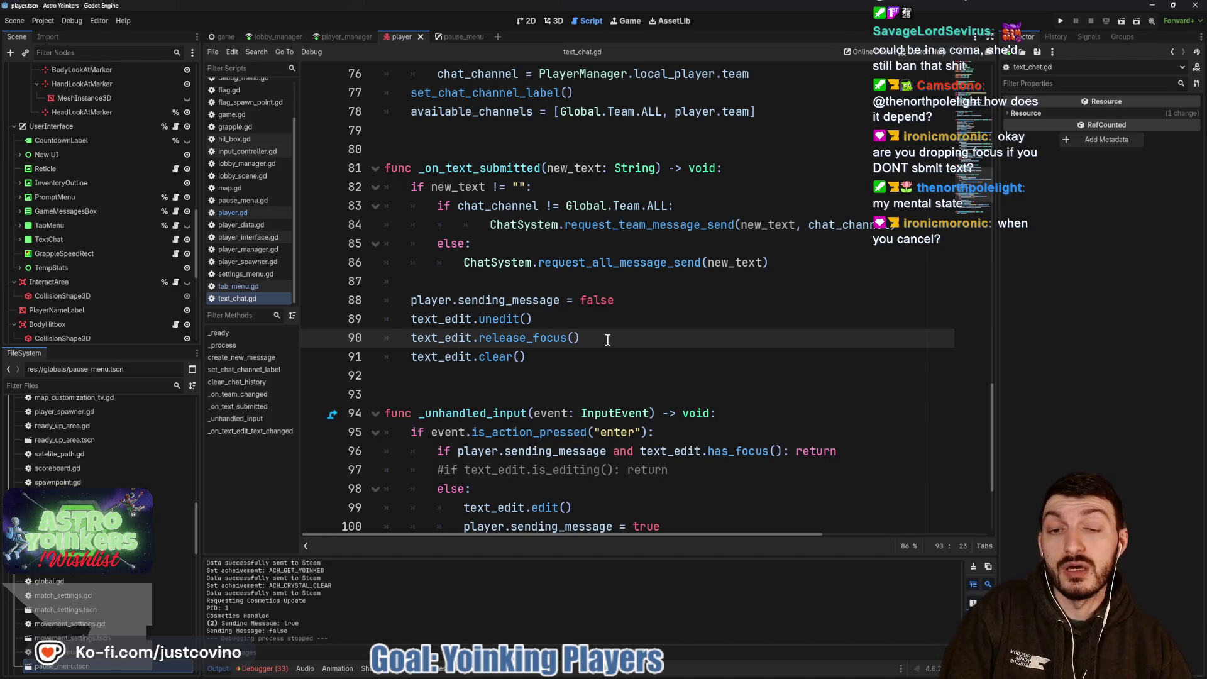
{"action": "scroll", "coordinate": [607, 339], "scroll_direction": "down", "scroll_amount": 2}
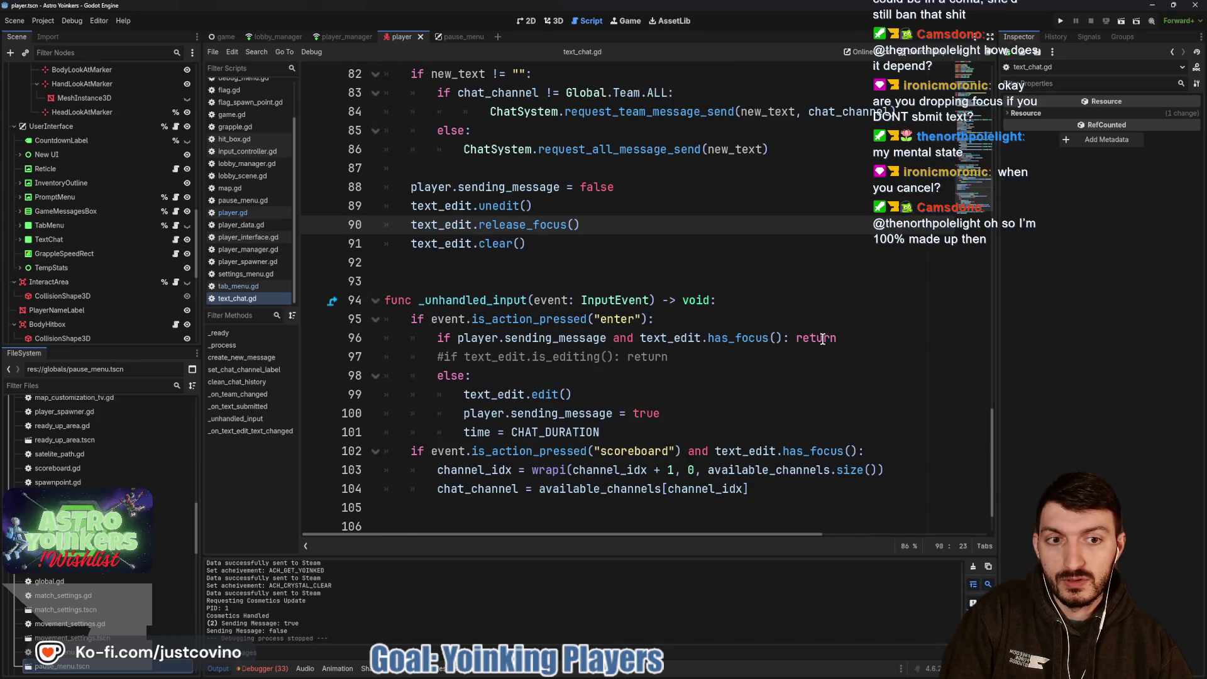
{"action": "left_click", "coordinate": [796, 339]}
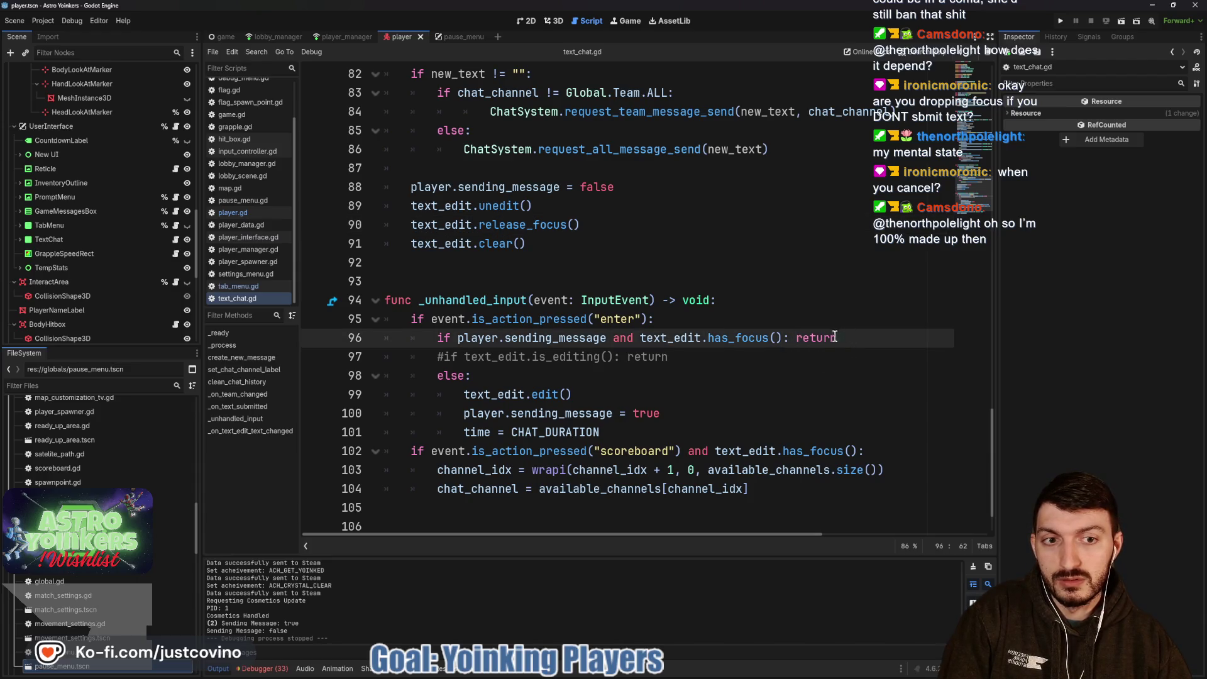
{"action": "left_click_drag", "start_coordinate": [834, 337], "coordinate": [794, 339]}
{"action": "left_click", "coordinate": [794, 338]}
{"action": "double_click", "coordinate": [794, 338]}
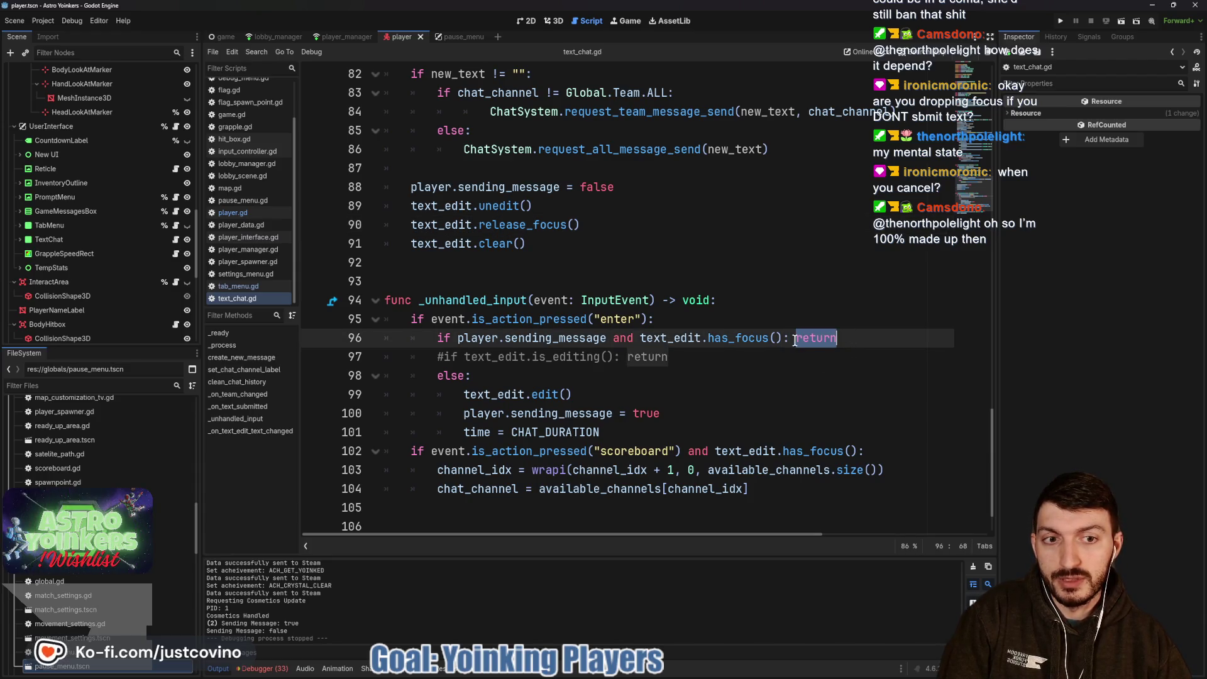
{"action": "left_click_drag", "start_coordinate": [687, 363], "coordinate": [430, 359]}
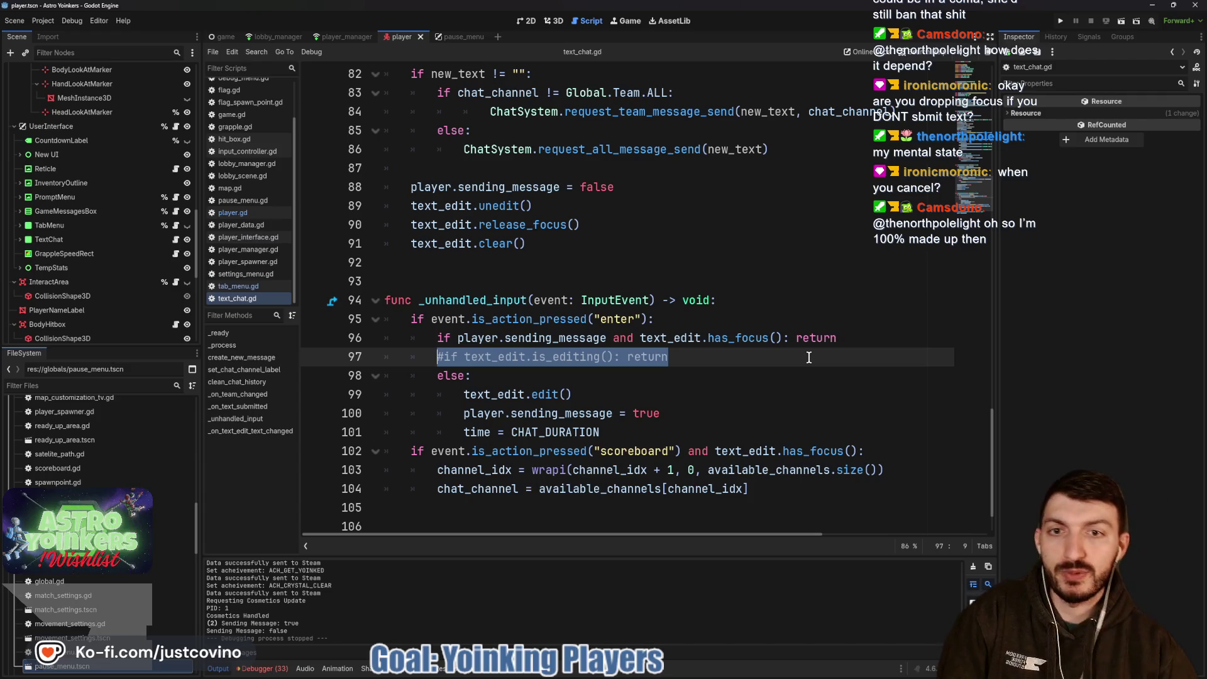
{"action": "mouse_move", "coordinate": [835, 340]}
{"action": "left_mouse_down"}
{"action": "mouse_move", "coordinate": [851, 340]}
{"action": "mouse_move", "coordinate": [791, 339]}
{"action": "left_mouse_up"}
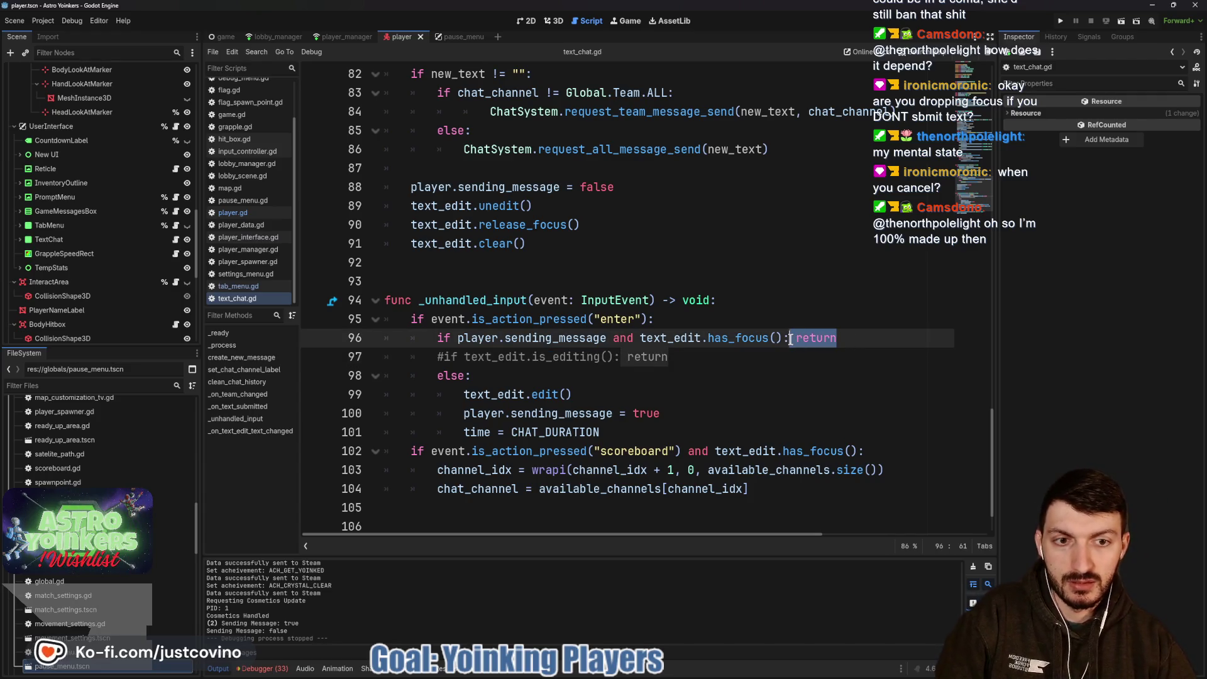
Replace the early return with player.sending_message = false and text_edit.release_focus() lines.
{"action": "key", "text": "BackSpace"}
{"action": "key", "text": "Return"}
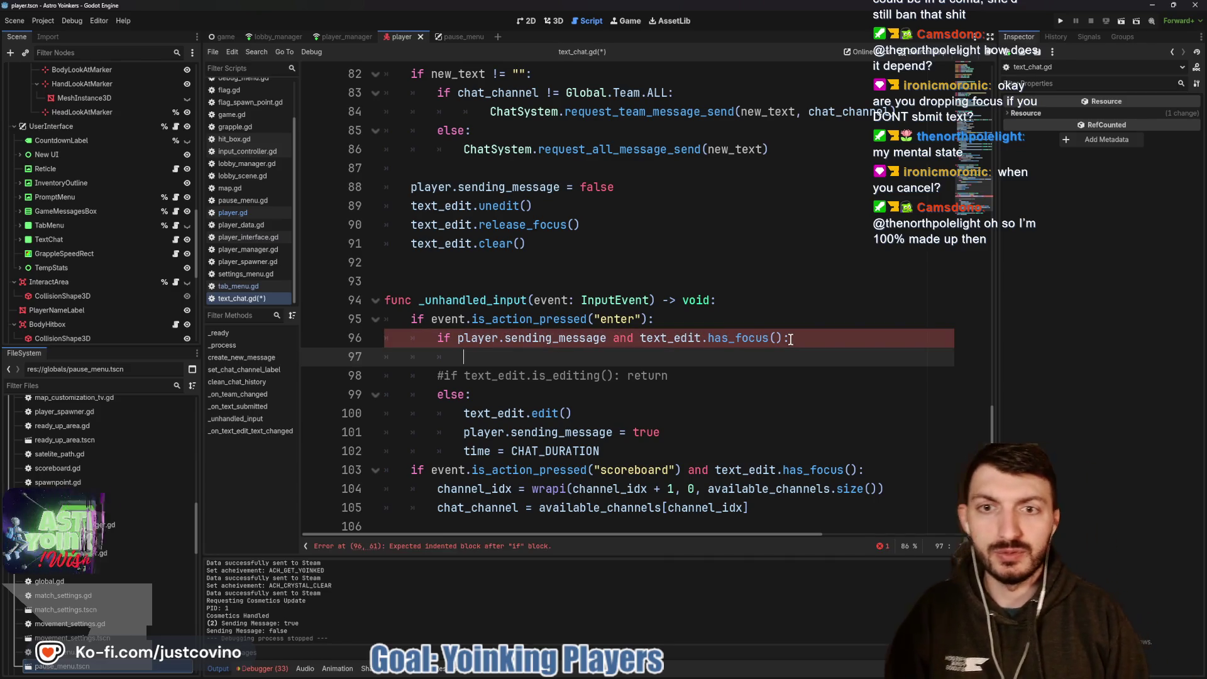
{"action": "type", "text": "player.send"}
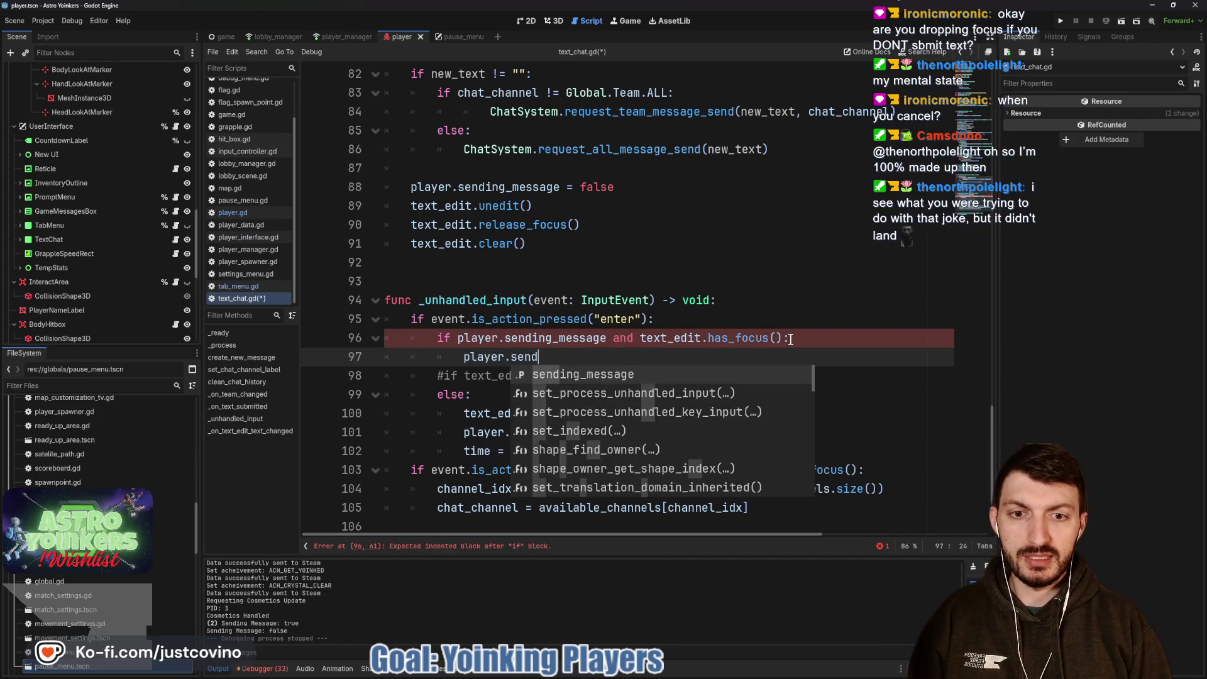
{"action": "type", "text": "ing_message = false"}
{"action": "key", "text": "Return"}
{"action": "type", "text": "text"}
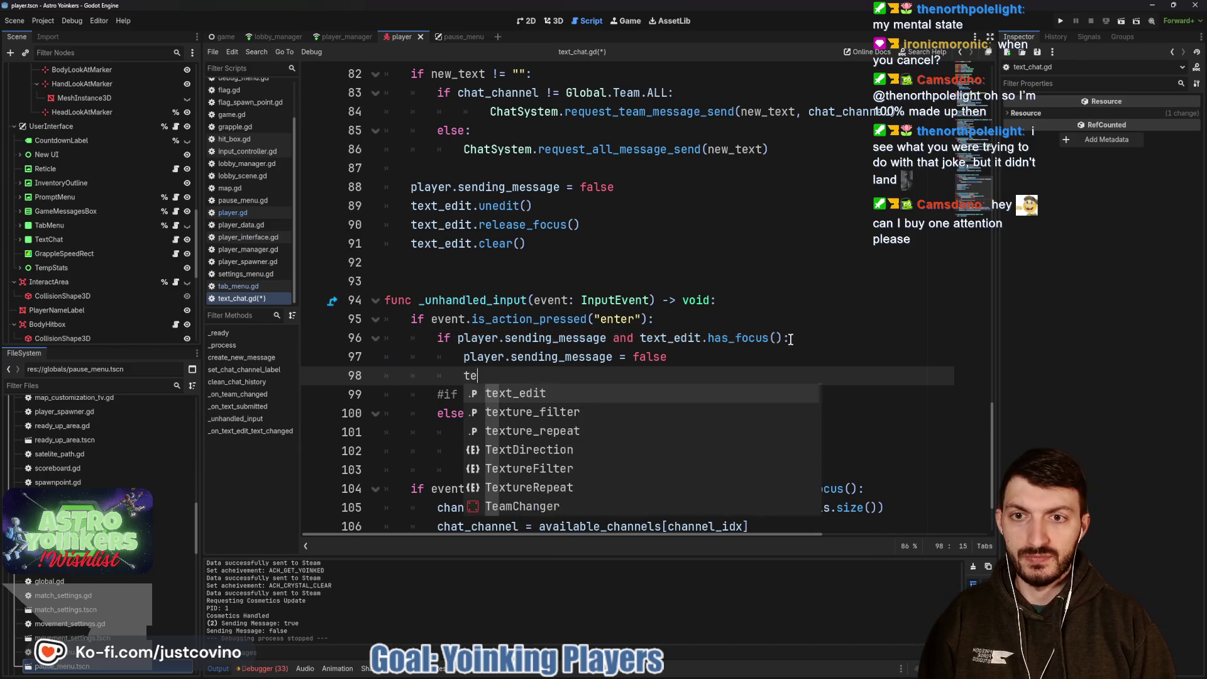
{"action": "key", "text": "Return"}
{"action": "type", "text": "."}
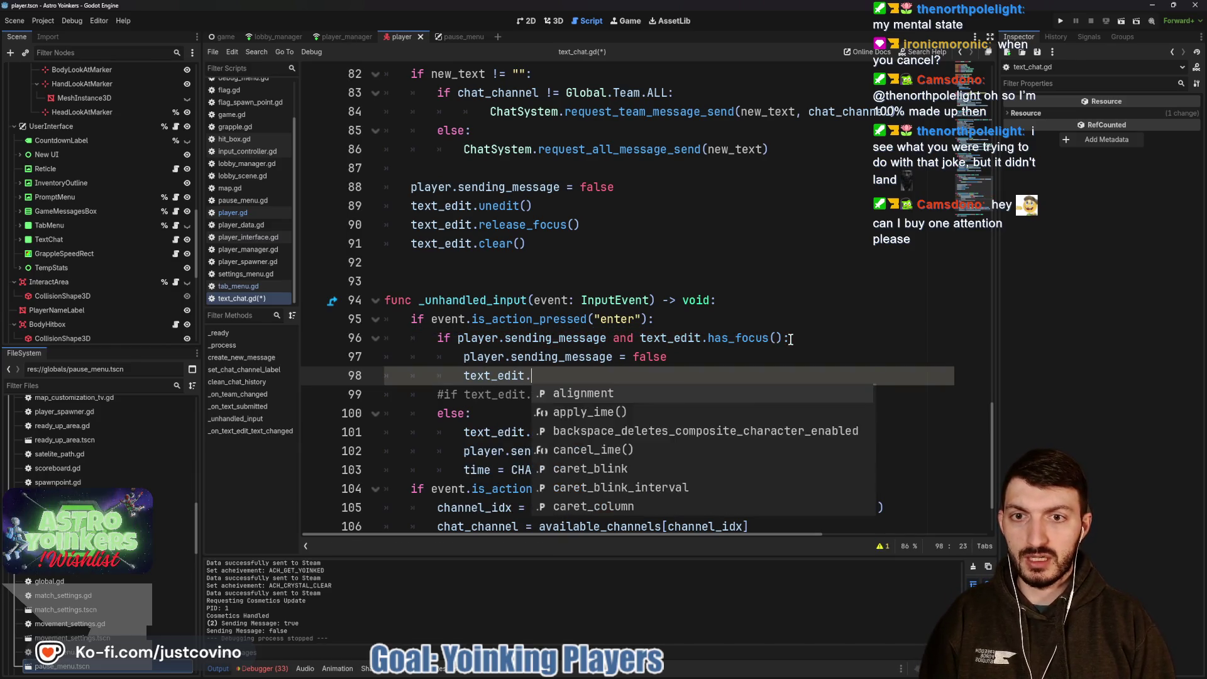
{"action": "type", "text": "relea"}
{"action": "key", "text": "Return"}
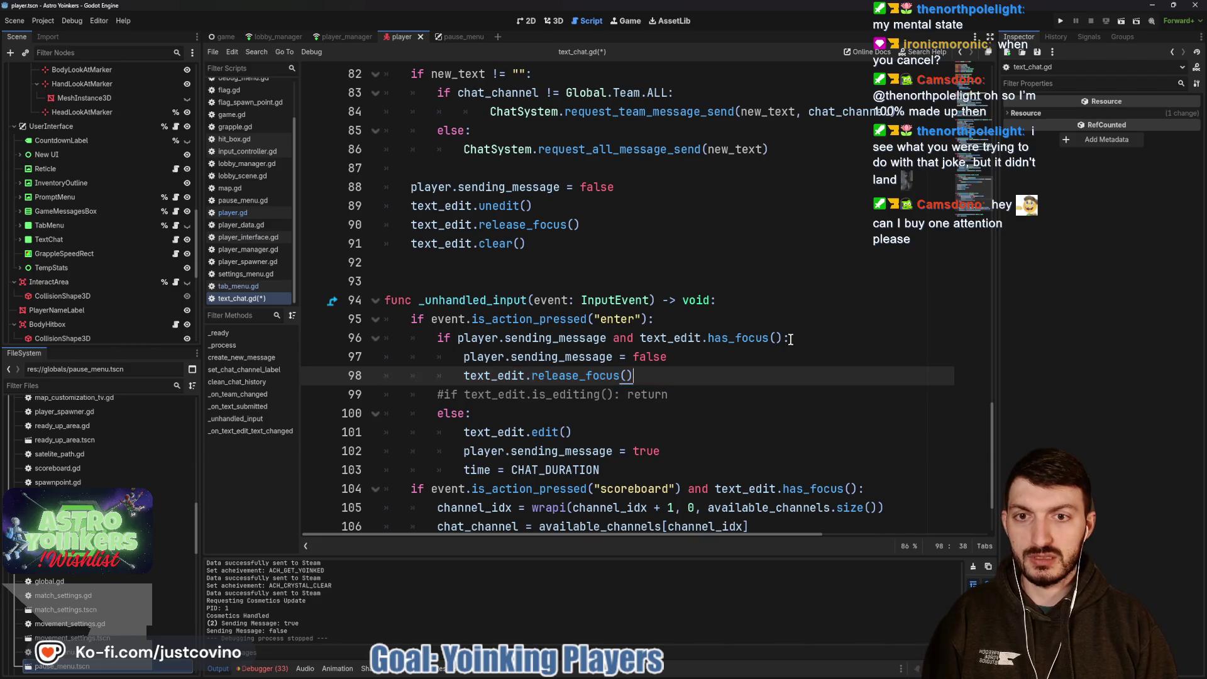
Paste the reset lines 88–91 over lines 97–98, indent them under the if, and run with F5.
{"action": "left_click_drag", "start_coordinate": [603, 245], "coordinate": [390, 188]}
{"action": "key", "text": "ctrl+c"}
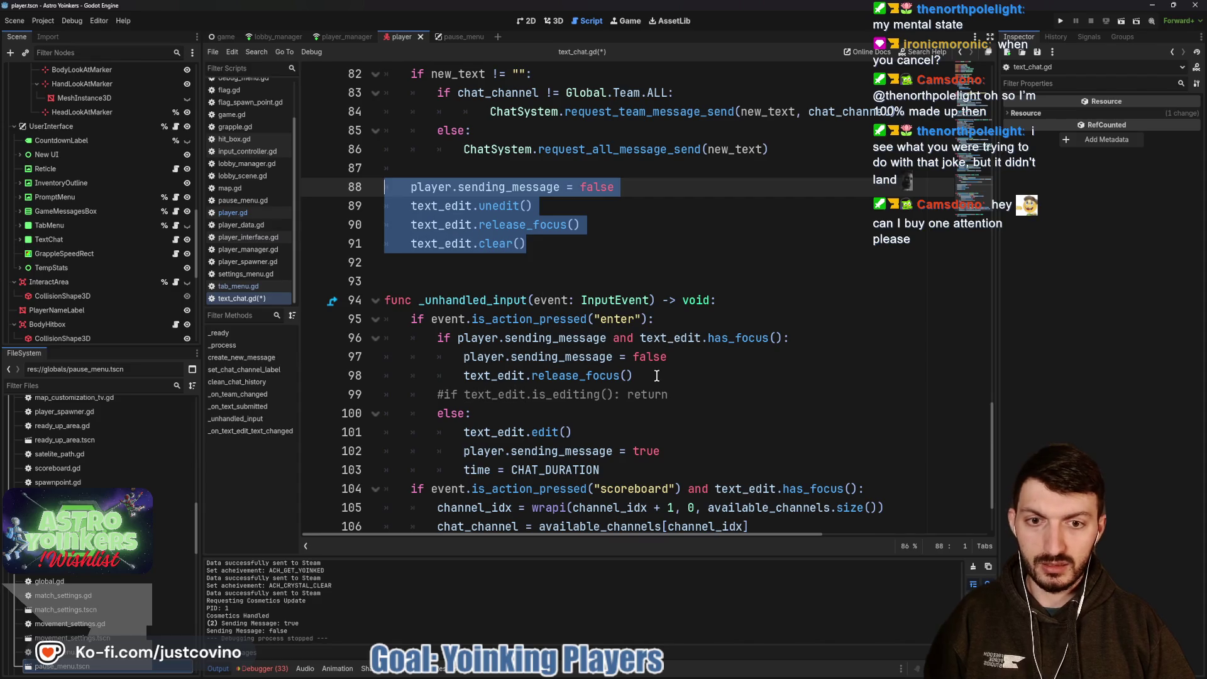
{"action": "left_click_drag", "start_coordinate": [656, 376], "coordinate": [496, 364]}
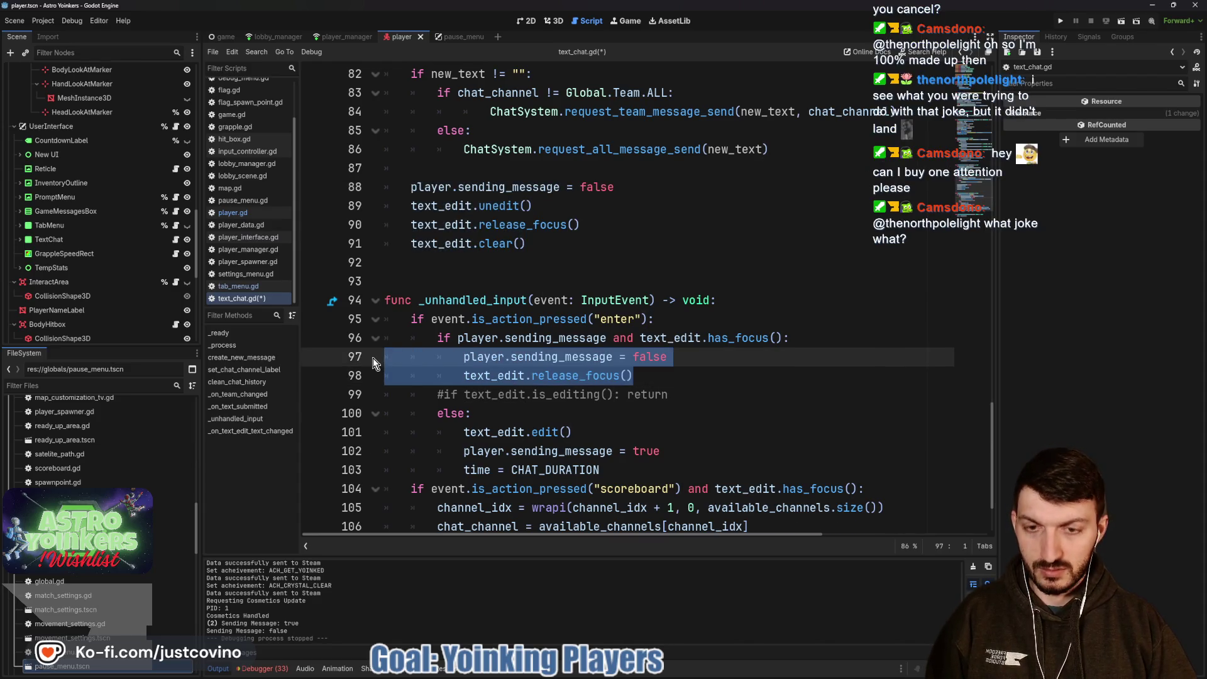
{"action": "key", "text": "ctrl+v"}
{"action": "left_click_drag", "start_coordinate": [410, 356], "coordinate": [574, 413]}
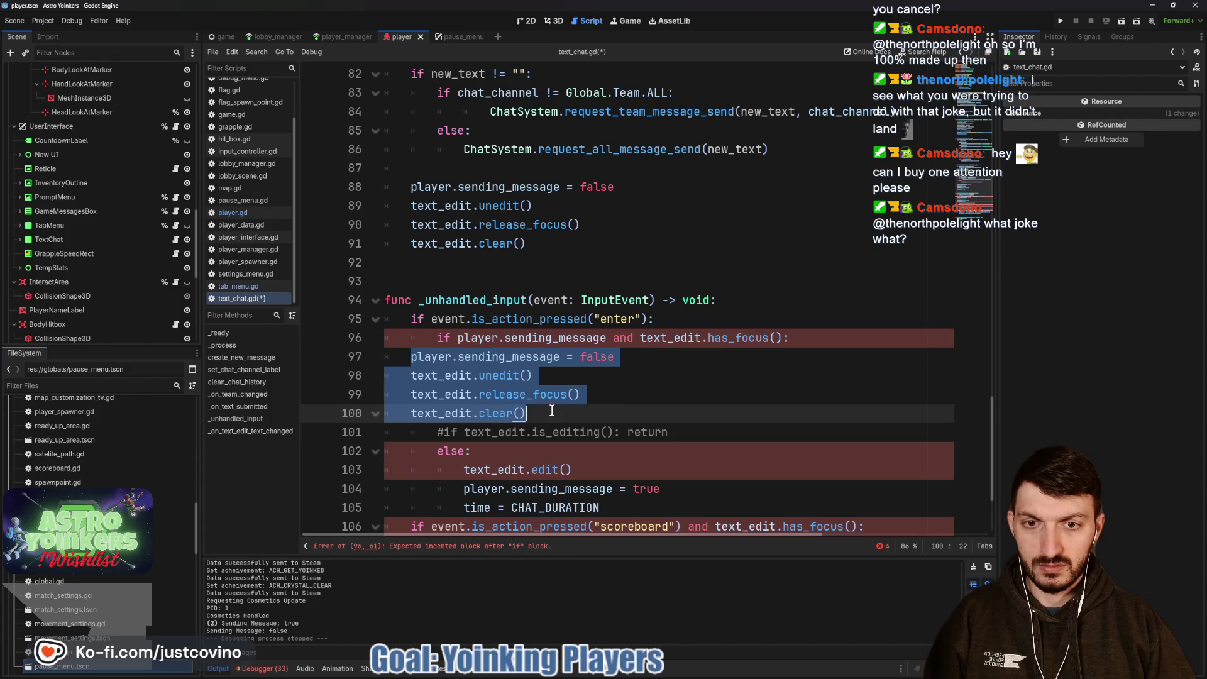
{"action": "key", "text": "Tab"}
{"action": "key", "text": "Tab"}
{"action": "left_click", "coordinate": [644, 410]}
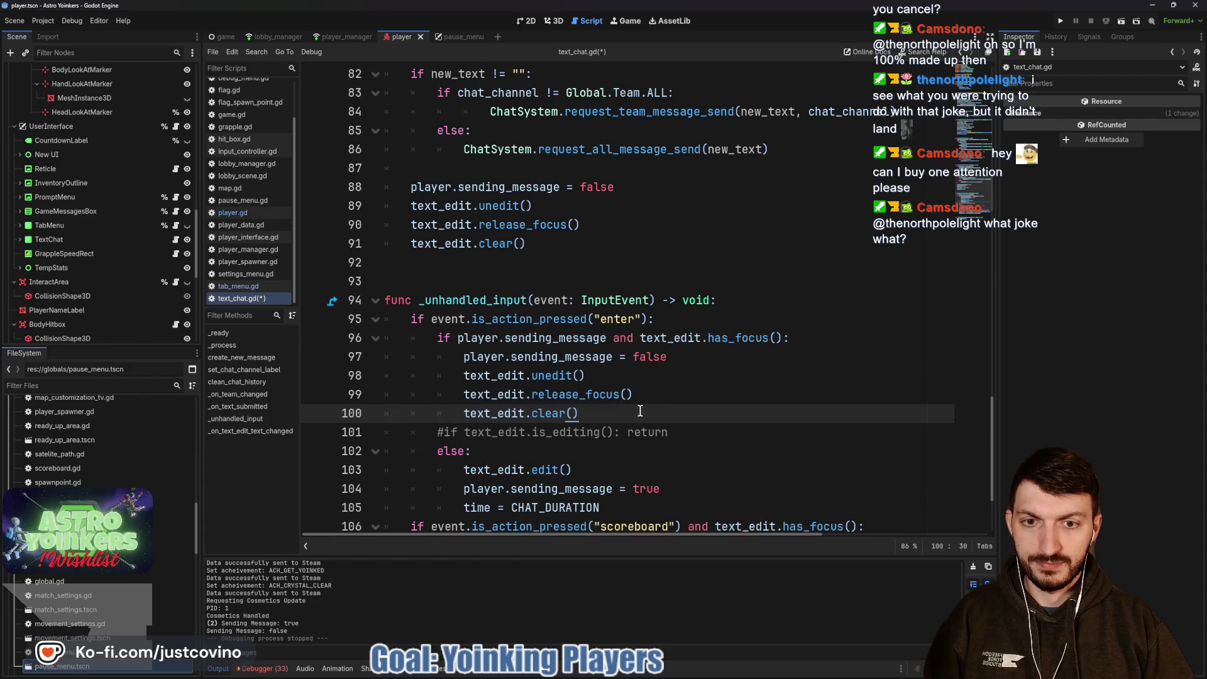
{"action": "key", "text": "F5"}
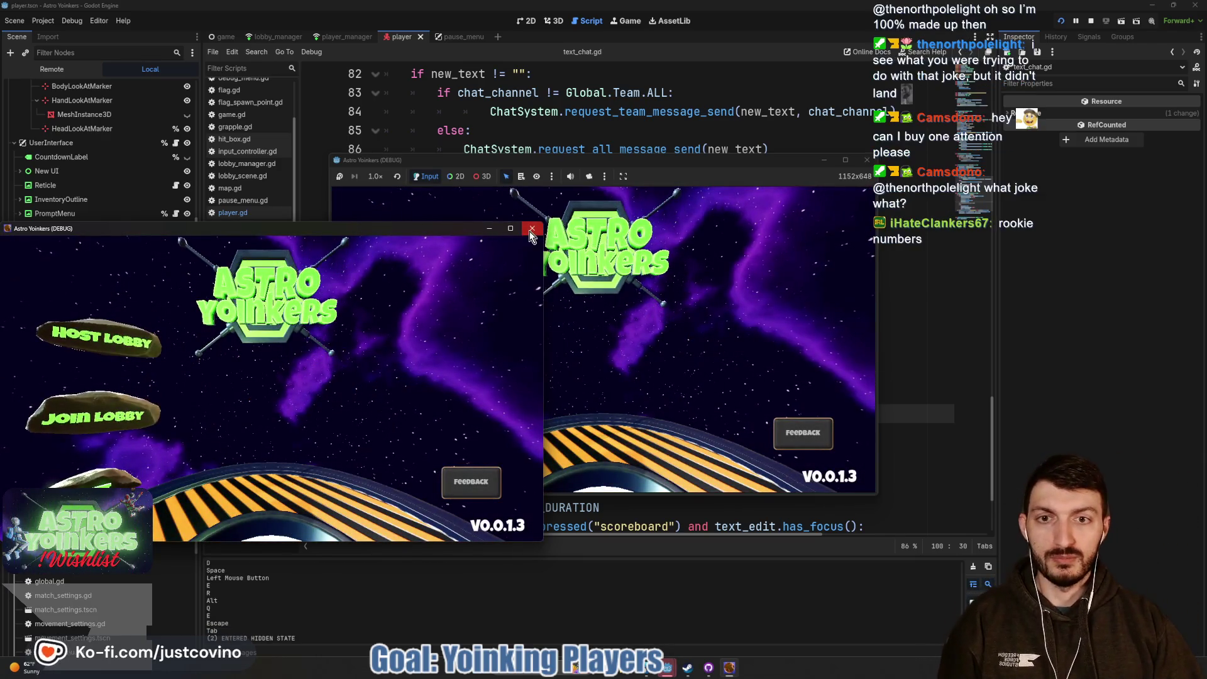
Close the extra game window, host a private lobby, send the TEST chat message, then stop the game.
{"action": "left_click", "coordinate": [532, 228]}
{"action": "left_click", "coordinate": [451, 284]}
{"action": "left_click", "coordinate": [564, 273]}
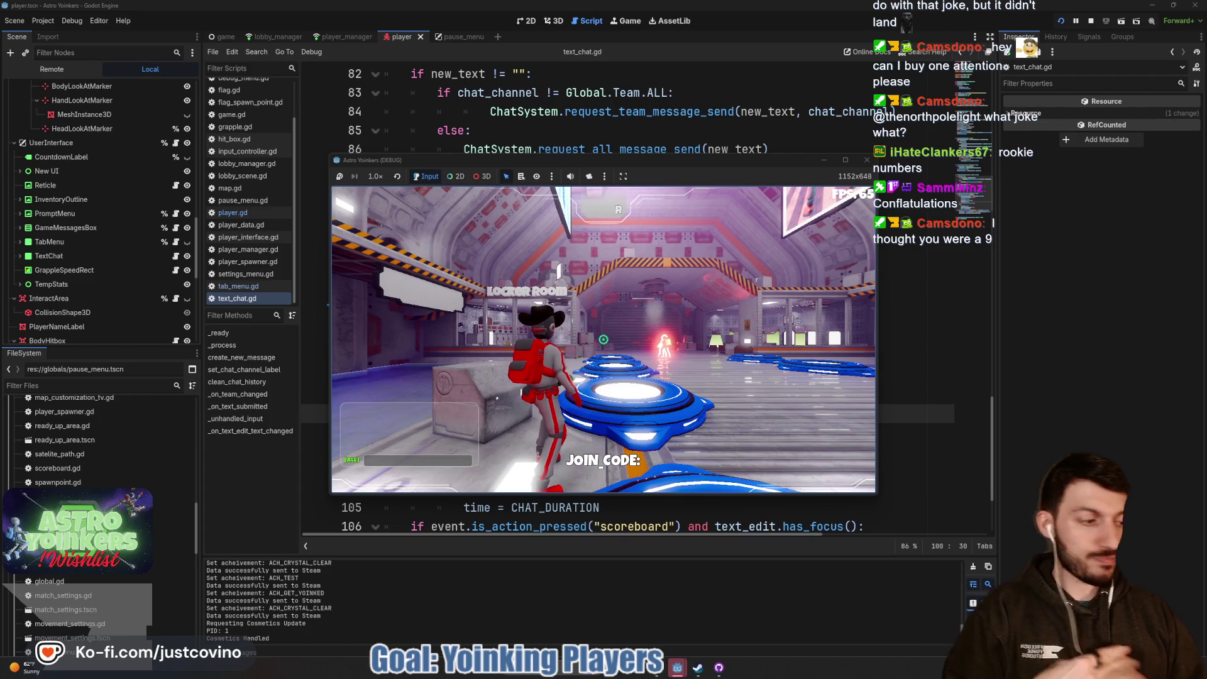
{"action": "key", "text": "Return"}
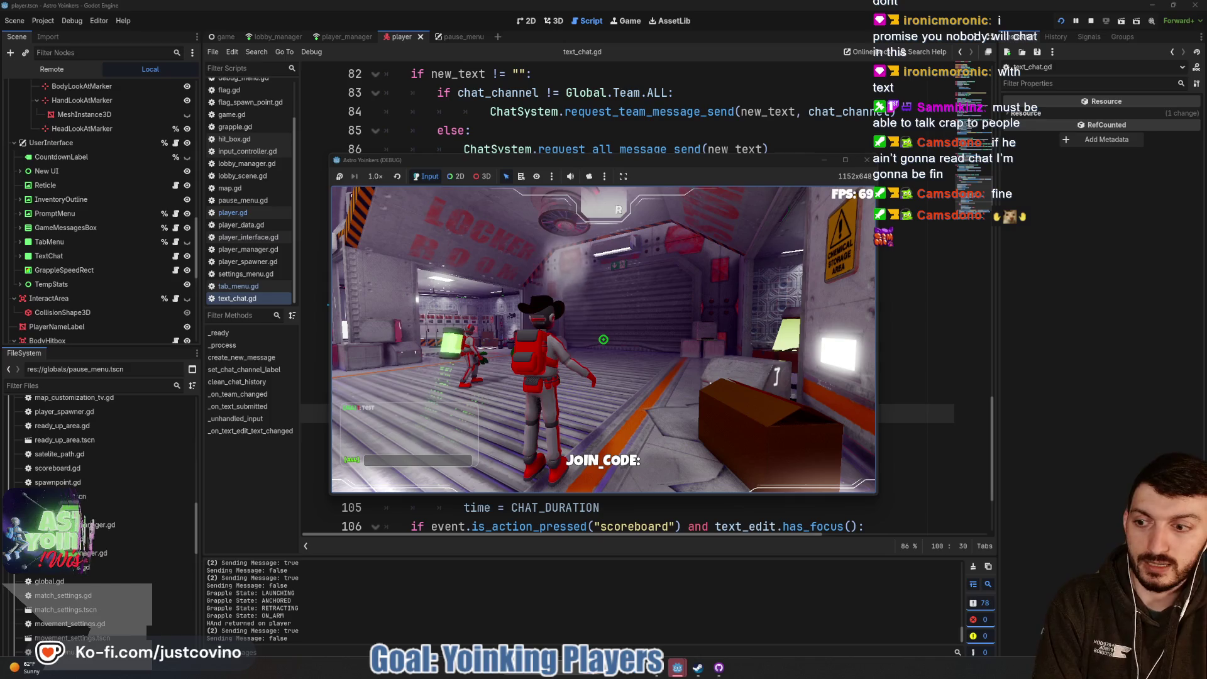
{"action": "key", "text": "F8"}
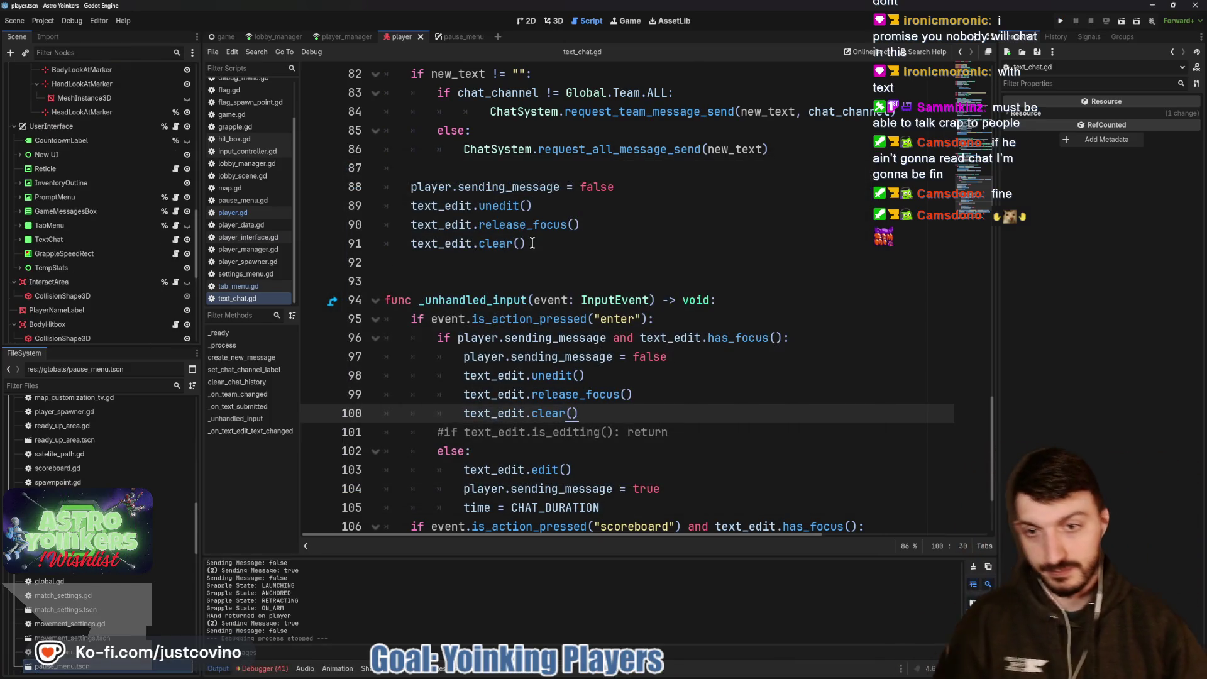
Browse the Asset Library for 'voice' assets, return to text_chat.gd, and bring the web browser forward.
{"action": "left_click", "coordinate": [517, 279]}
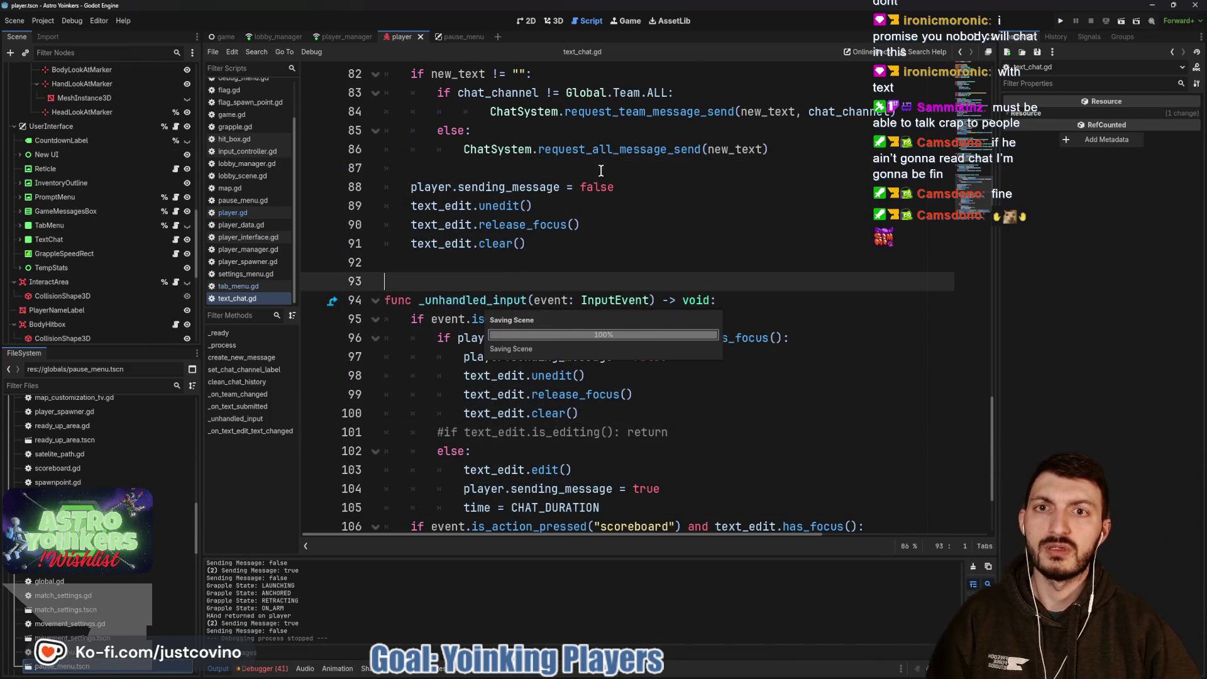
{"action": "left_click", "coordinate": [668, 22]}
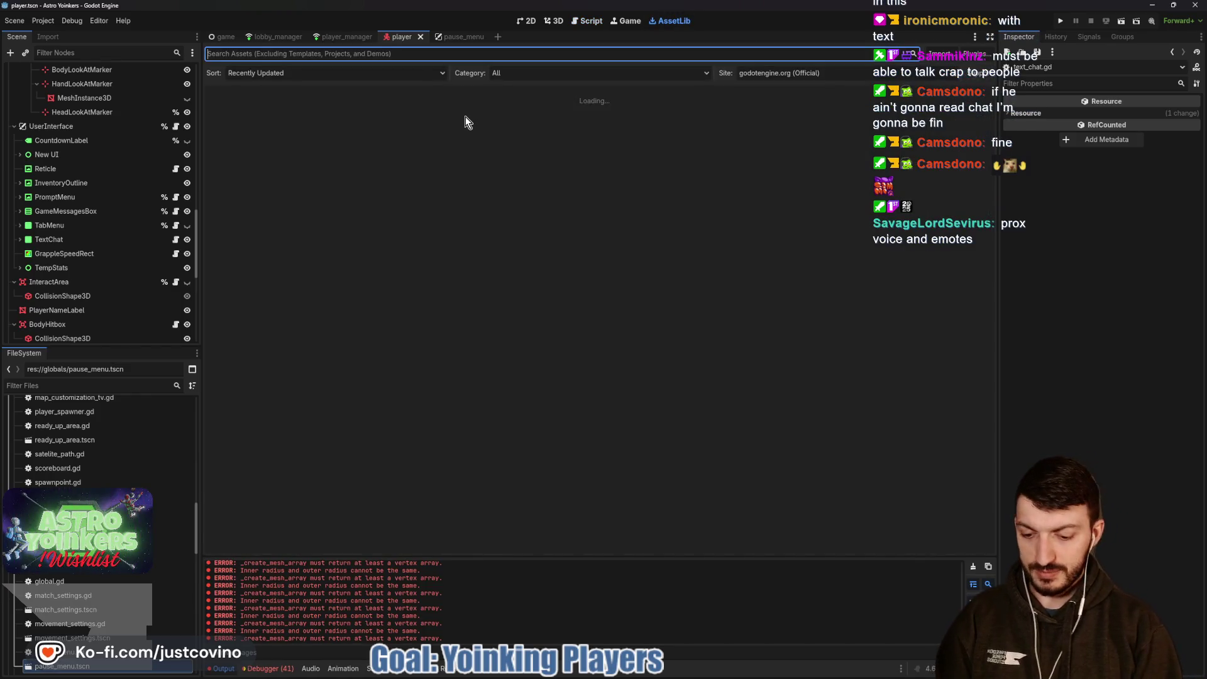
{"action": "type", "text": "voice"}
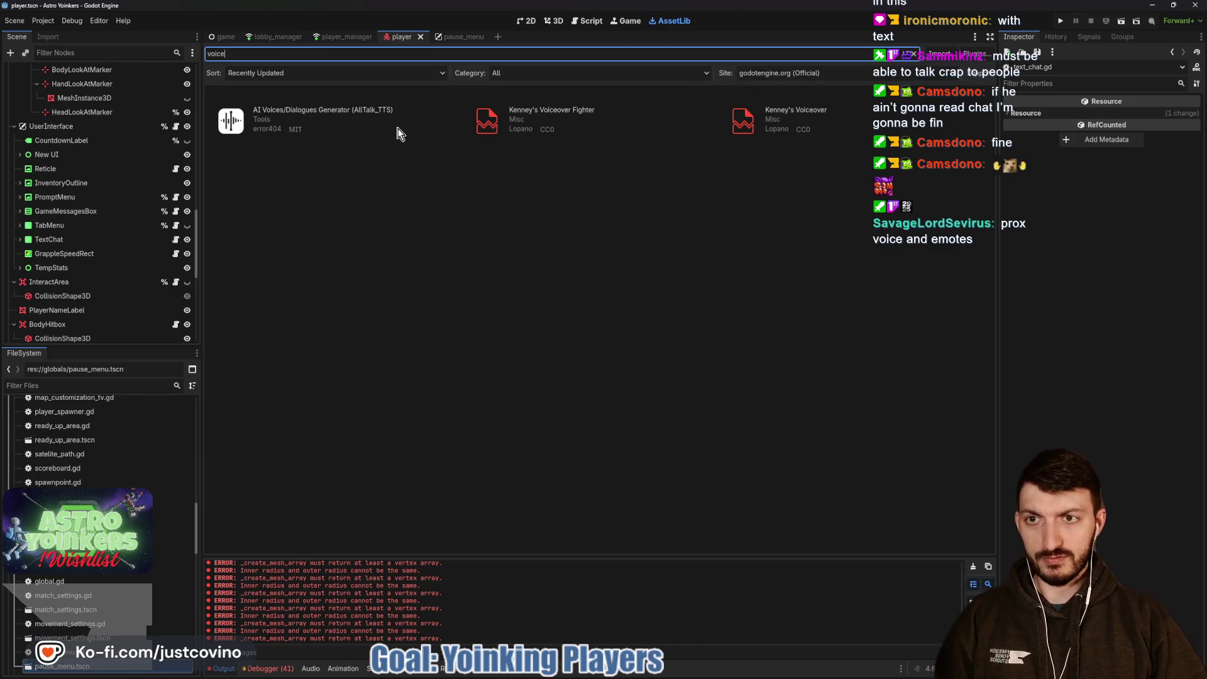
{"action": "left_click", "coordinate": [914, 55]}
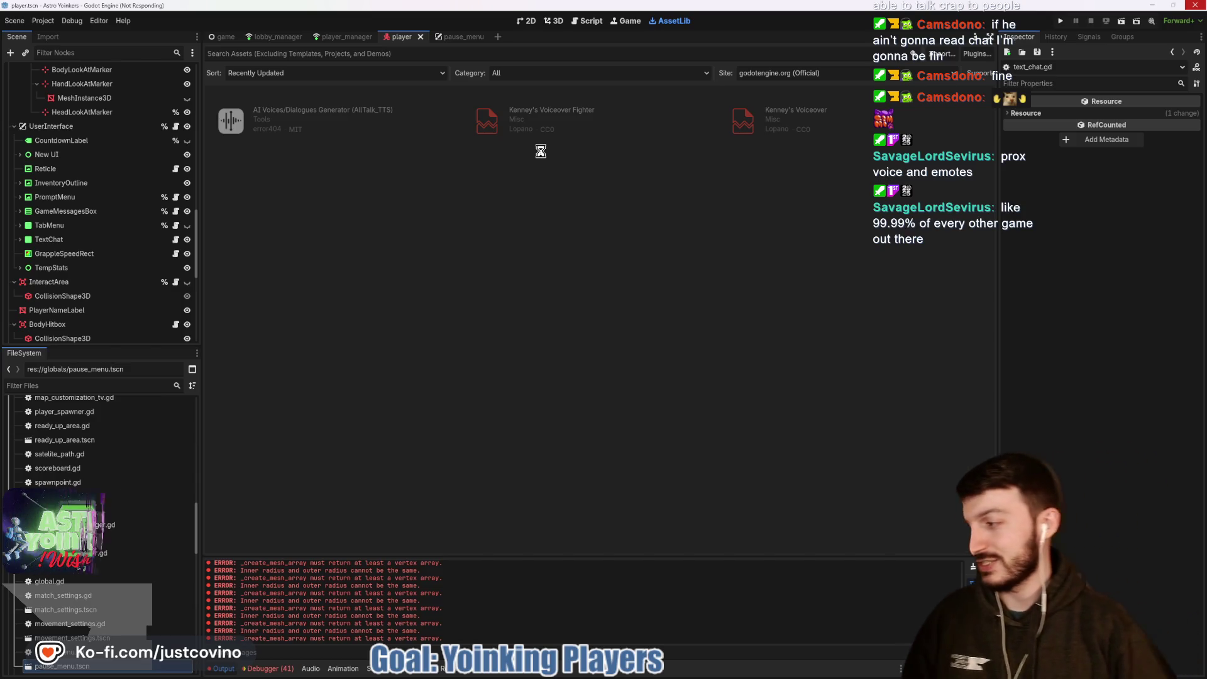
{"action": "key", "text": "ctrl+F3"}
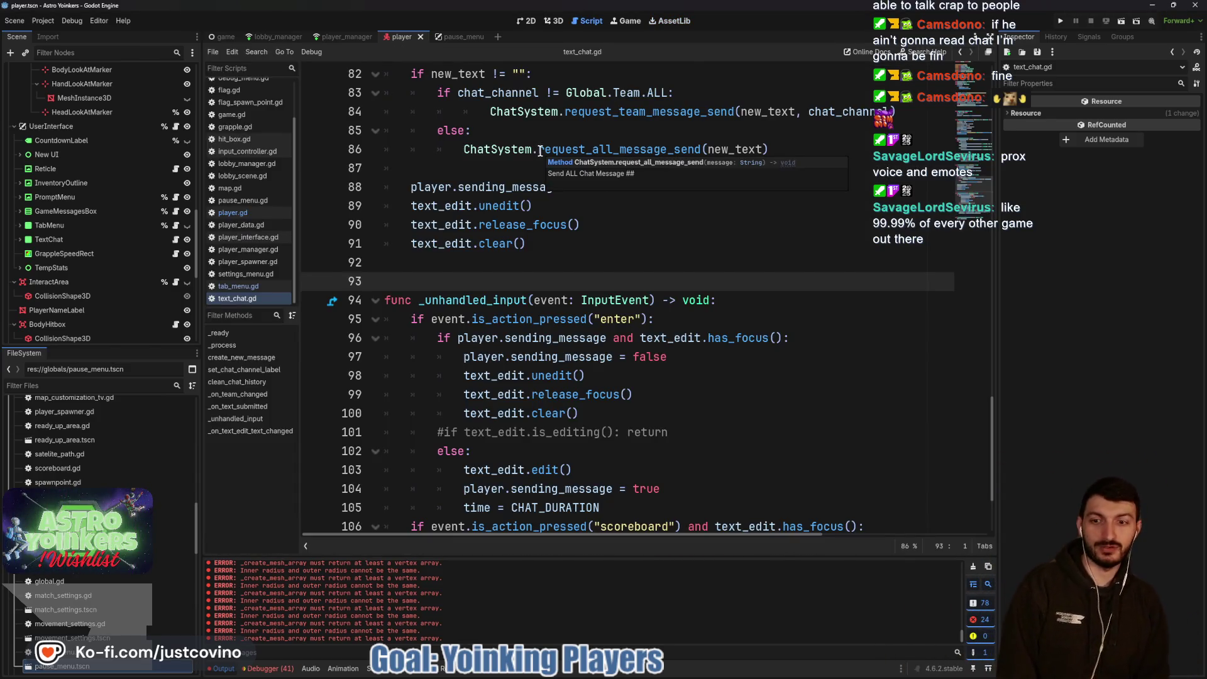
{"action": "left_click", "coordinate": [567, 262]}
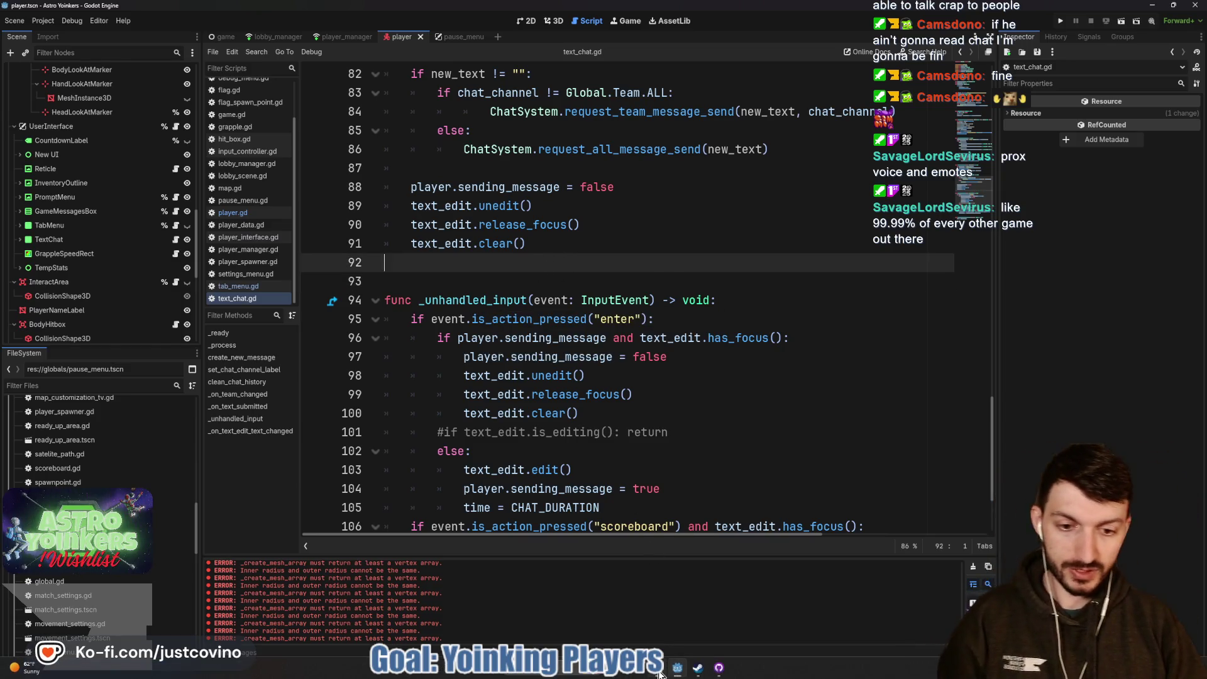
{"action": "left_click", "coordinate": [668, 672]}
Open a new Edge tab and enter 'how to do proximity voice chat in Godot'.
{"action": "left_click", "coordinate": [430, 103]}
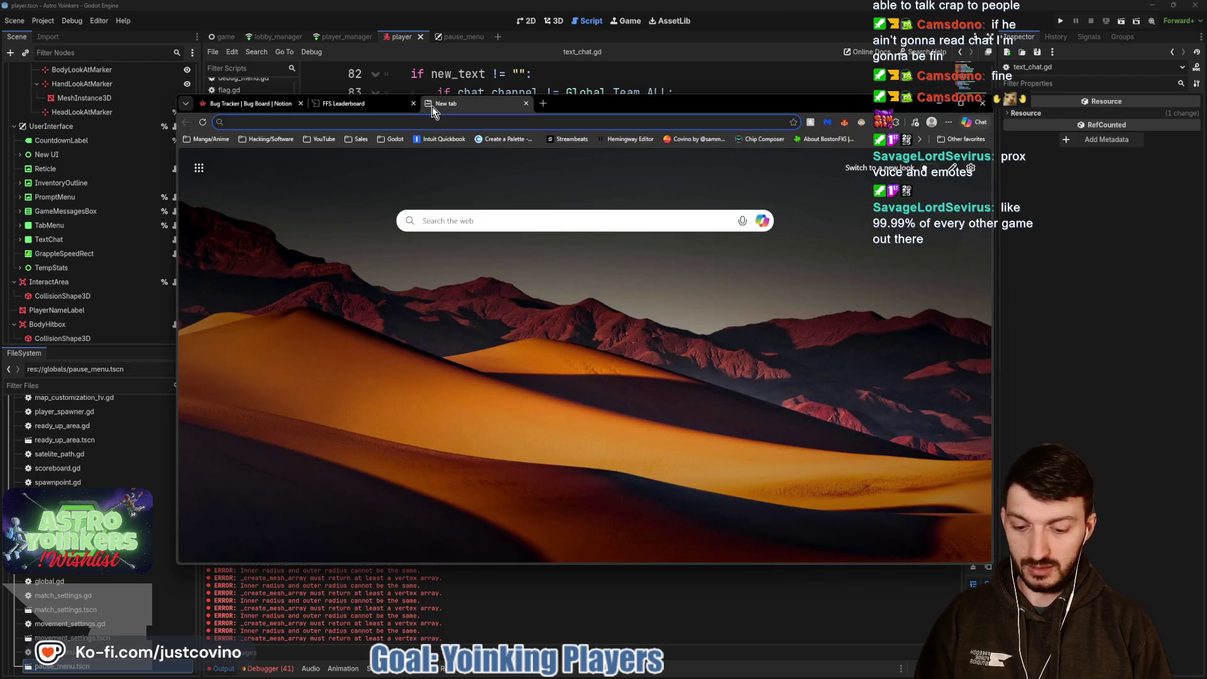
{"action": "type", "text": "how to do p"}
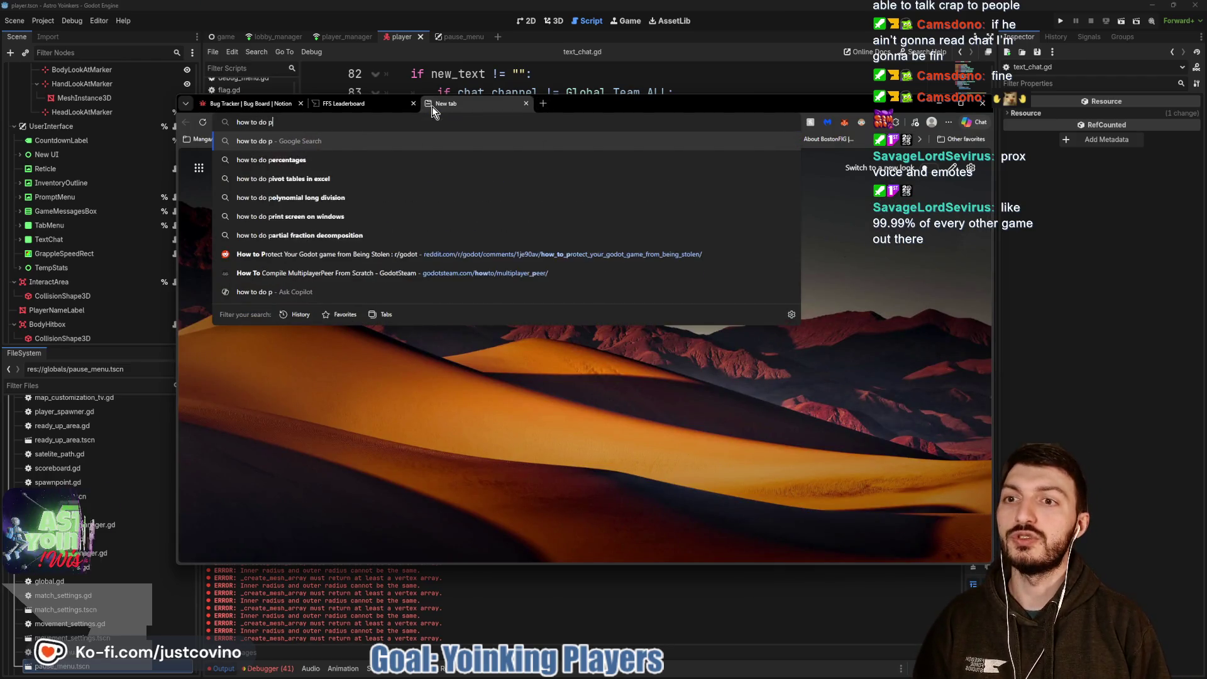
{"action": "type", "text": "roximity "}
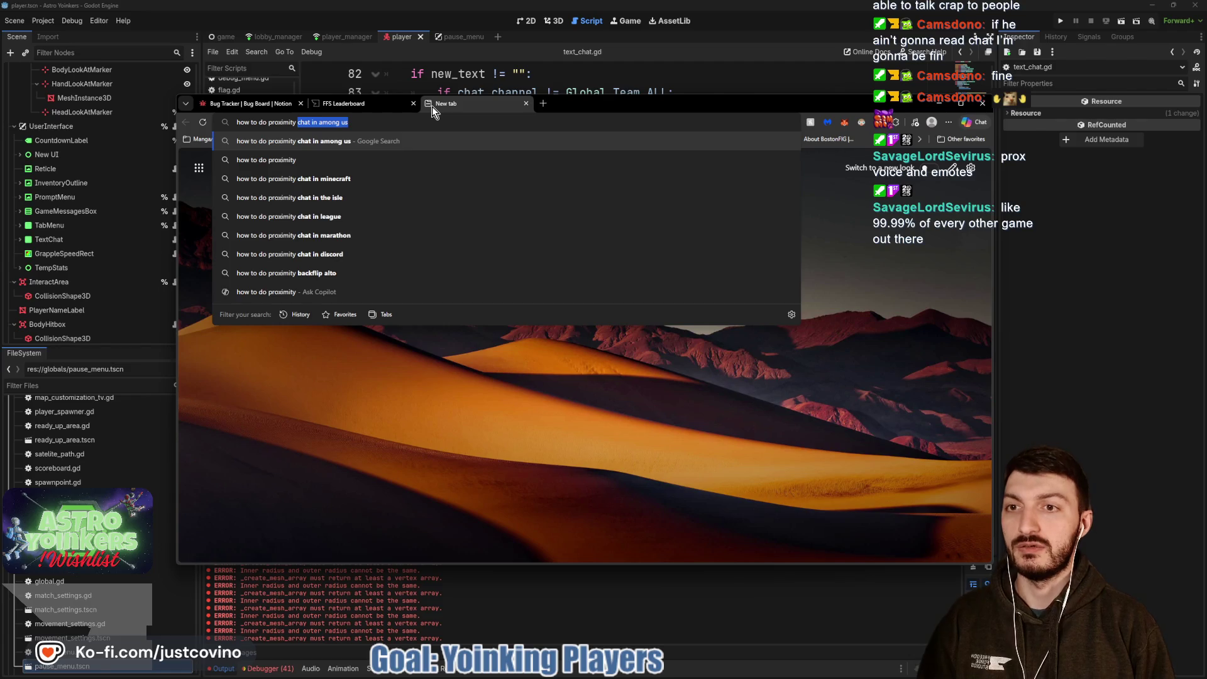
{"action": "type", "text": "voice chat"}
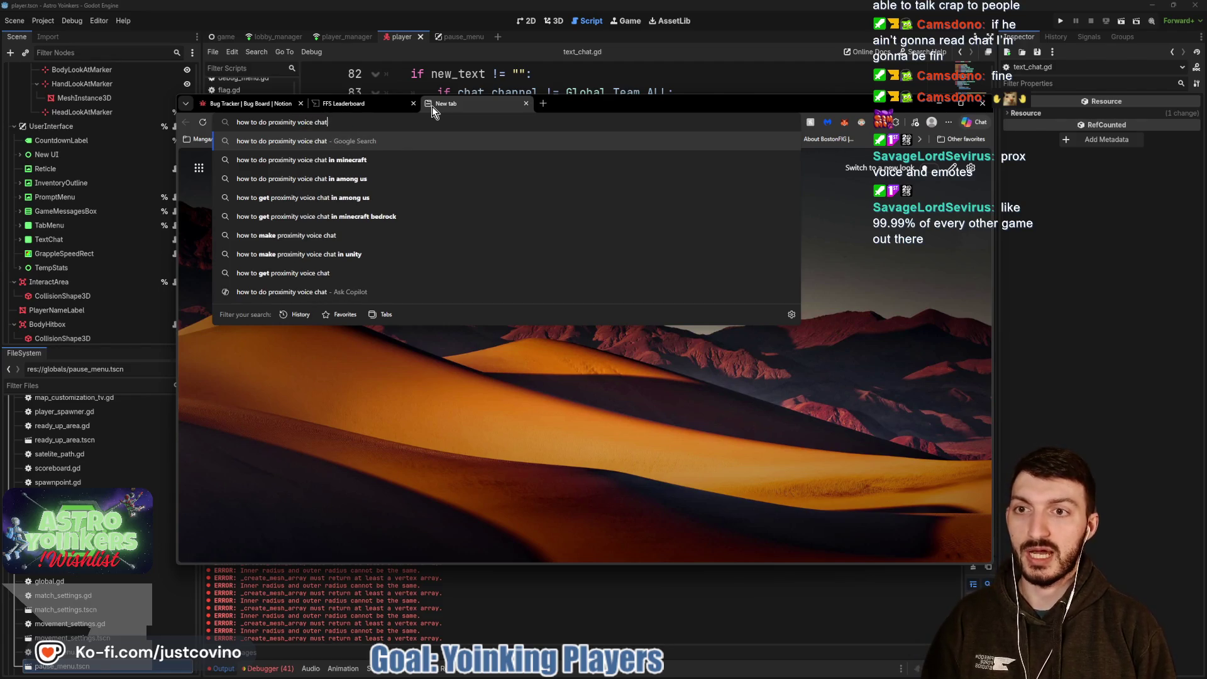
{"action": "type", "text": " in Godot"}
Run the search and open the Reddit r/godot guide on proximity chat with Steam lobbies.
{"action": "key", "text": "Return"}
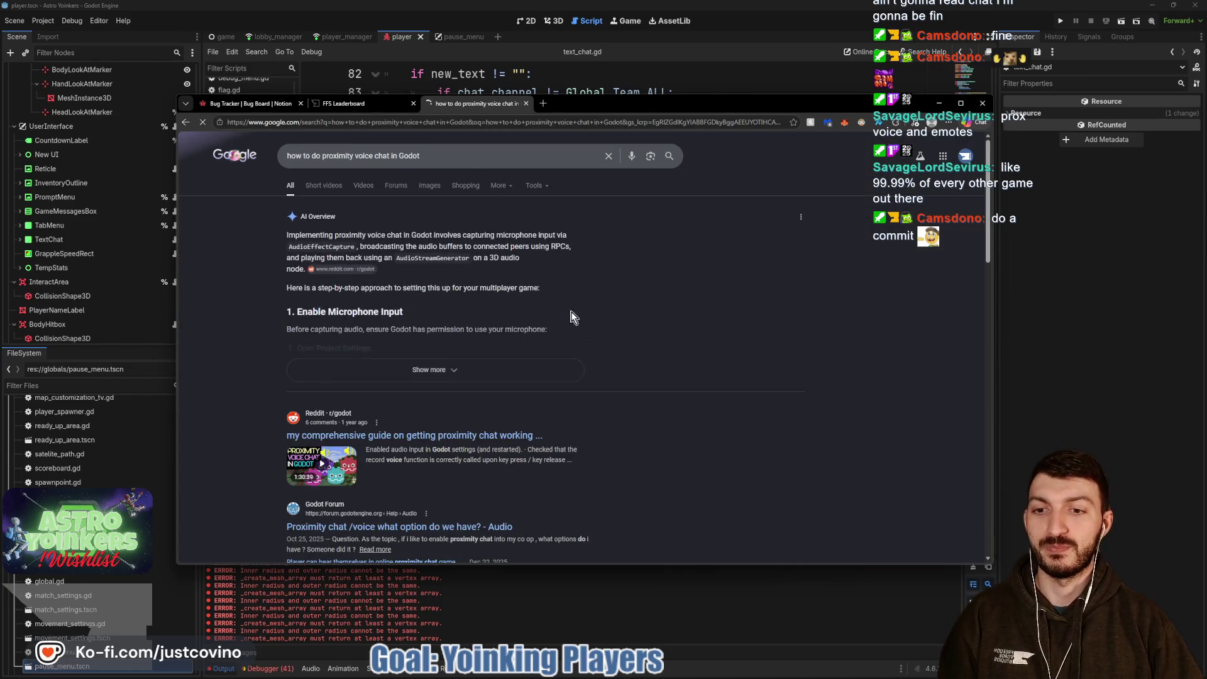
{"action": "scroll", "coordinate": [573, 316], "scroll_direction": "down", "scroll_amount": 3}
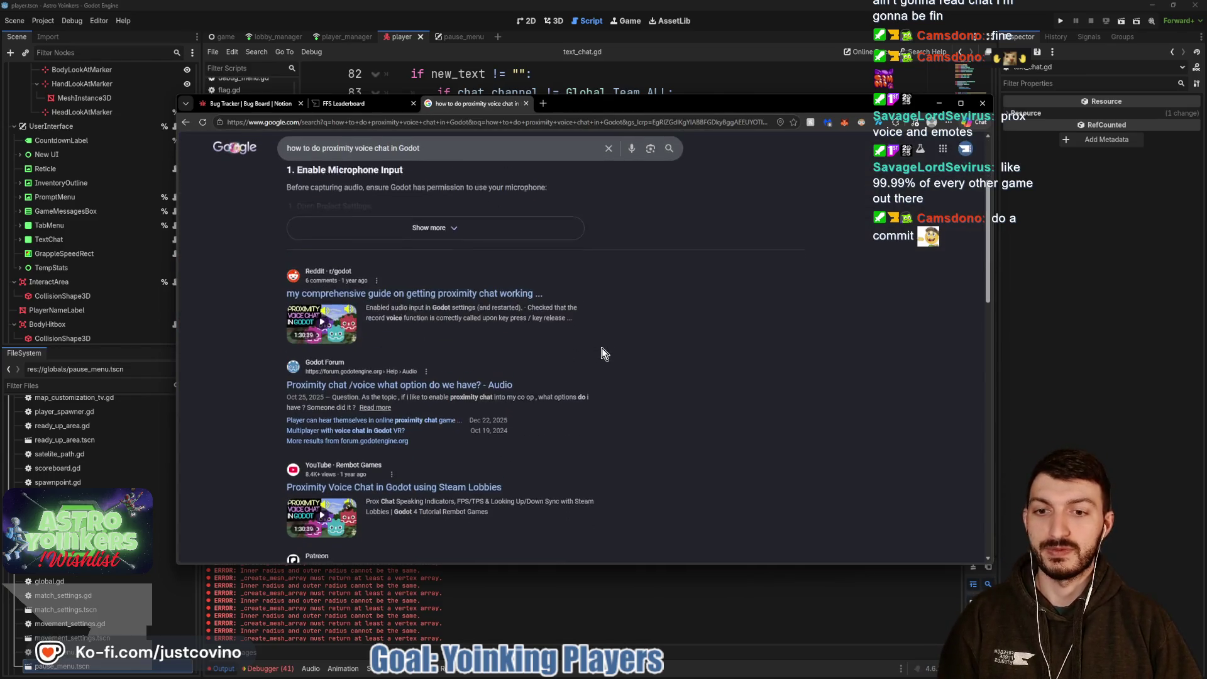
{"action": "left_click", "coordinate": [410, 279]}
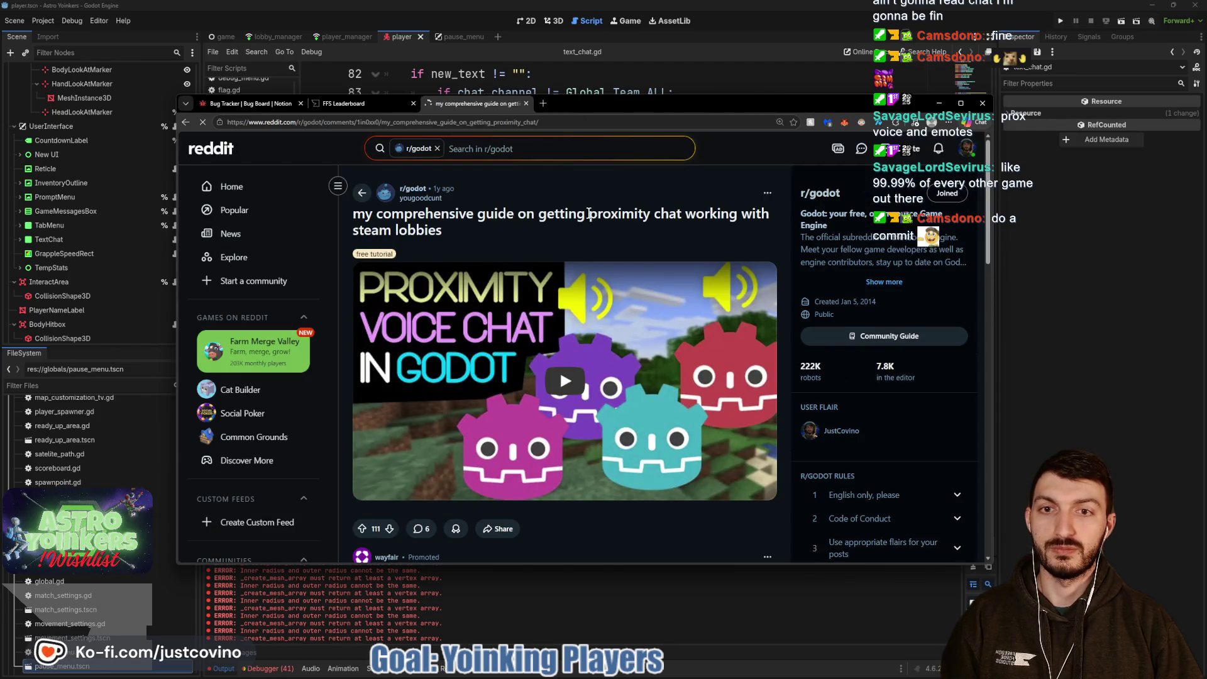
{"action": "scroll", "coordinate": [590, 226], "scroll_direction": "down", "scroll_amount": 2}
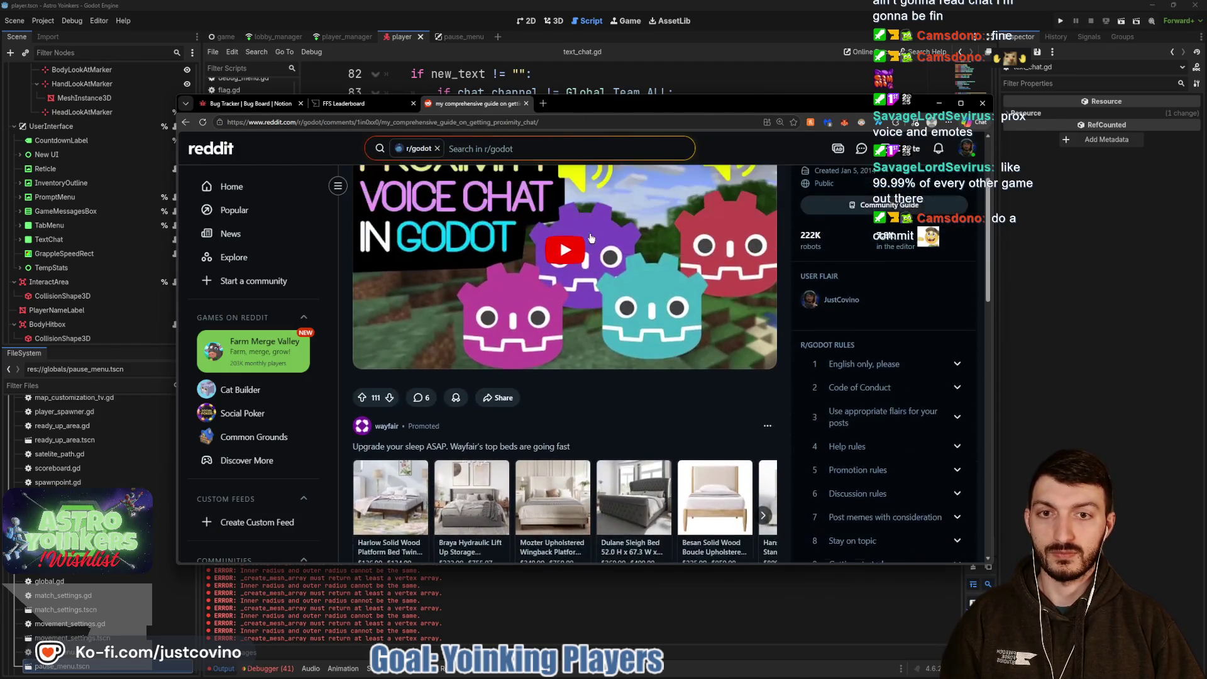
{"action": "left_click", "coordinate": [566, 257]}
Check the FFS Leaderboard tab, return to the Reddit guide's comments, and open the linked GodotSteam Voice tutorial.
{"action": "scroll", "coordinate": [654, 377], "scroll_direction": "up", "scroll_amount": 2}
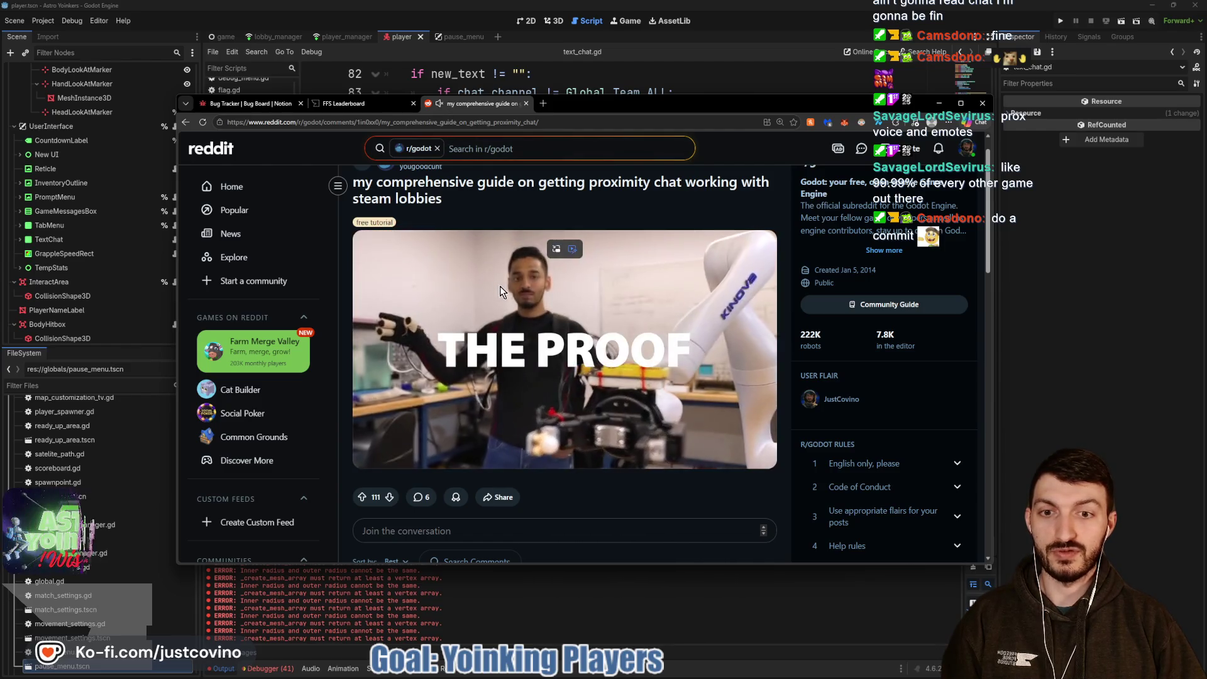
{"action": "left_click", "coordinate": [361, 106]}
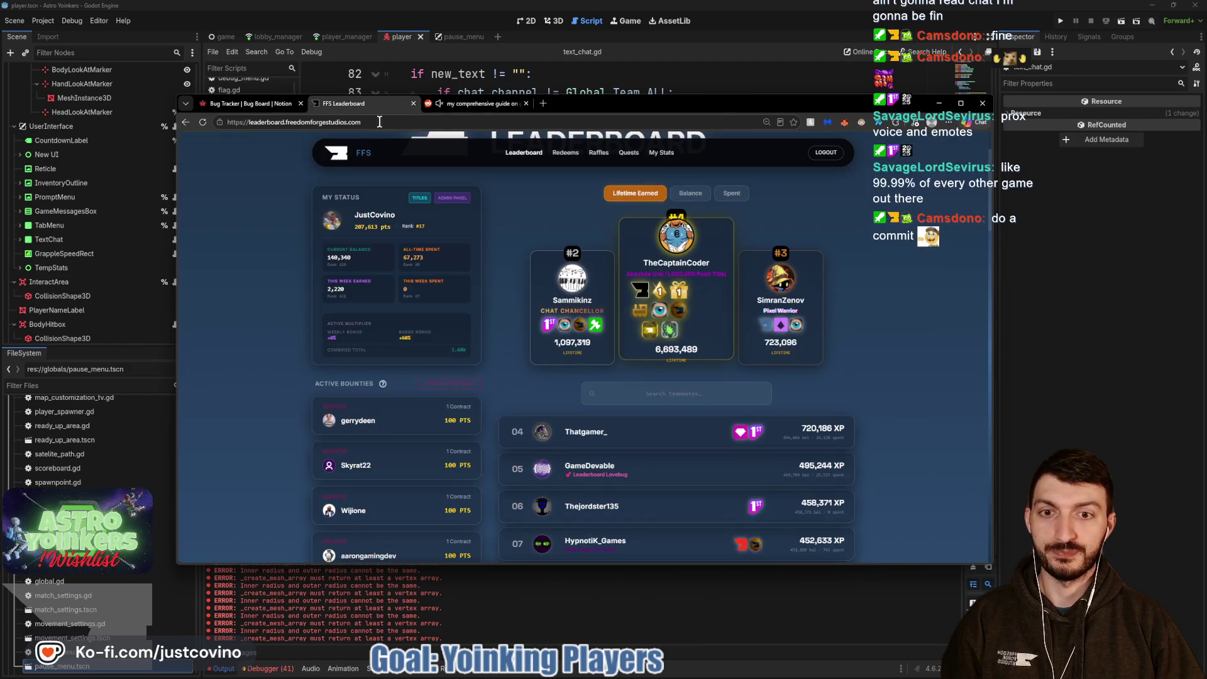
{"action": "left_click", "coordinate": [482, 102]}
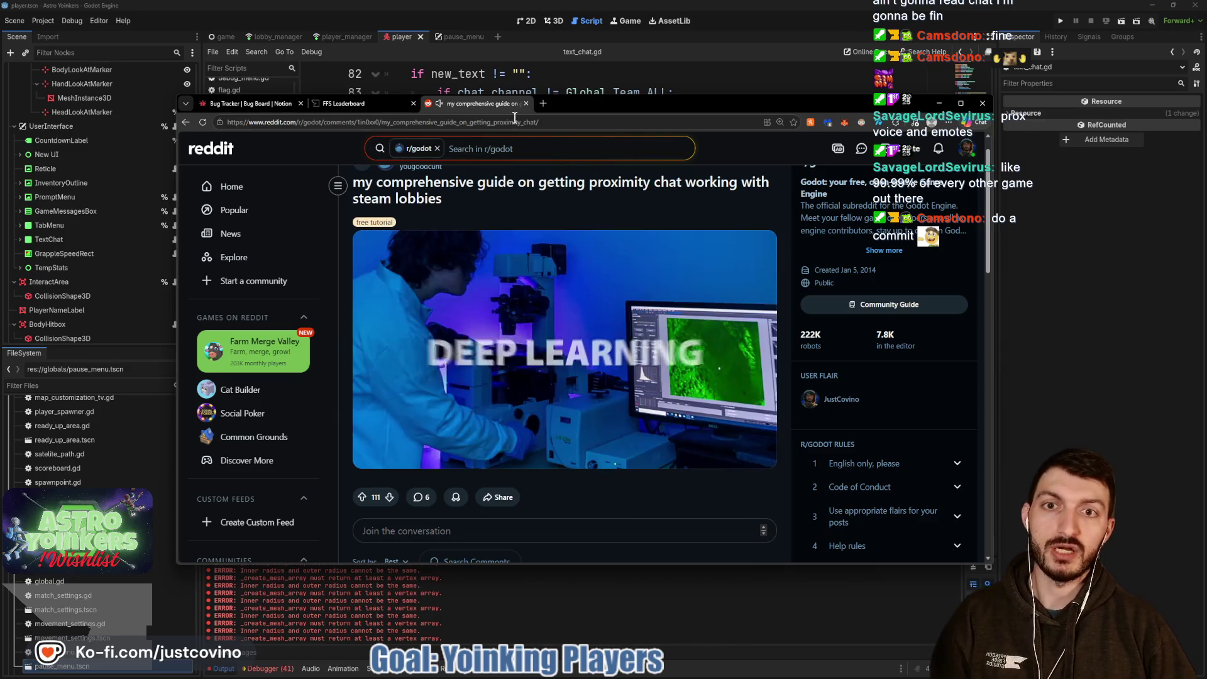
{"action": "scroll", "coordinate": [613, 288], "scroll_direction": "down", "scroll_amount": 1}
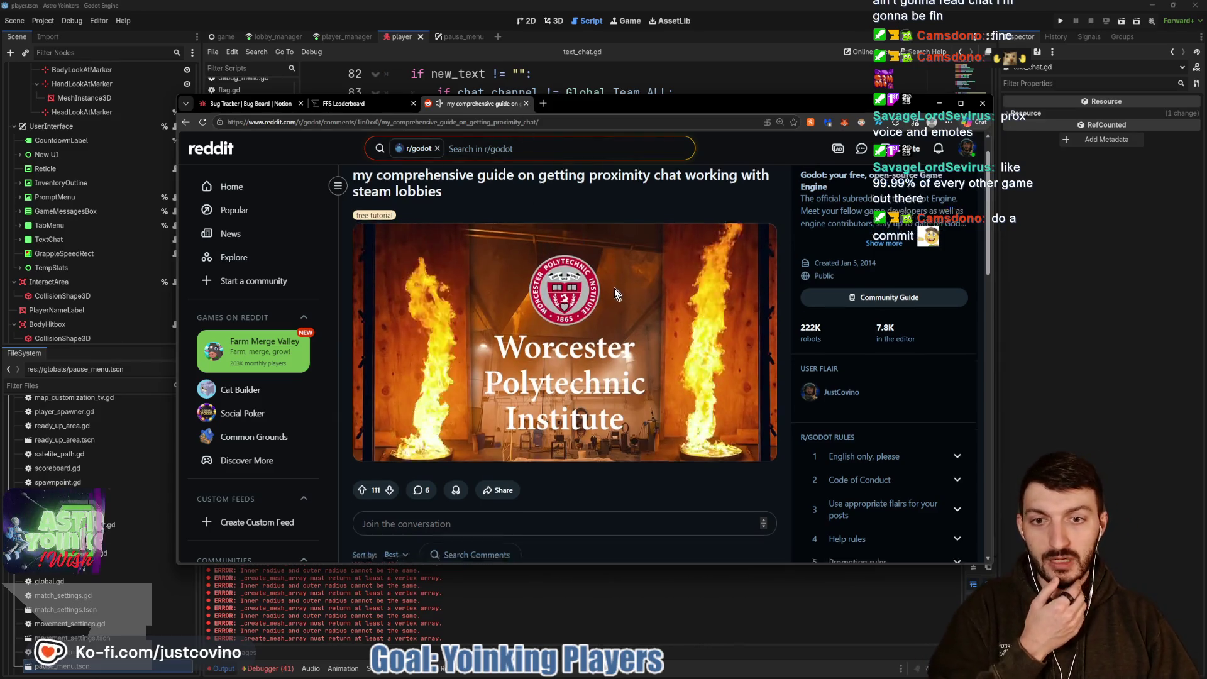
{"action": "scroll", "coordinate": [613, 288], "scroll_direction": "down", "scroll_amount": 3}
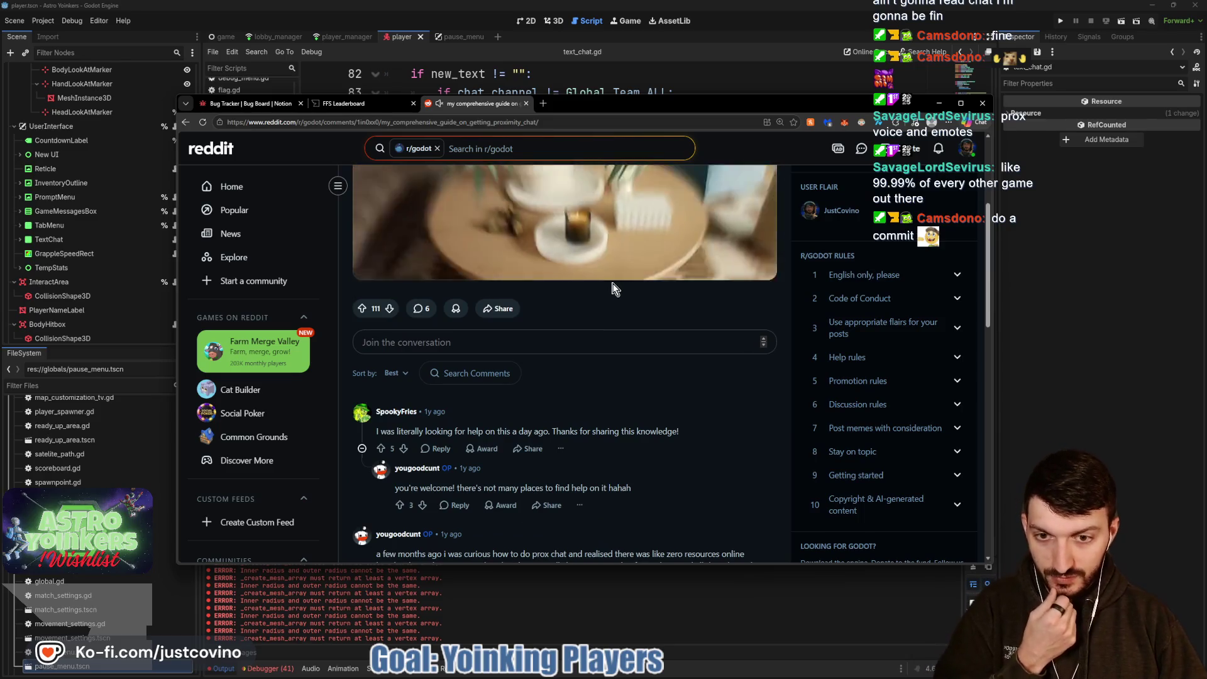
{"action": "scroll", "coordinate": [642, 428], "scroll_direction": "down", "scroll_amount": 2}
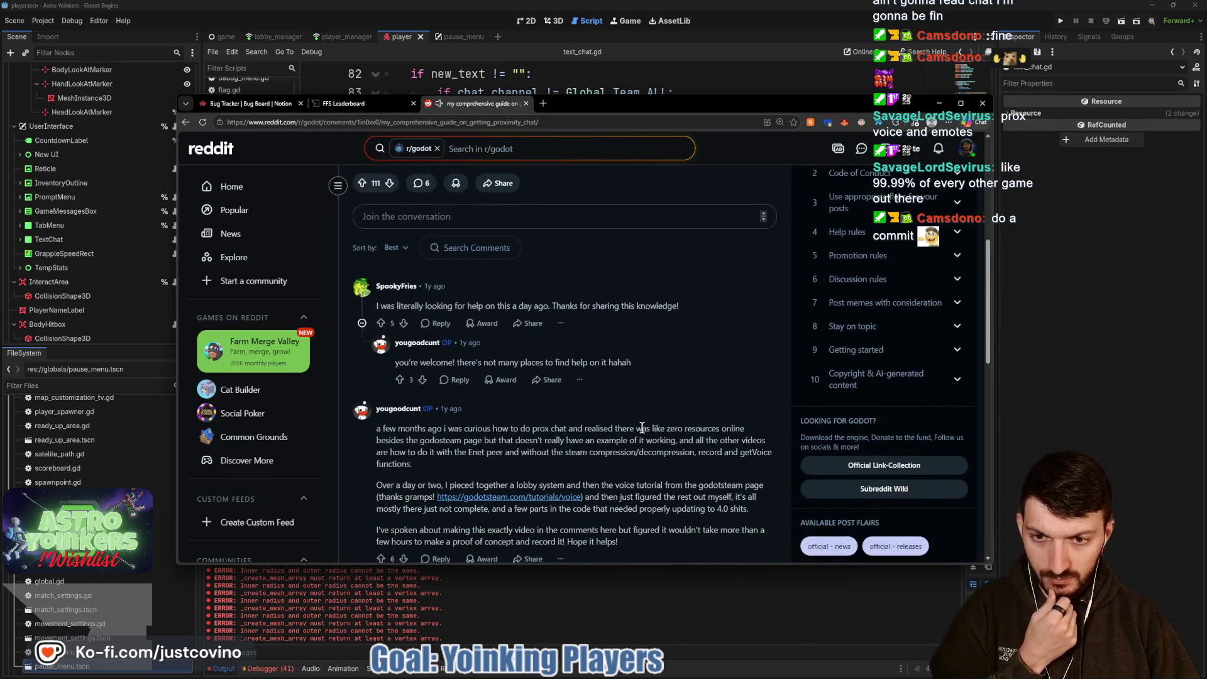
{"action": "scroll", "coordinate": [642, 428], "scroll_direction": "down", "scroll_amount": 2}
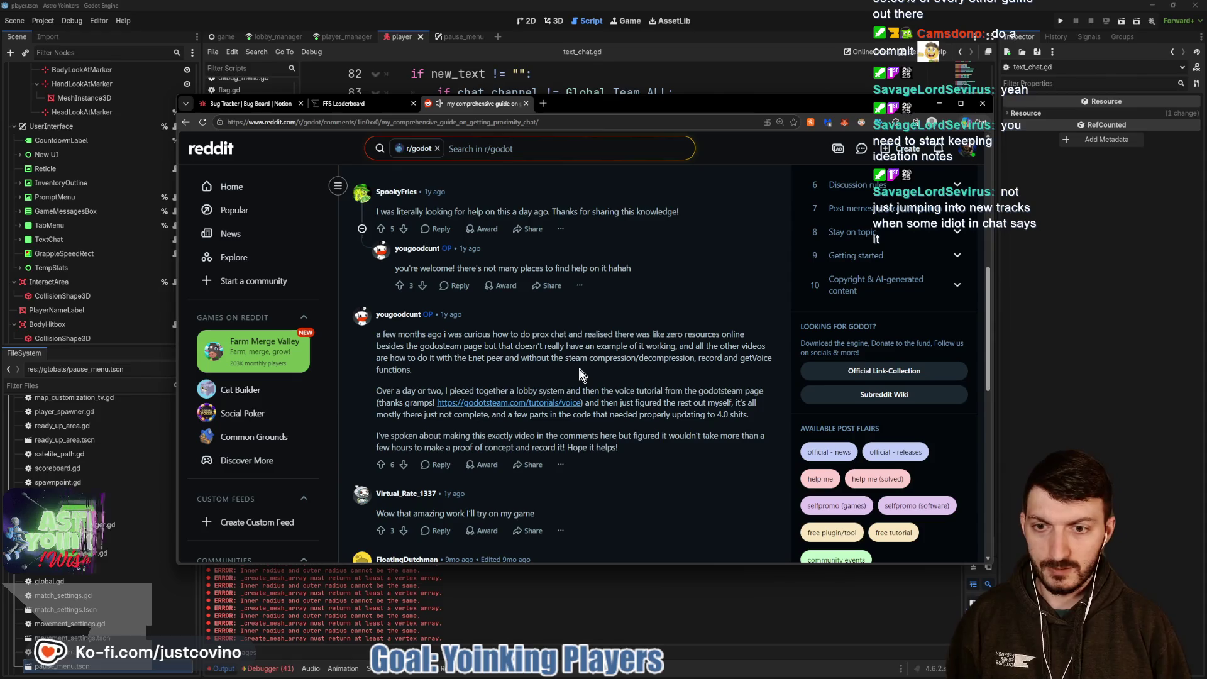
{"action": "left_click", "coordinate": [575, 403]}
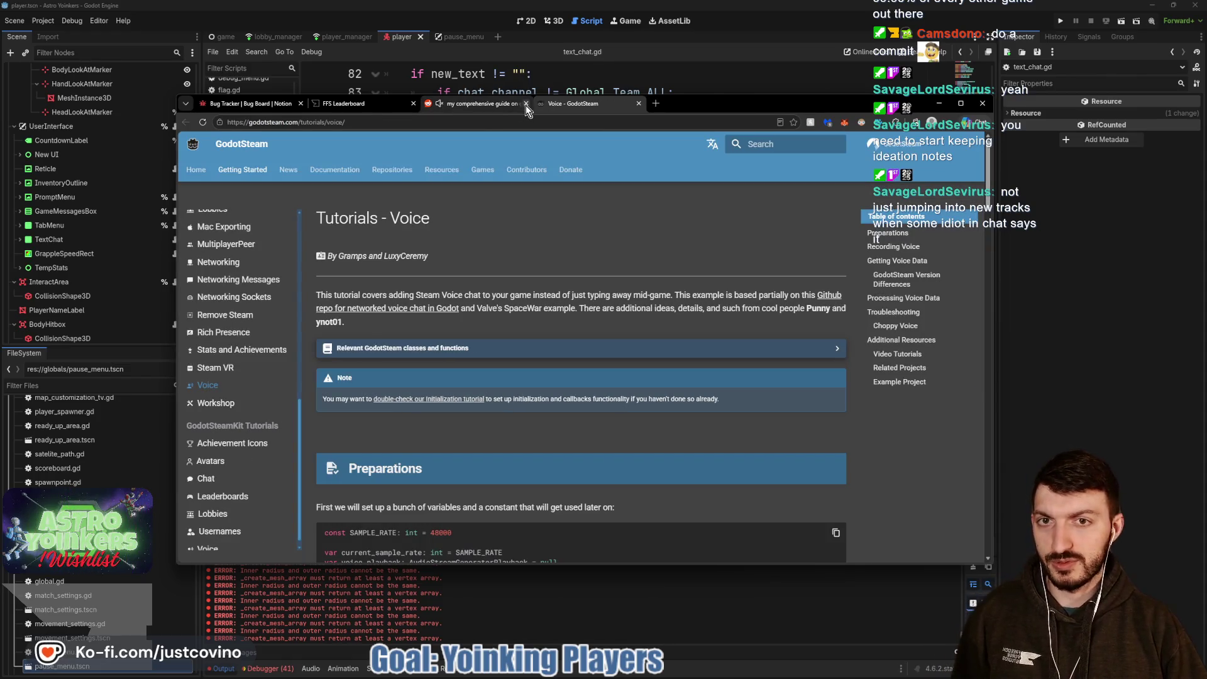
Close the Reddit guide and scroll the Voice tutorial to Preparations, showing SAMPLE_RATE 48000 and setup_stream().
{"action": "left_click", "coordinate": [526, 104]}
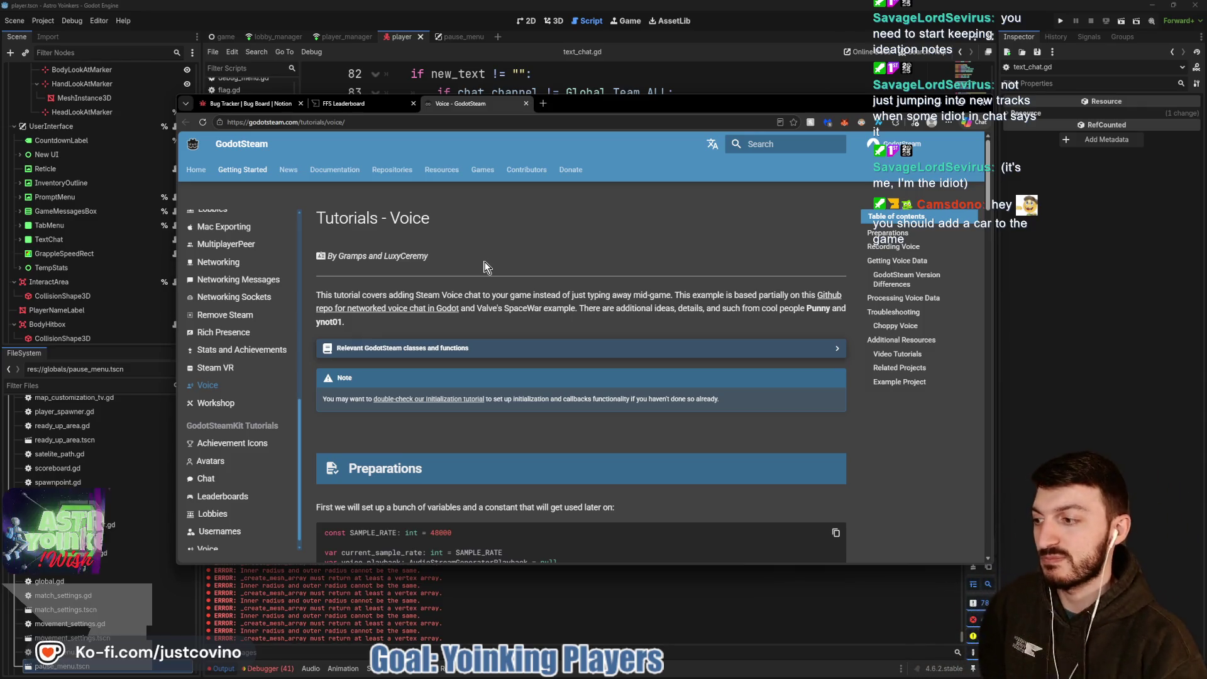
{"action": "scroll", "coordinate": [485, 267], "scroll_direction": "down", "scroll_amount": 4}
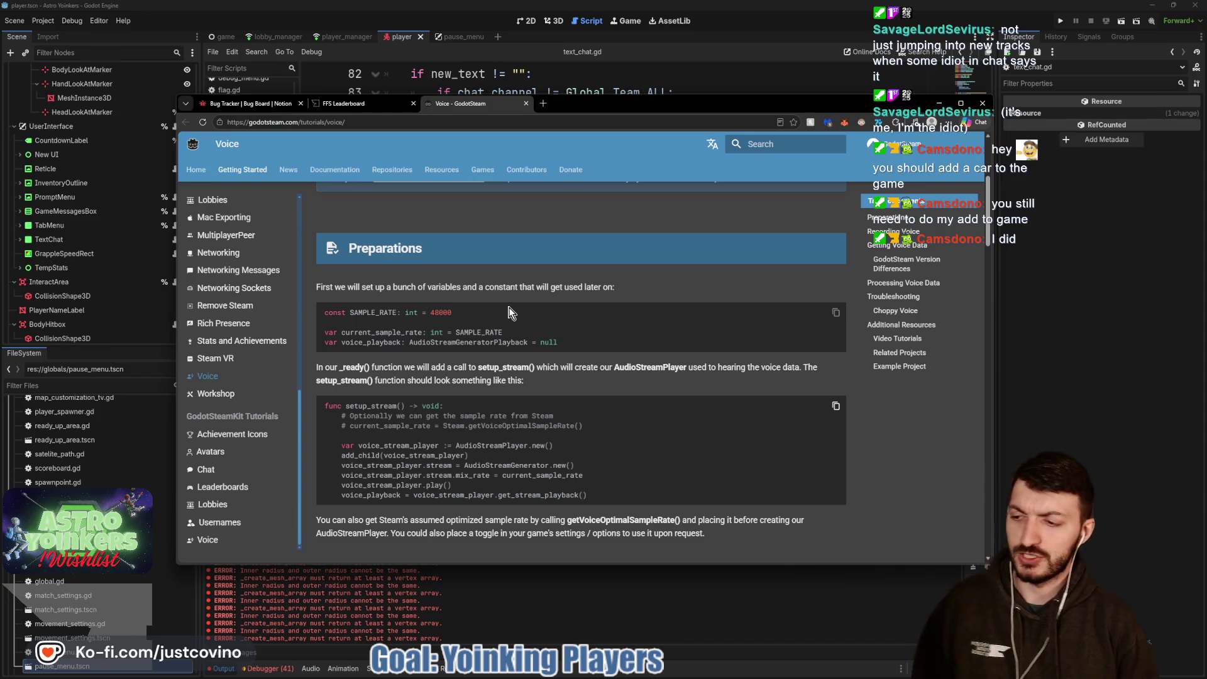
{"action": "left_click_drag", "start_coordinate": [1, 144], "coordinate": [288, 123]}
Scroll up through older Twitch chat messages, dismissing an accidental context menu.
{"action": "scroll", "coordinate": [286, 309], "scroll_direction": "up", "scroll_amount": 5}
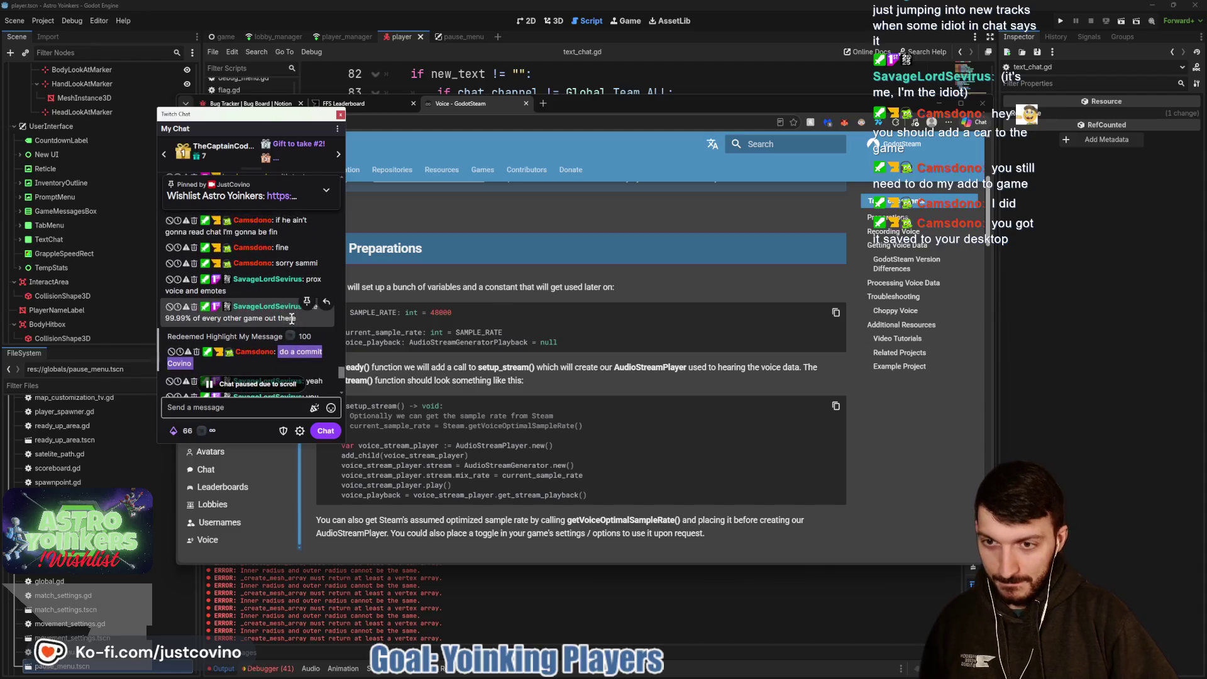
{"action": "scroll", "coordinate": [261, 343], "scroll_direction": "up", "scroll_amount": 5}
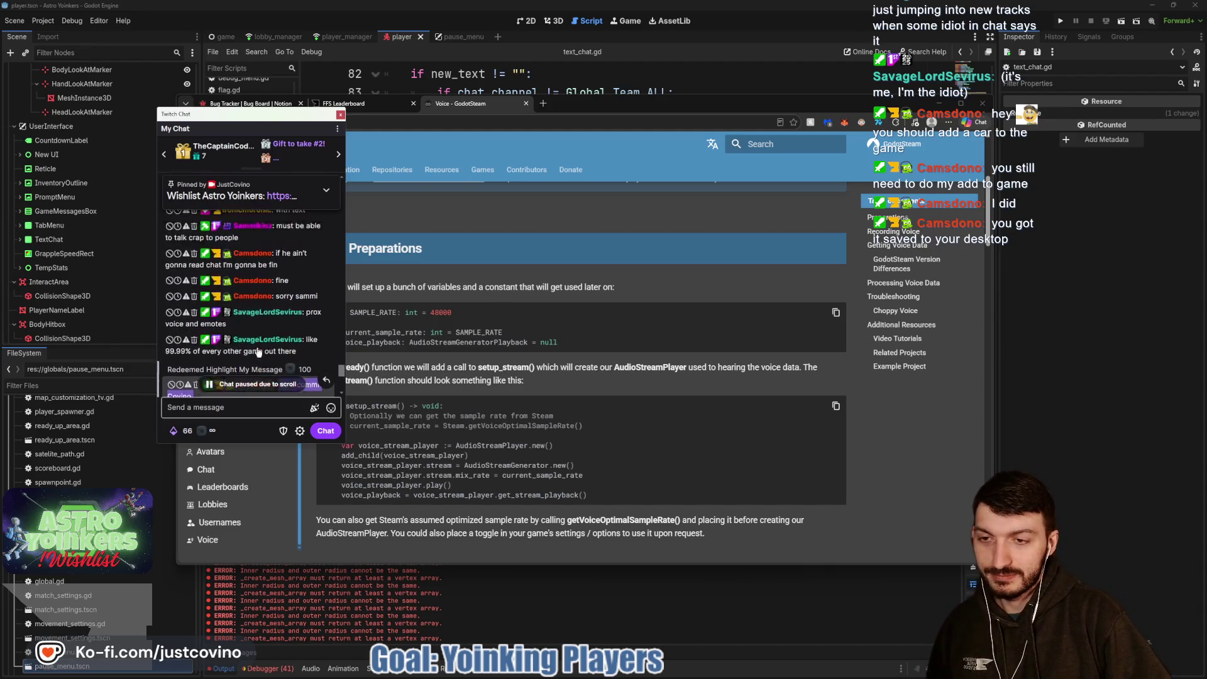
{"action": "scroll", "coordinate": [261, 340], "scroll_direction": "up", "scroll_amount": 4}
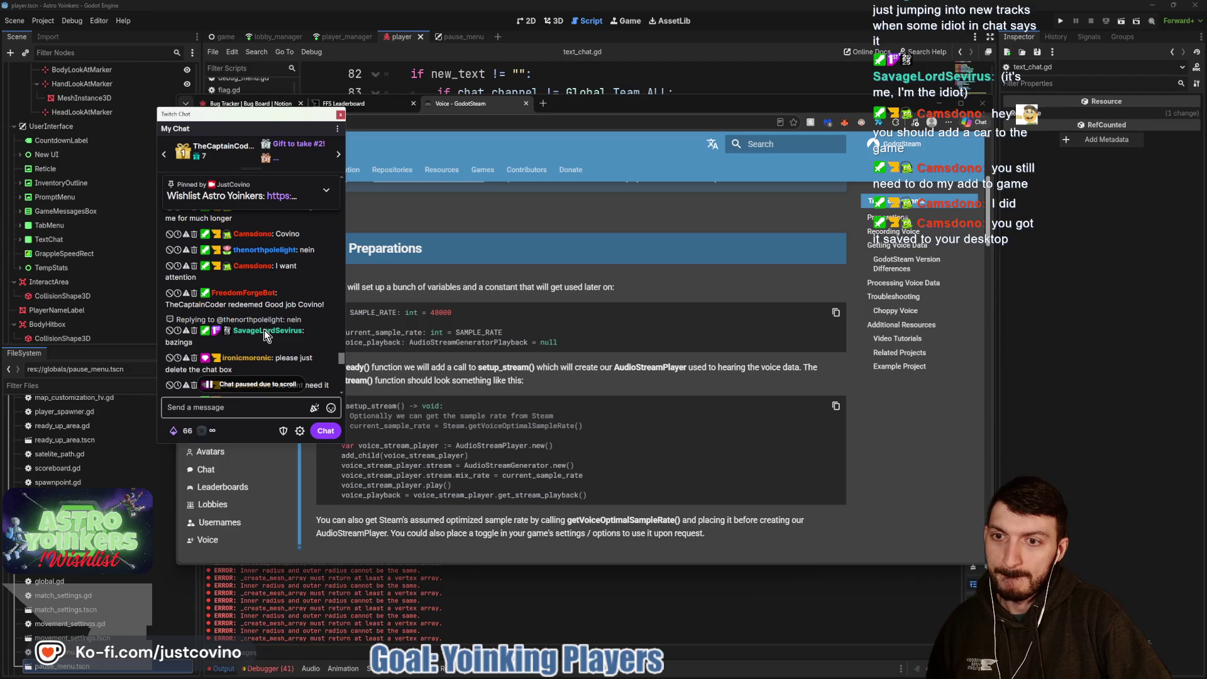
{"action": "scroll", "coordinate": [261, 305], "scroll_direction": "up", "scroll_amount": 5}
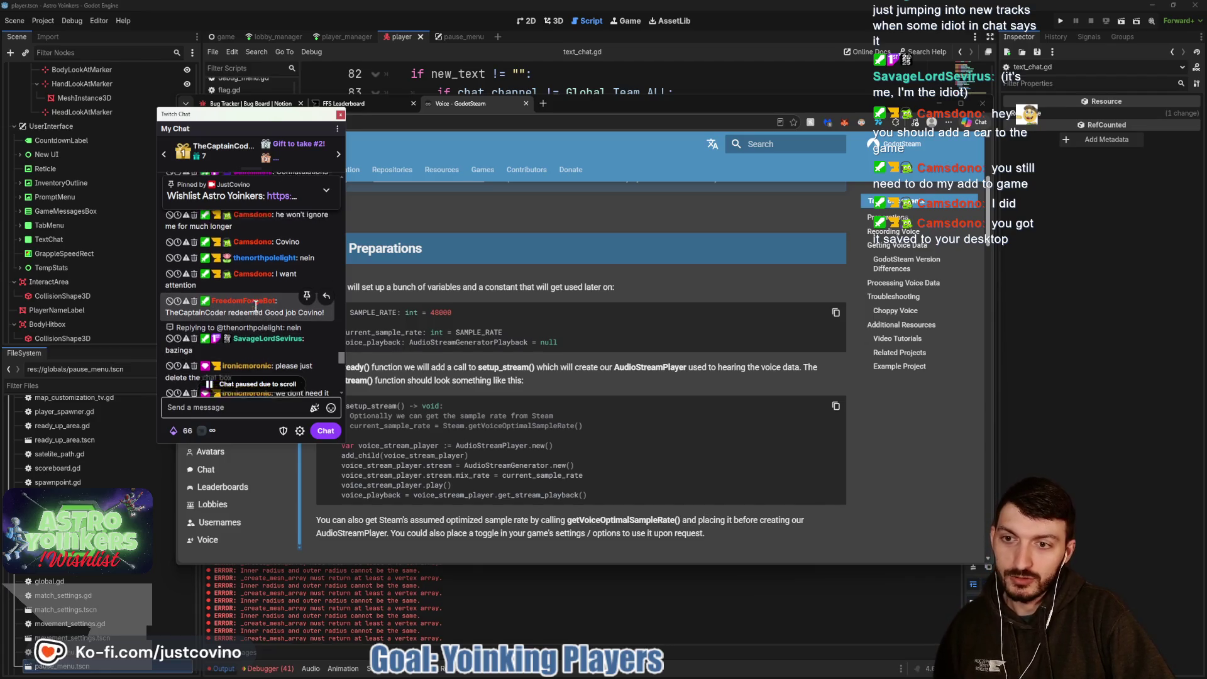
{"action": "scroll", "coordinate": [256, 306], "scroll_direction": "up", "scroll_amount": 8}
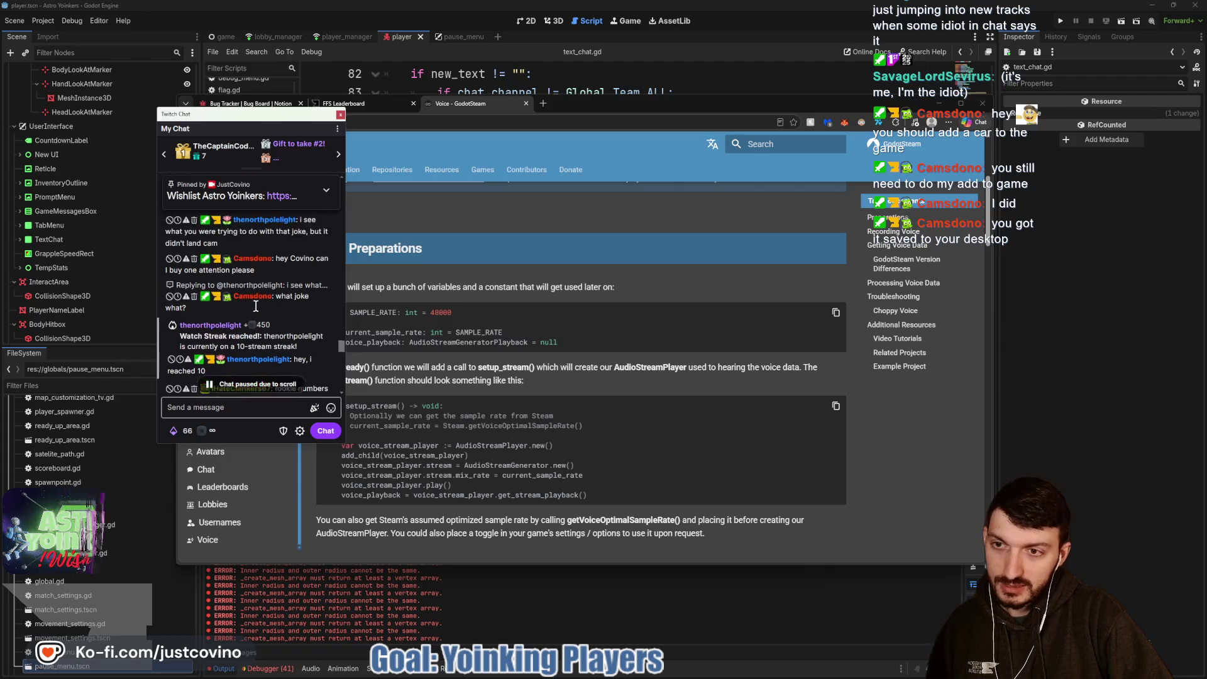
{"action": "scroll", "coordinate": [255, 306], "scroll_direction": "up", "scroll_amount": 8}
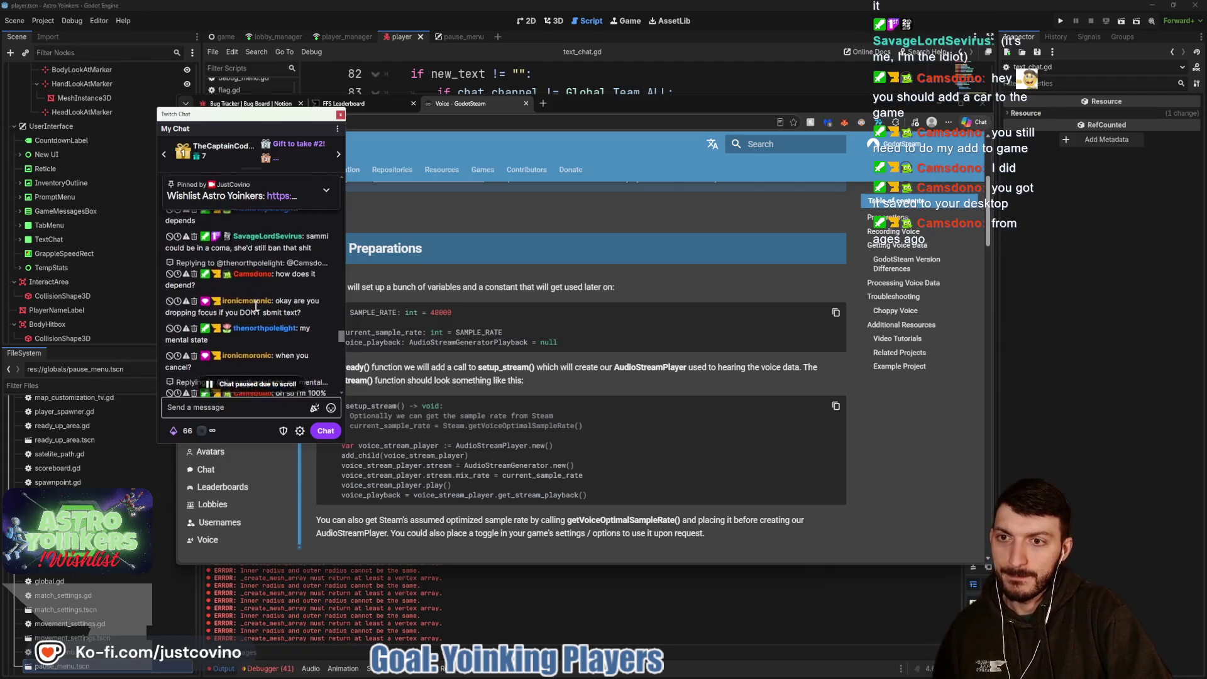
{"action": "scroll", "coordinate": [256, 306], "scroll_direction": "up", "scroll_amount": 3}
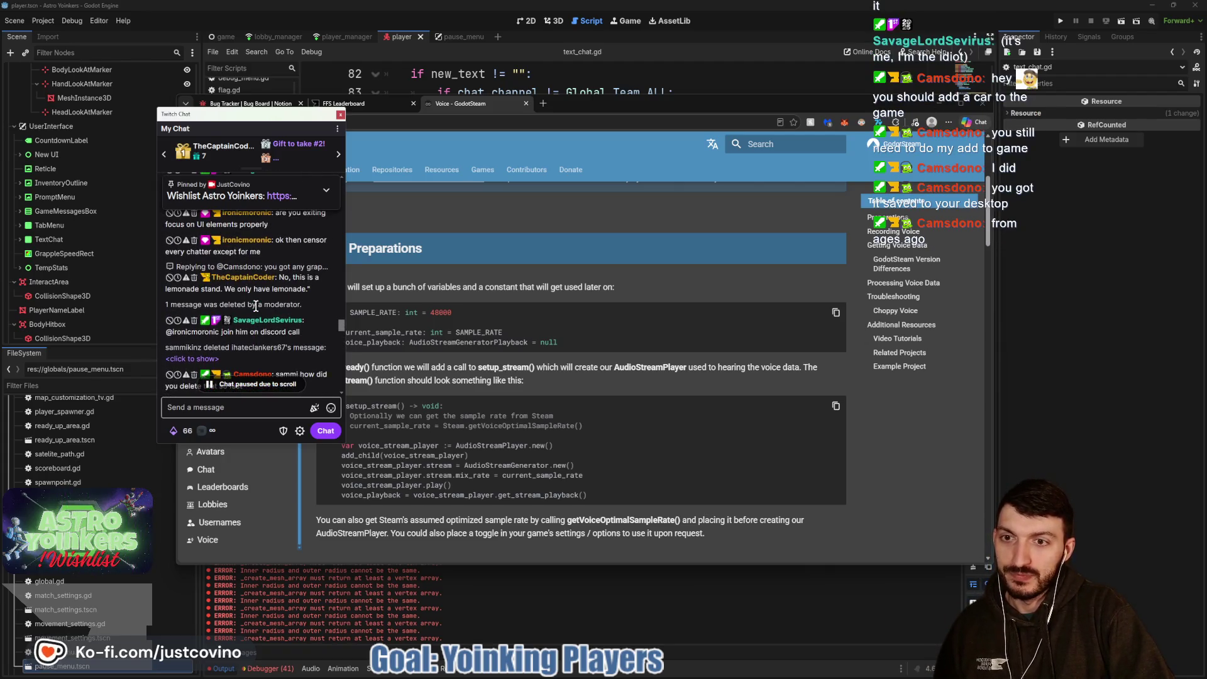
{"action": "scroll", "coordinate": [255, 306], "scroll_direction": "up", "scroll_amount": 1}
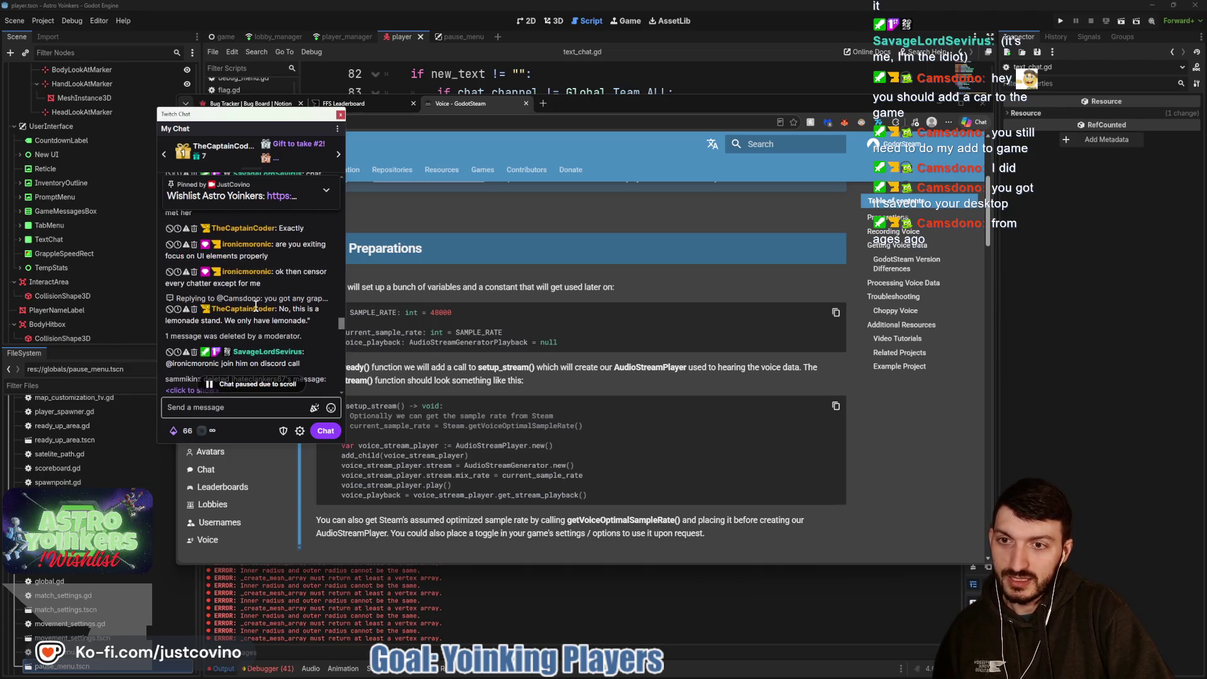
{"action": "scroll", "coordinate": [255, 306], "scroll_direction": "up", "scroll_amount": 2}
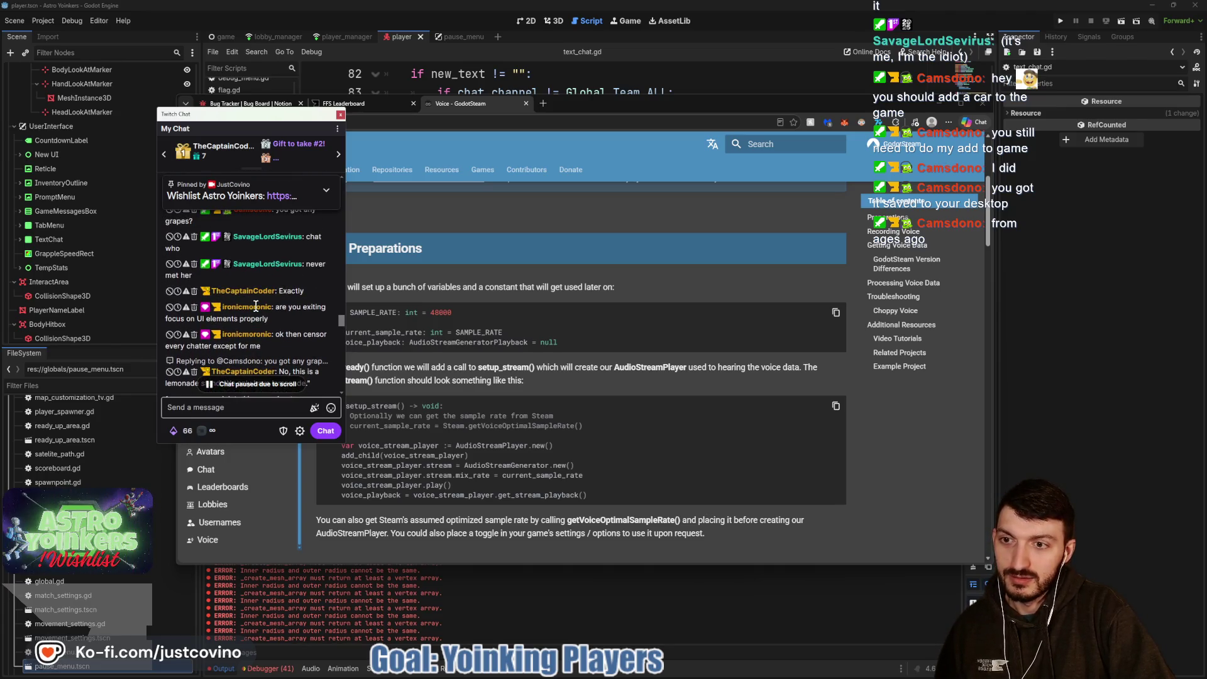
{"action": "scroll", "coordinate": [256, 306], "scroll_direction": "up", "scroll_amount": 6}
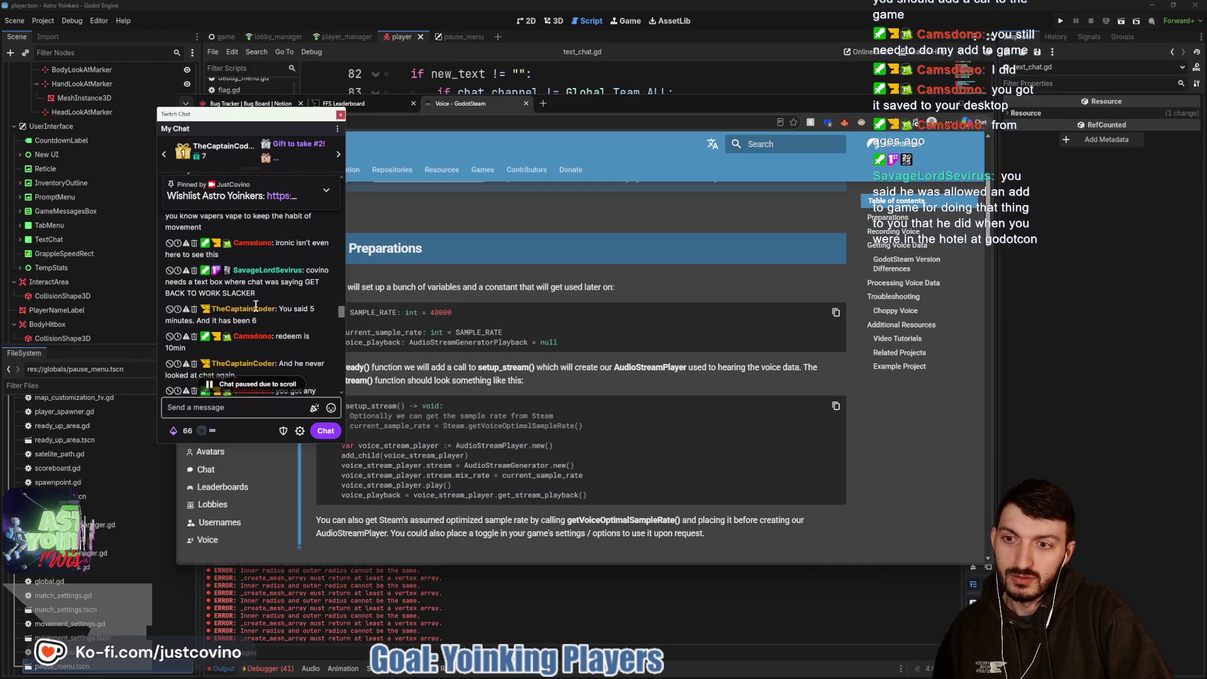
{"action": "scroll", "coordinate": [256, 306], "scroll_direction": "up", "scroll_amount": 2}
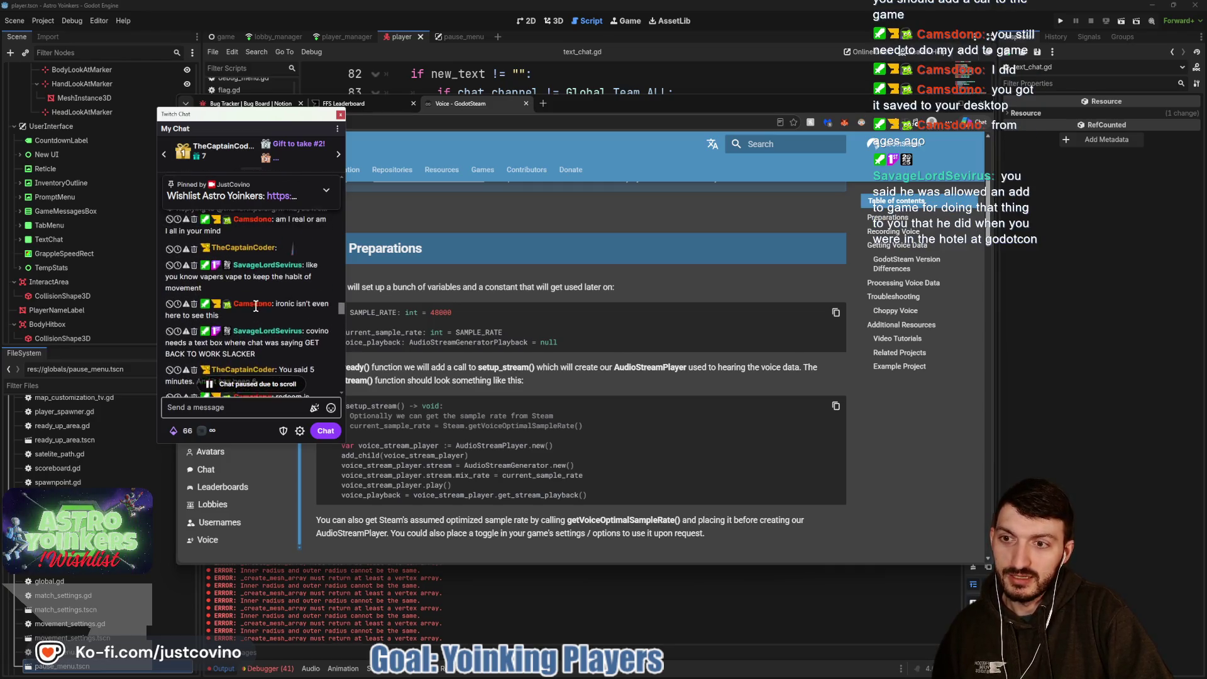
{"action": "scroll", "coordinate": [255, 306], "scroll_direction": "up", "scroll_amount": 5}
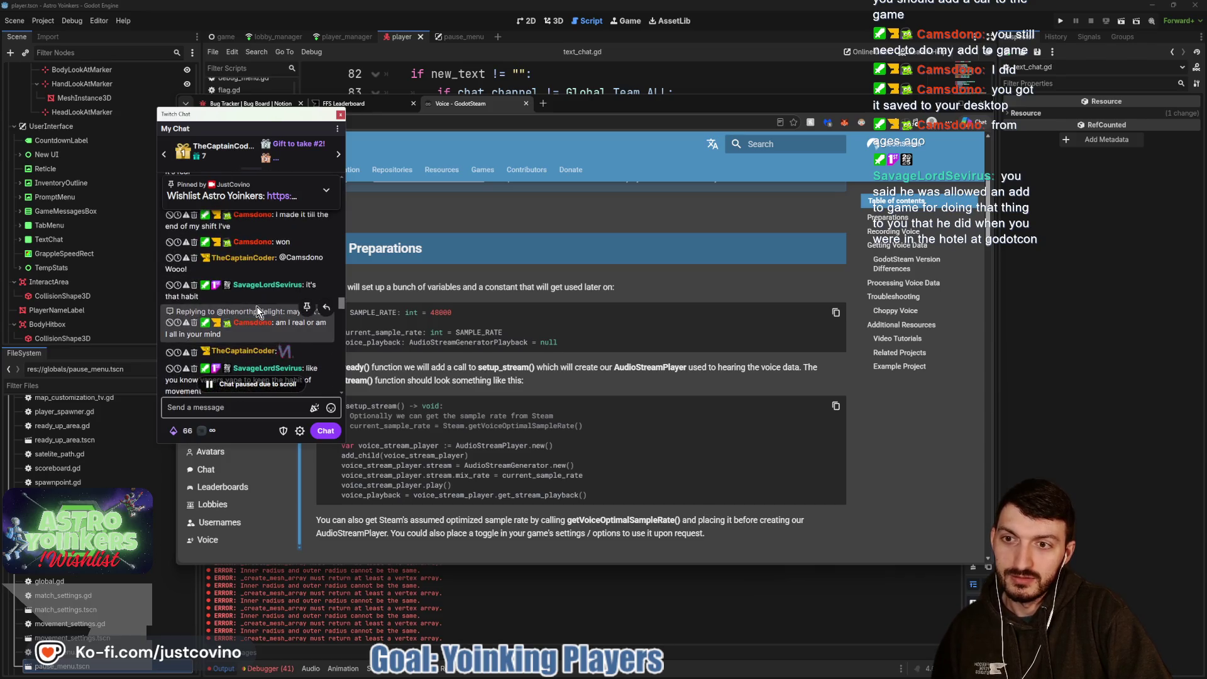
{"action": "scroll", "coordinate": [257, 307], "scroll_direction": "up", "scroll_amount": 1}
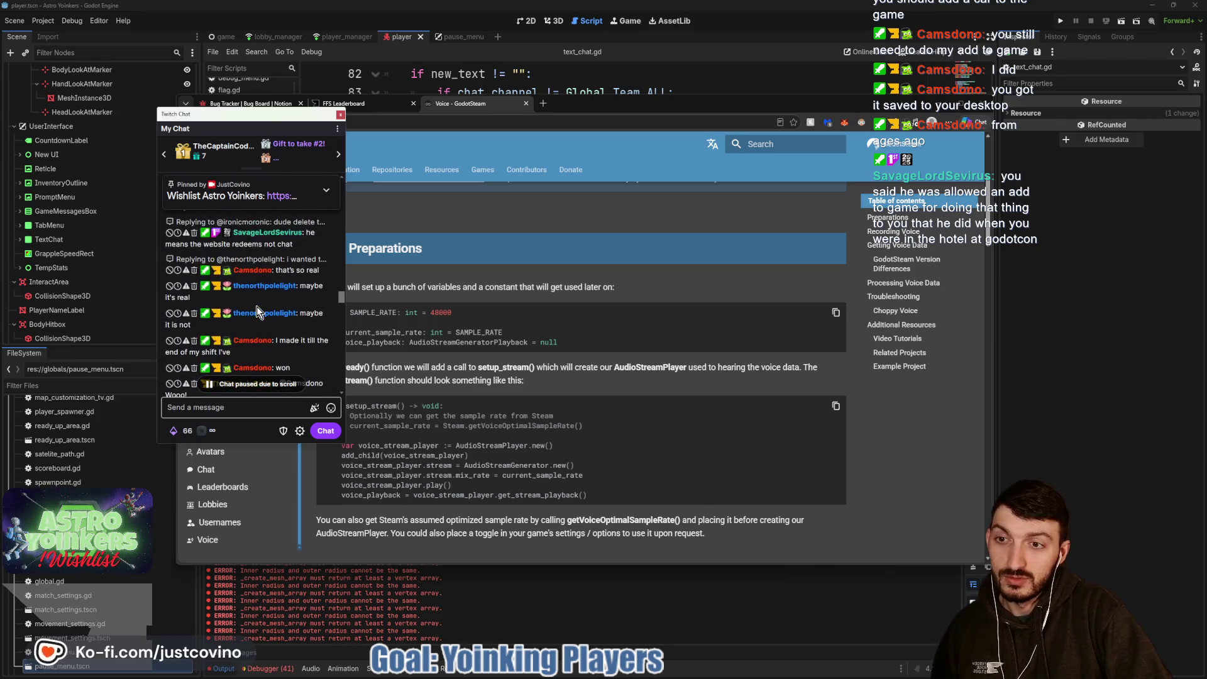
{"action": "scroll", "coordinate": [257, 307], "scroll_direction": "up", "scroll_amount": 1}
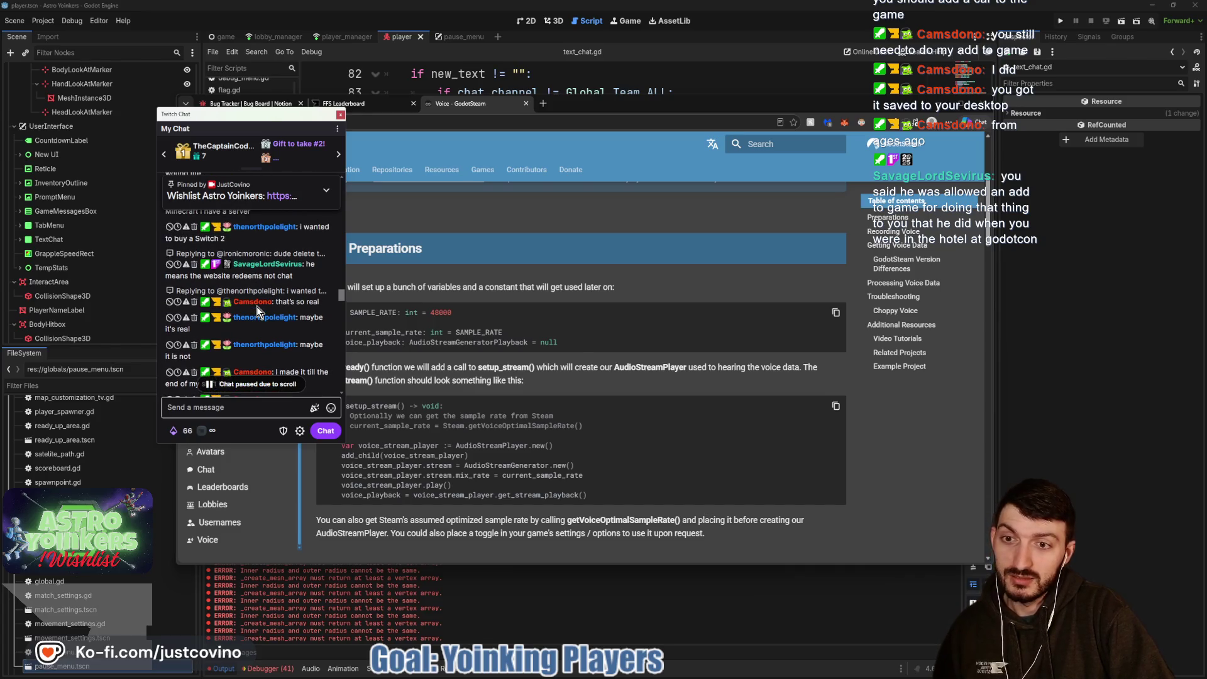
{"action": "scroll", "coordinate": [256, 307], "scroll_direction": "up", "scroll_amount": 1}
{"action": "scroll", "coordinate": [256, 307], "scroll_direction": "up", "scroll_amount": 4}
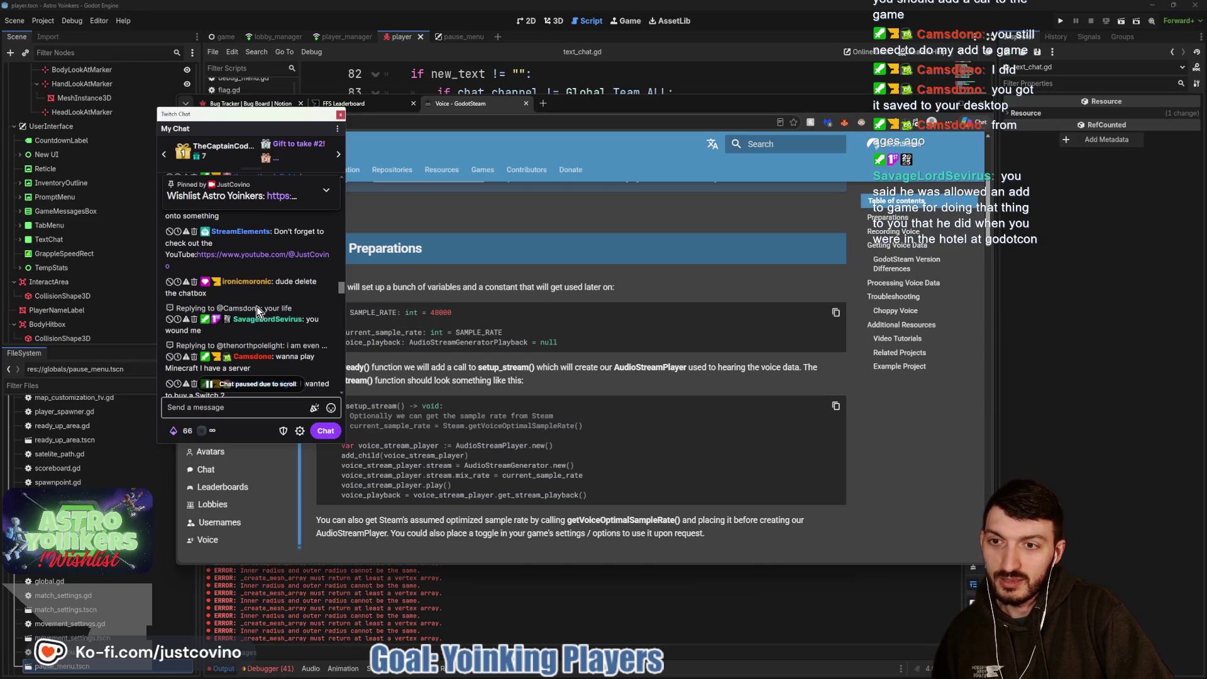
{"action": "scroll", "coordinate": [257, 307], "scroll_direction": "up", "scroll_amount": 3}
{"action": "right_click", "coordinate": [256, 307]}
{"action": "left_click", "coordinate": [235, 311]}
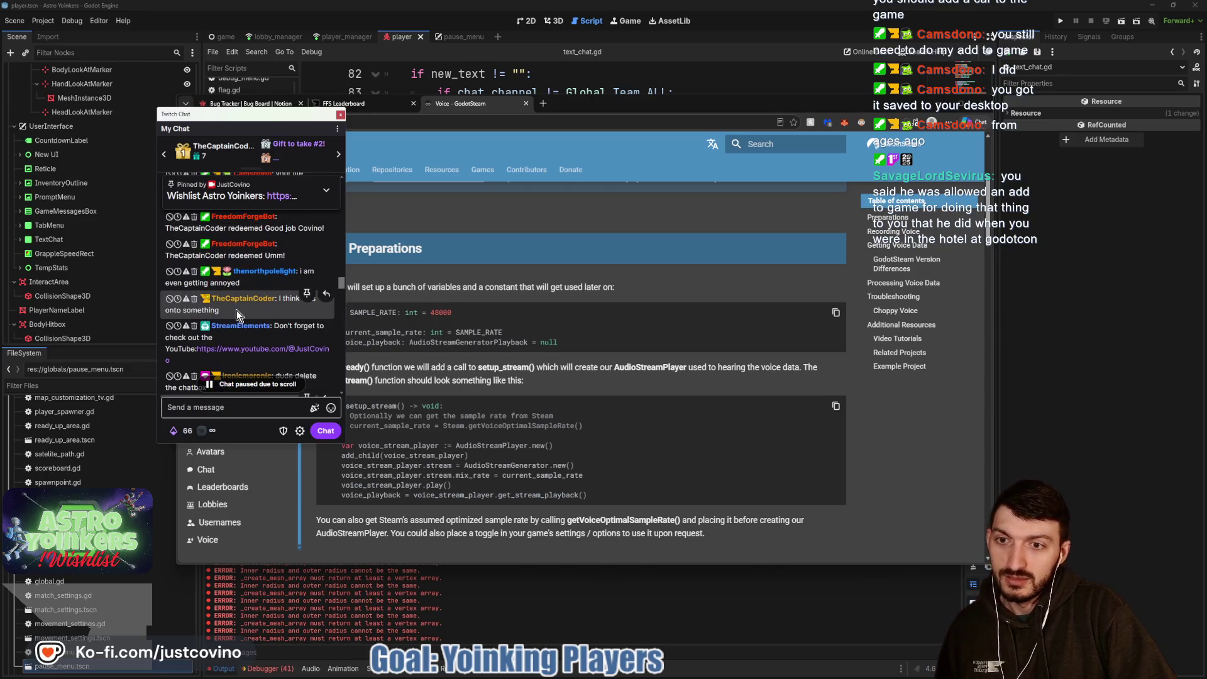
Scroll back down to the newest chat below the Incoming Ad Break notice, then return to the tutorial.
{"action": "scroll", "coordinate": [263, 308], "scroll_direction": "up", "scroll_amount": 2}
{"action": "scroll", "coordinate": [262, 308], "scroll_direction": "up", "scroll_amount": 2}
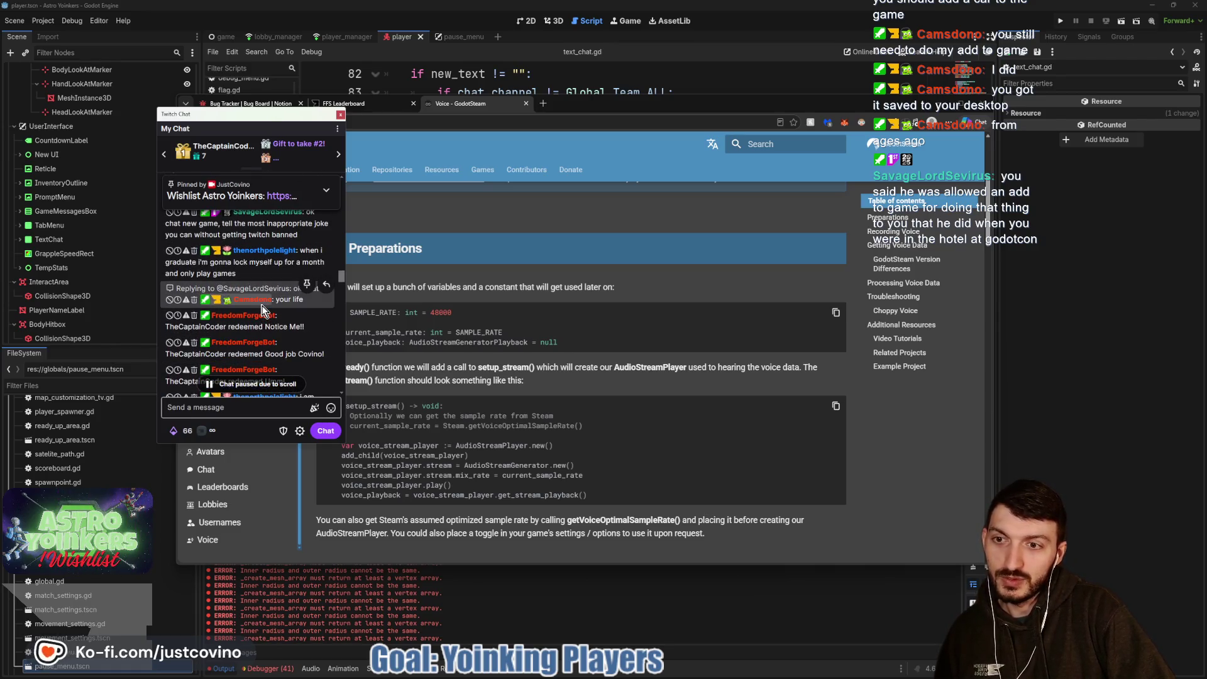
{"action": "scroll", "coordinate": [263, 312], "scroll_direction": "up", "scroll_amount": 1}
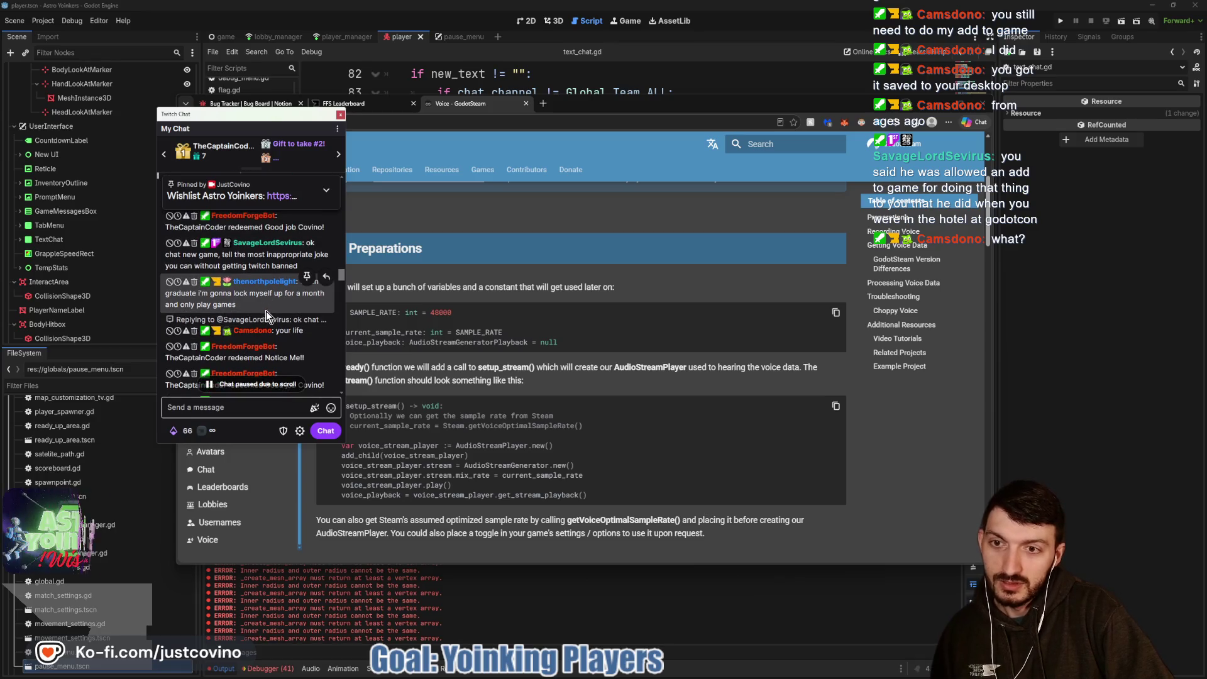
{"action": "scroll", "coordinate": [267, 321], "scroll_direction": "down", "scroll_amount": 4}
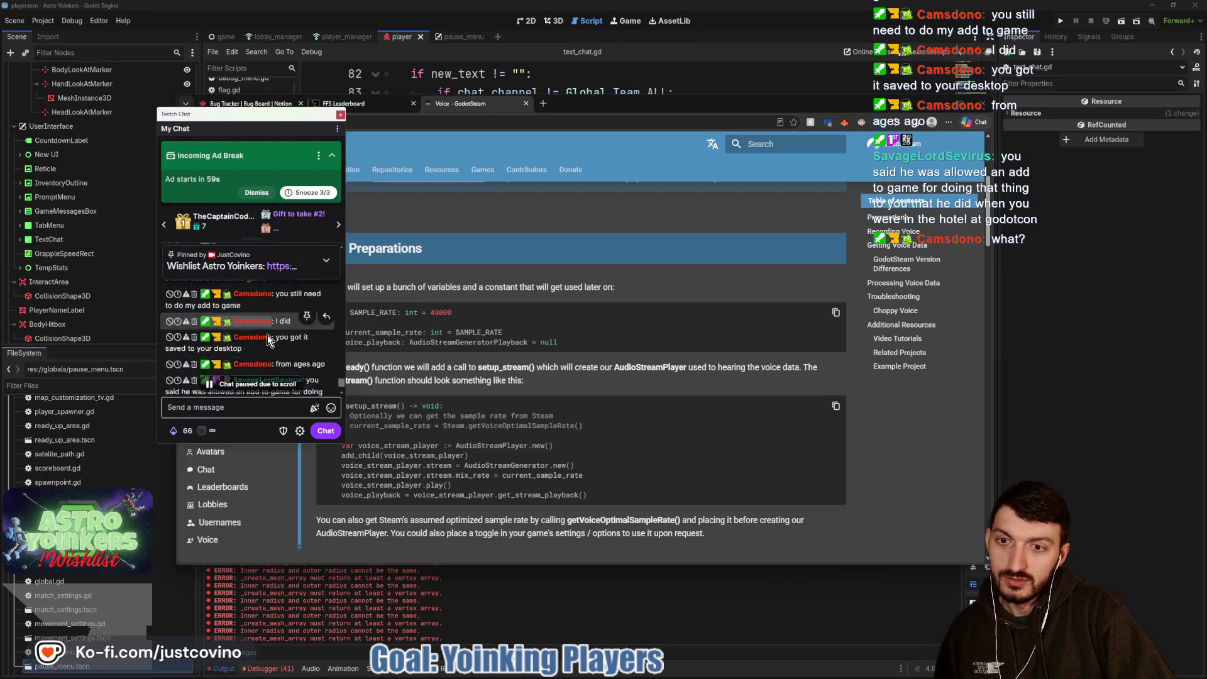
{"action": "scroll", "coordinate": [270, 346], "scroll_direction": "down", "scroll_amount": 2}
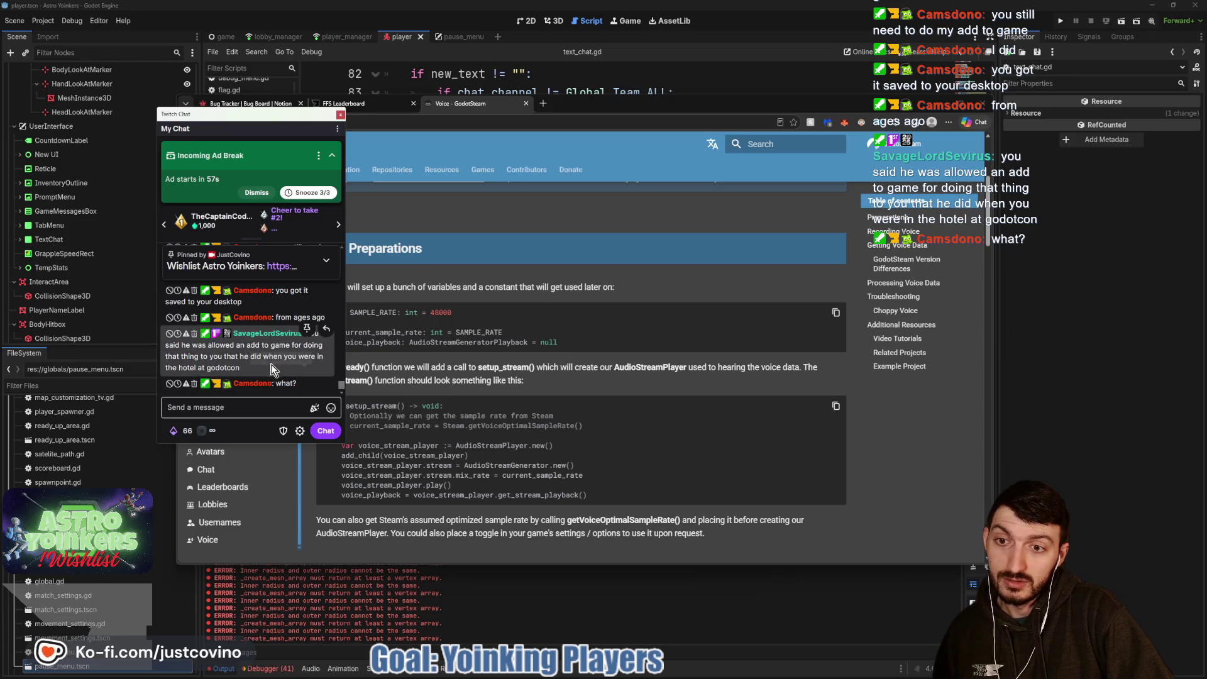
{"action": "left_click", "coordinate": [455, 179]}
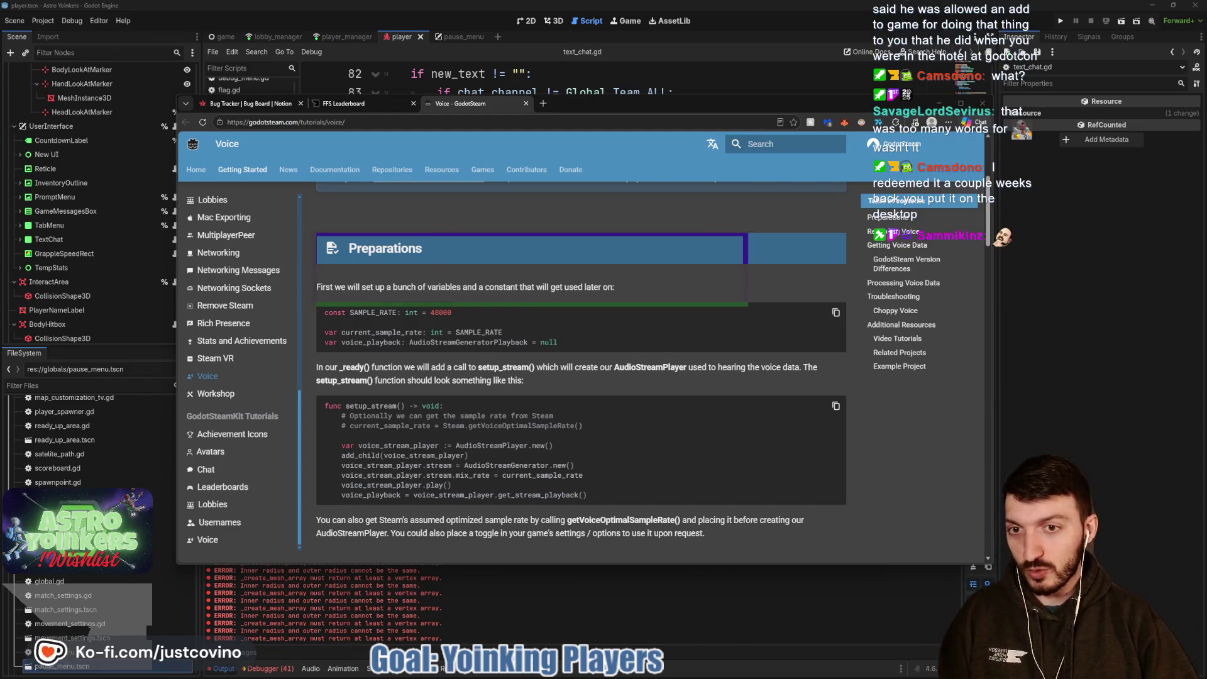
Outline the Preparations heading in pink and write VIP over it.
{"action": "left_click_drag", "start_coordinate": [377, 252], "coordinate": [420, 262]}
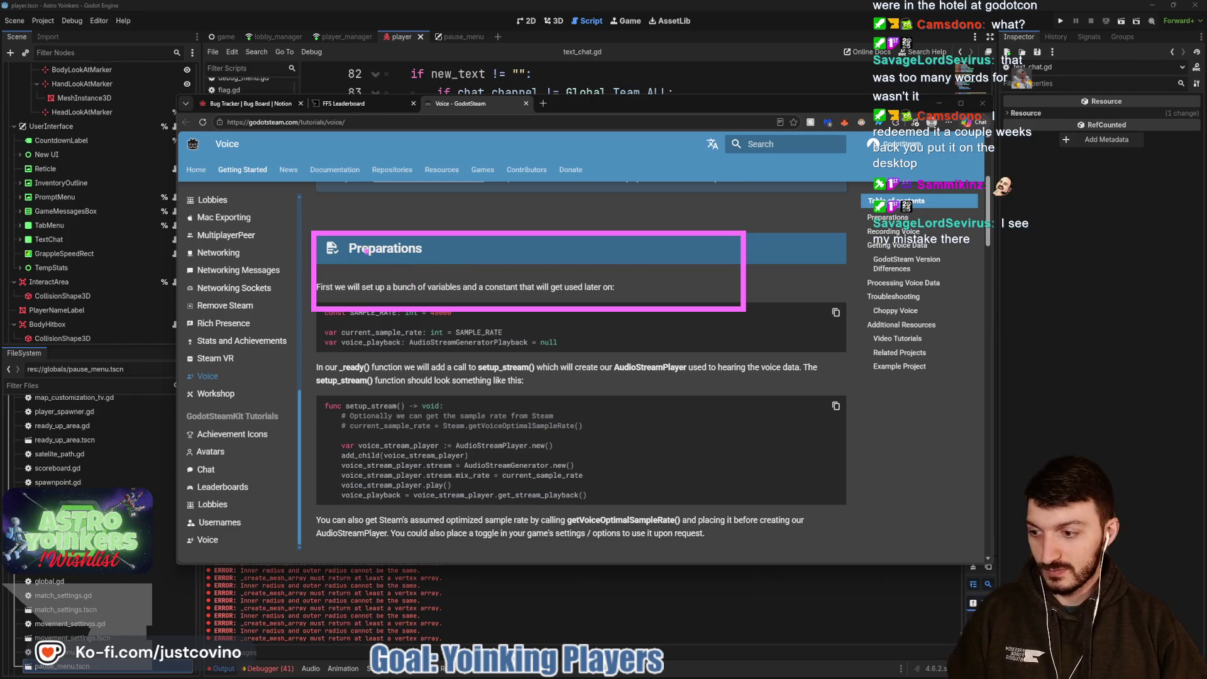
{"action": "mouse_move", "coordinate": [356, 242]}
{"action": "left_mouse_down"}
{"action": "mouse_move", "coordinate": [451, 258]}
{"action": "mouse_move", "coordinate": [450, 305]}
{"action": "left_mouse_up"}
{"action": "left_click_drag", "start_coordinate": [479, 256], "coordinate": [474, 295]}
{"action": "left_click_drag", "start_coordinate": [521, 256], "coordinate": [472, 289]}
Box the output log's error lines, arrow VIP down to them, then clear all pink annotations.
{"action": "mouse_move", "coordinate": [257, 565]}
{"action": "left_mouse_down"}
{"action": "mouse_move", "coordinate": [681, 614]}
{"action": "mouse_move", "coordinate": [789, 614]}
{"action": "left_mouse_up"}
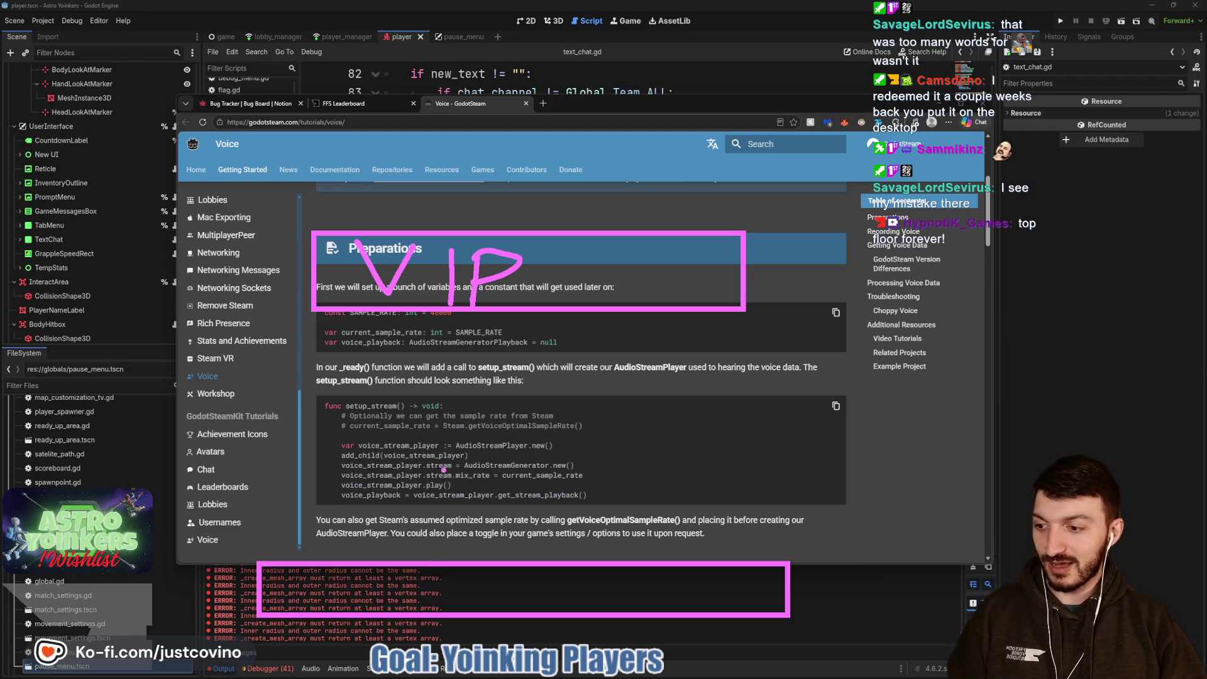
{"action": "left_click_drag", "start_coordinate": [501, 311], "coordinate": [501, 506]}
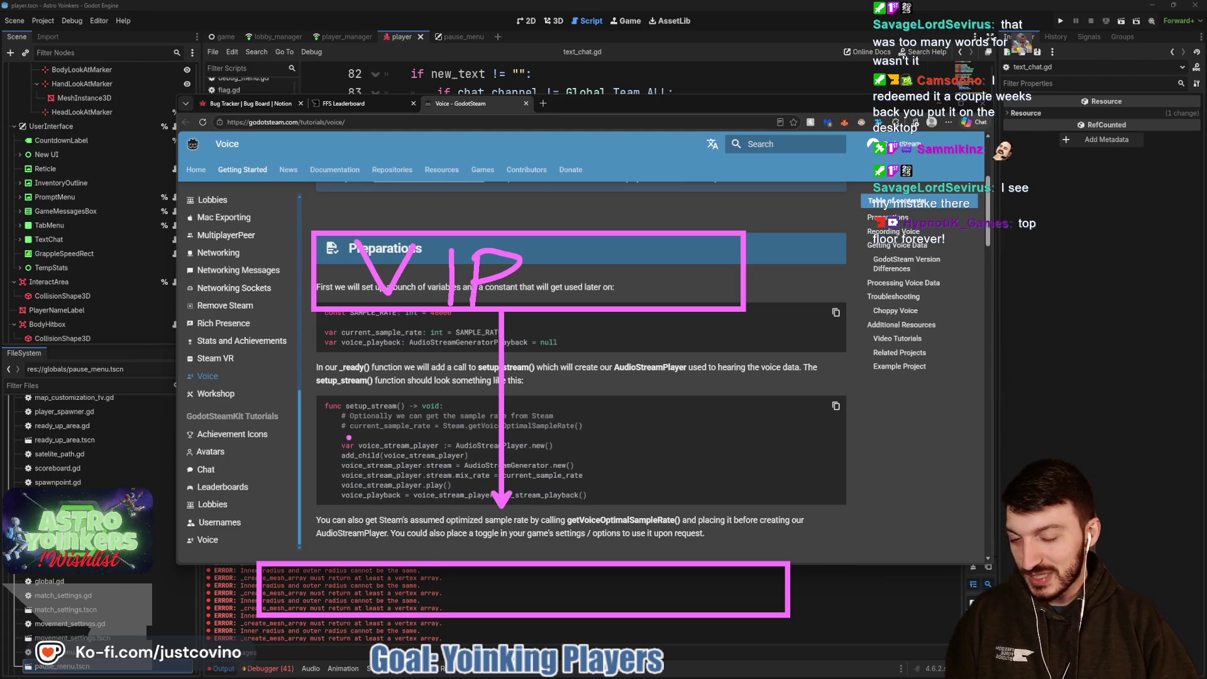
{"action": "left_click_drag", "start_coordinate": [344, 584], "coordinate": [415, 594]}
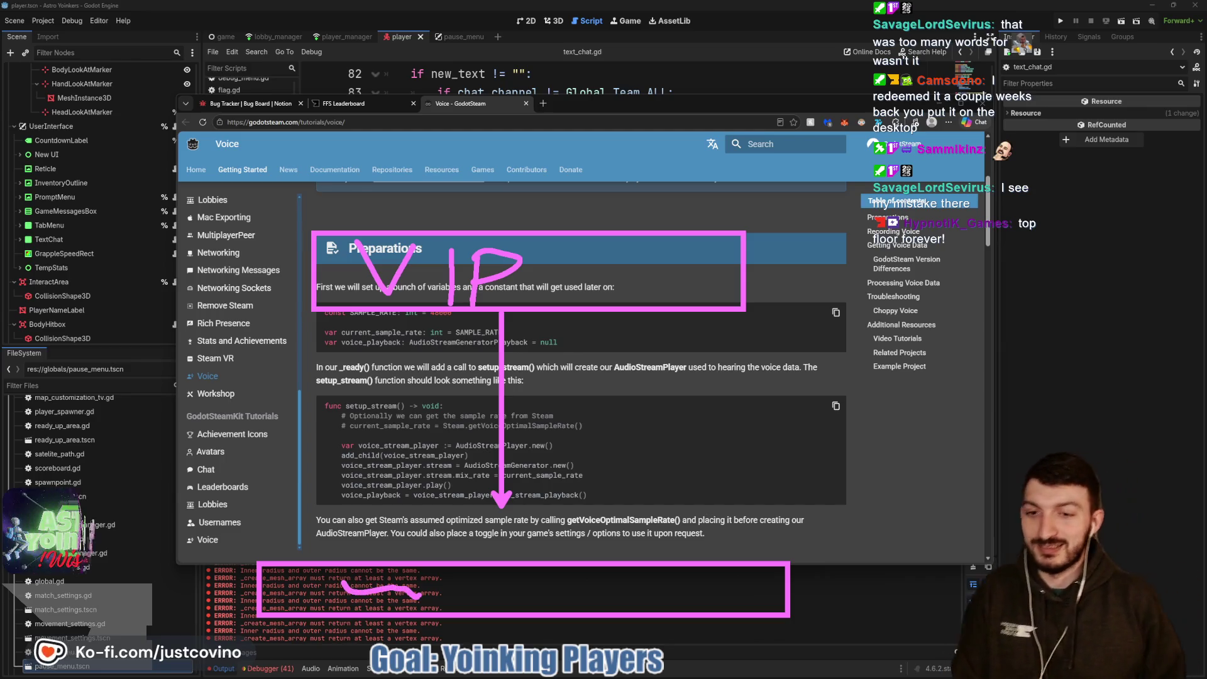
{"action": "key", "text": "Escape"}
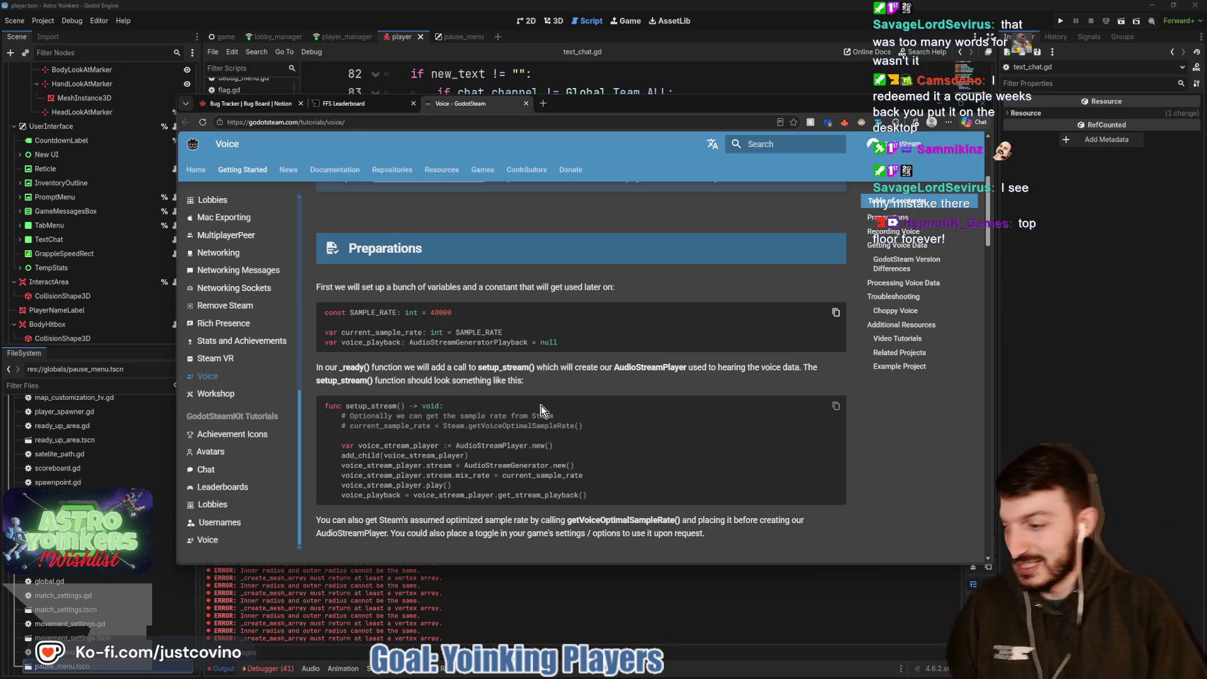
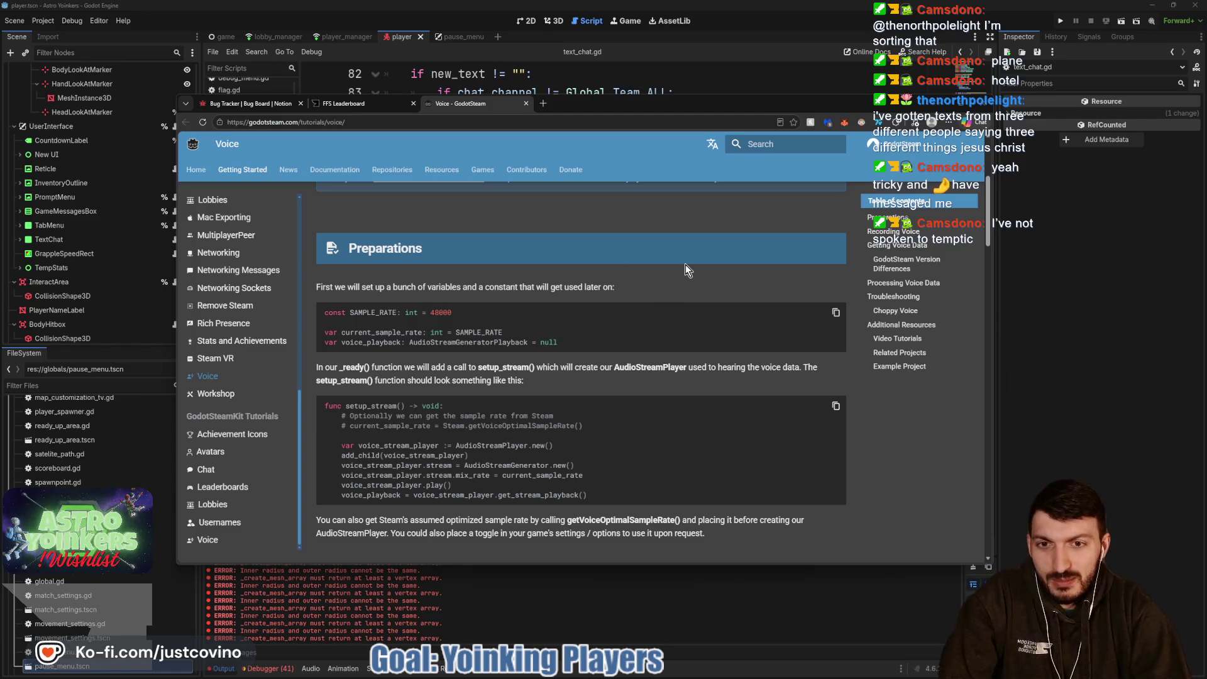
Read down the Voice tutorial to the Recording Voice press-to-talk and open-mic button code.
{"action": "scroll", "coordinate": [686, 276], "scroll_direction": "down", "scroll_amount": 4}
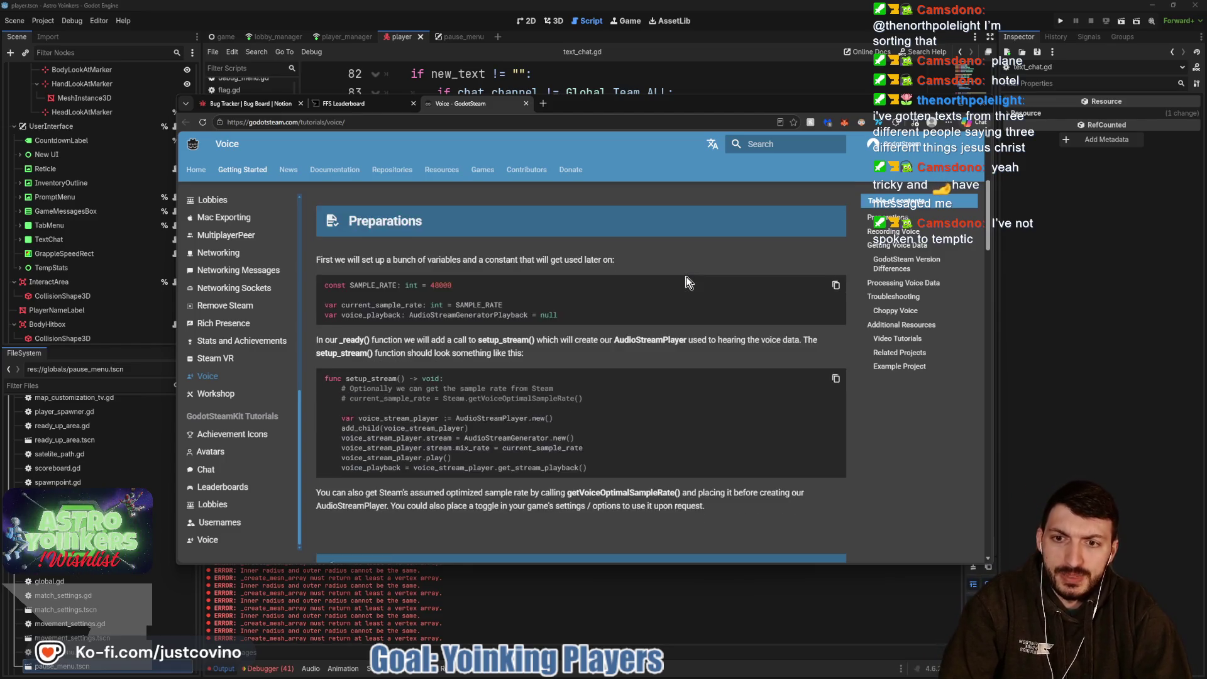
{"action": "scroll", "coordinate": [684, 272], "scroll_direction": "down", "scroll_amount": 2}
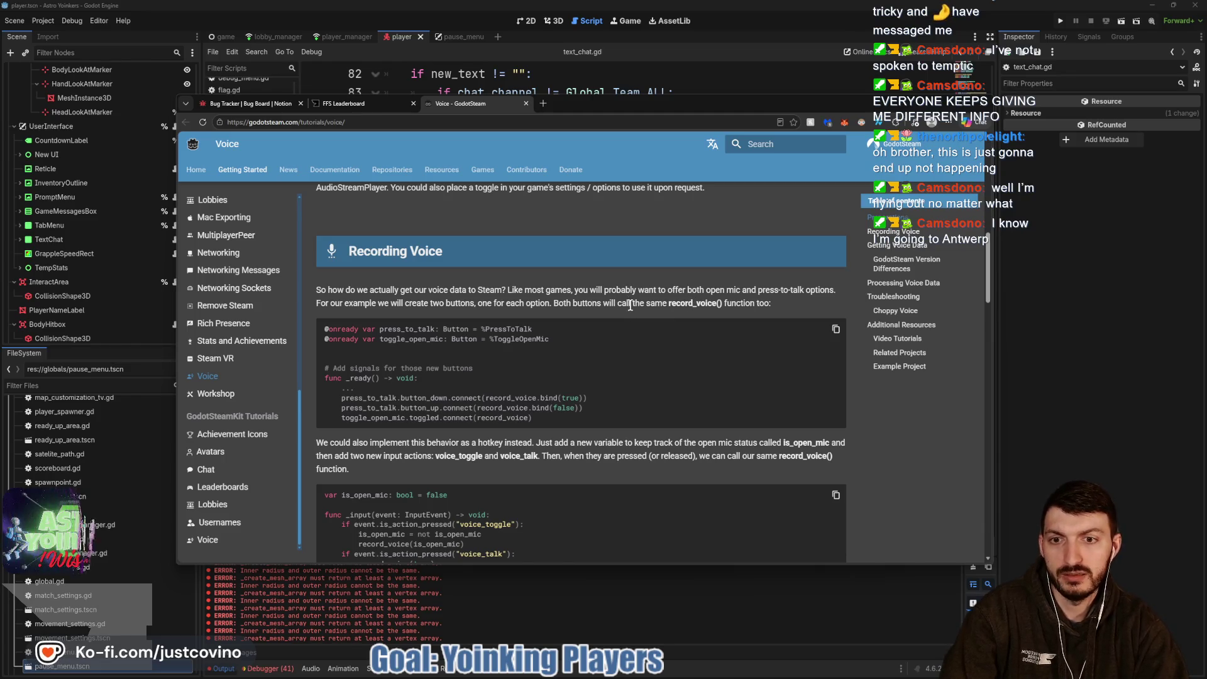
Read on past the hotkey input and record_voice() code to the Getting Voice Data section.
{"action": "scroll", "coordinate": [630, 305], "scroll_direction": "down", "scroll_amount": 1}
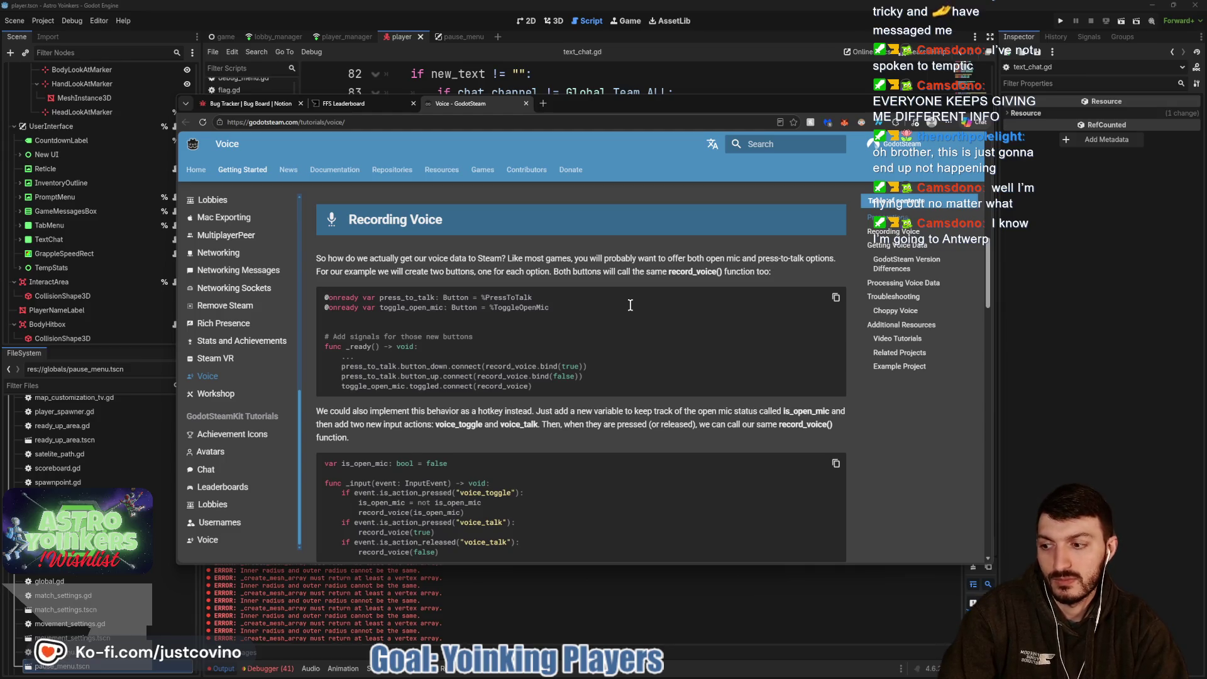
{"action": "left_click", "coordinate": [631, 306]}
{"action": "right_click", "coordinate": [631, 308]}
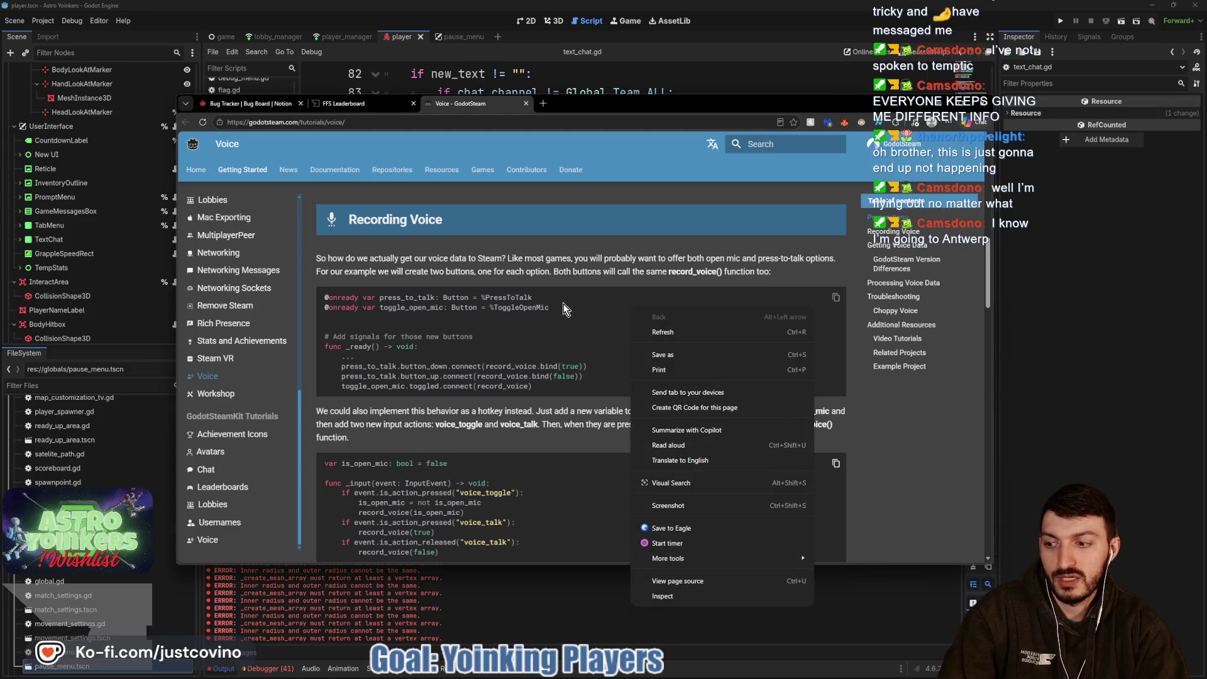
{"action": "left_click", "coordinate": [503, 270]}
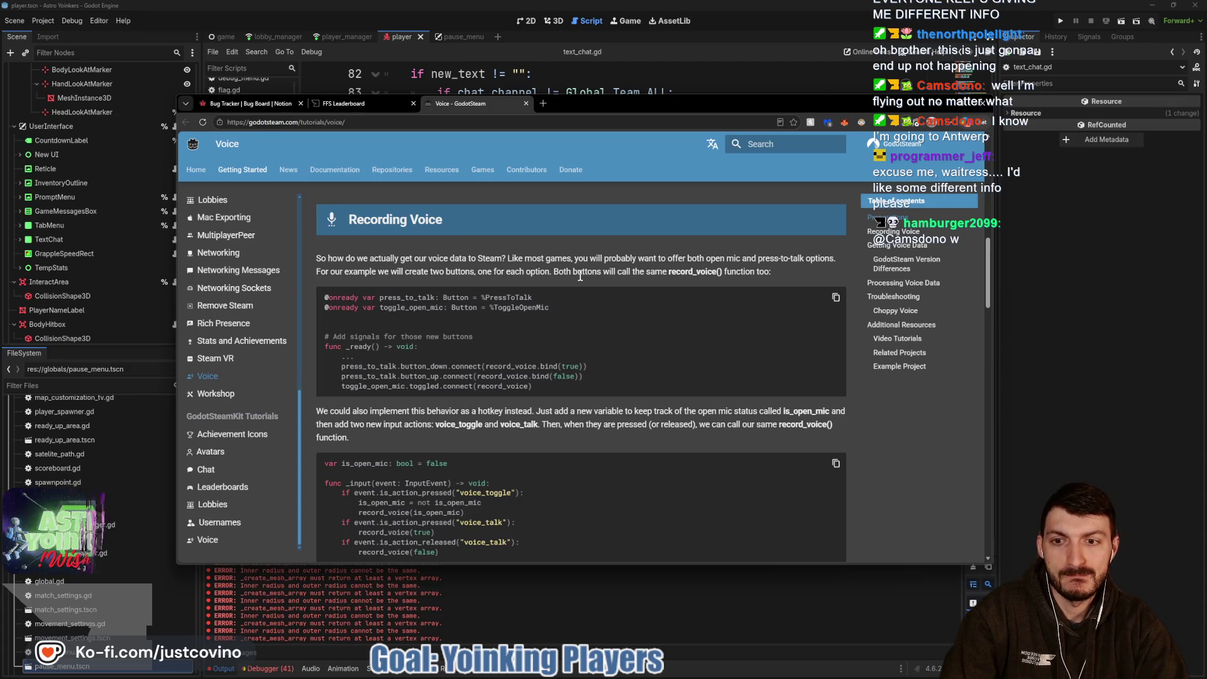
{"action": "scroll", "coordinate": [579, 277], "scroll_direction": "down", "scroll_amount": 1}
{"action": "scroll", "coordinate": [579, 281], "scroll_direction": "down", "scroll_amount": 1}
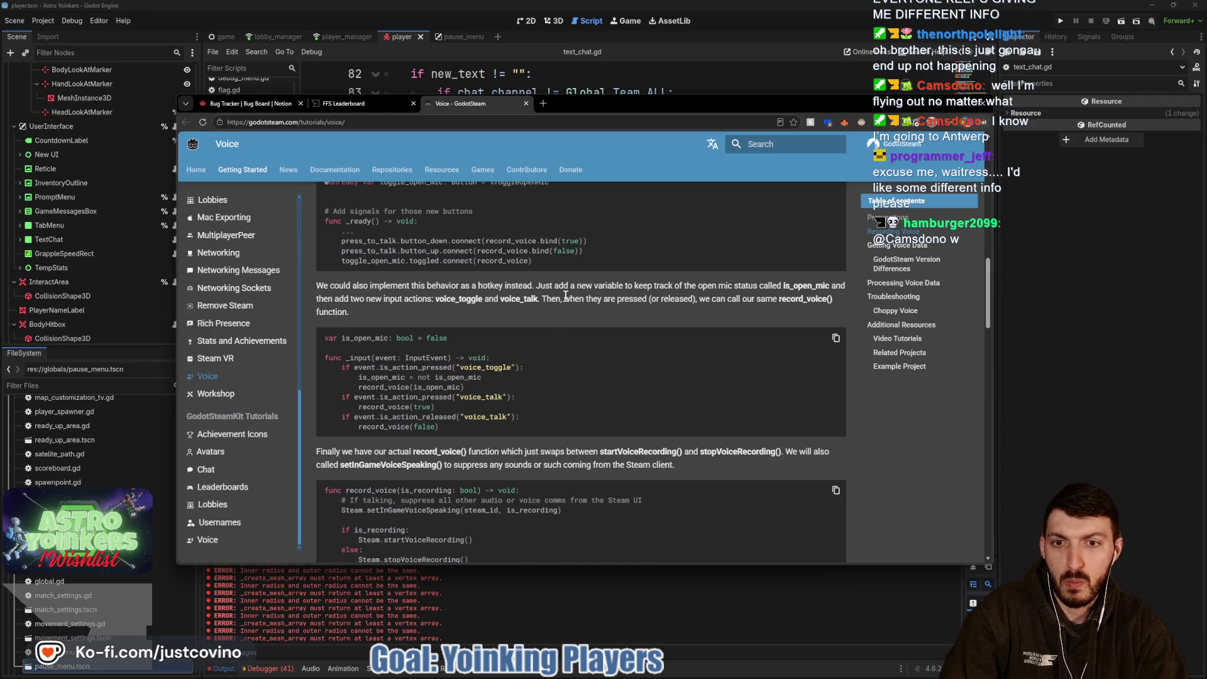
{"action": "scroll", "coordinate": [567, 292], "scroll_direction": "down", "scroll_amount": 1}
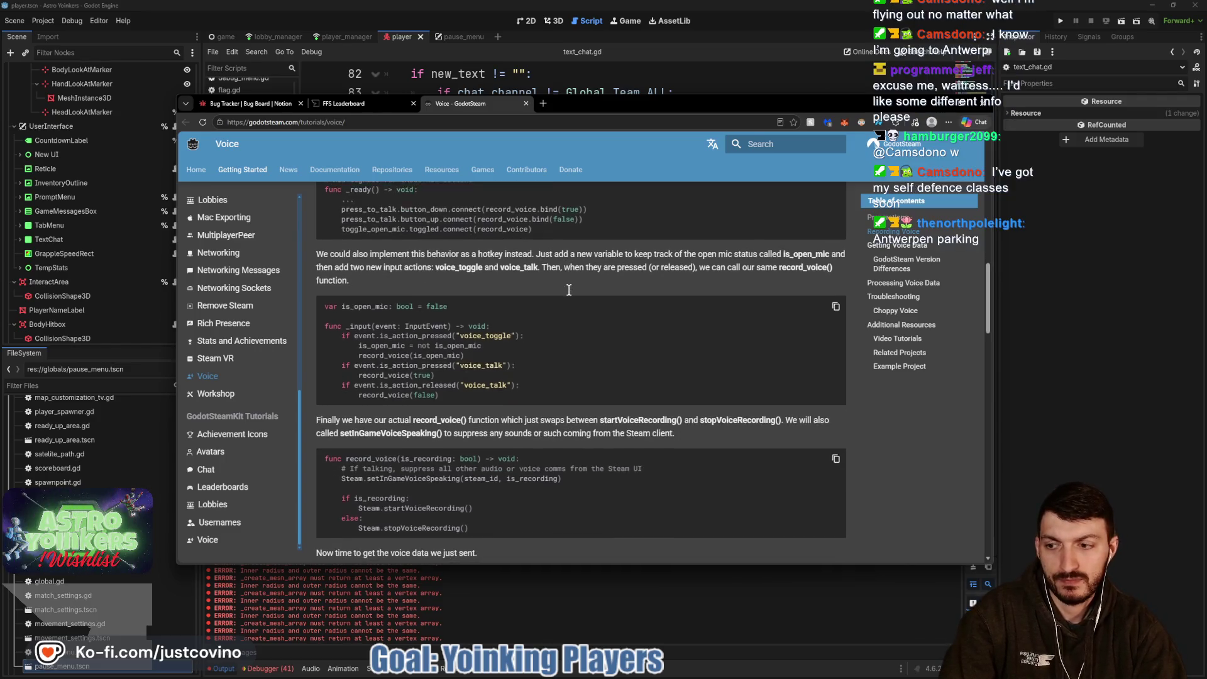
{"action": "scroll", "coordinate": [569, 290], "scroll_direction": "down", "scroll_amount": 1}
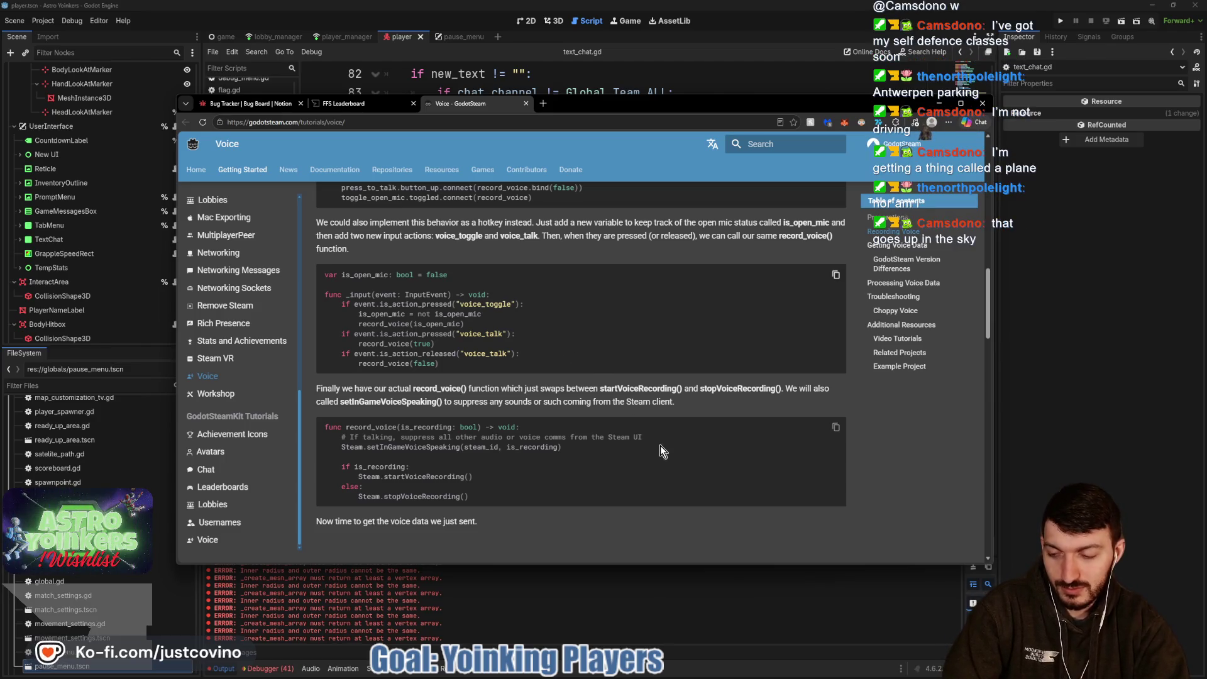
{"action": "right_click", "coordinate": [680, 450]}
{"action": "left_click", "coordinate": [528, 387]}
{"action": "scroll", "coordinate": [574, 369], "scroll_direction": "down", "scroll_amount": 5}
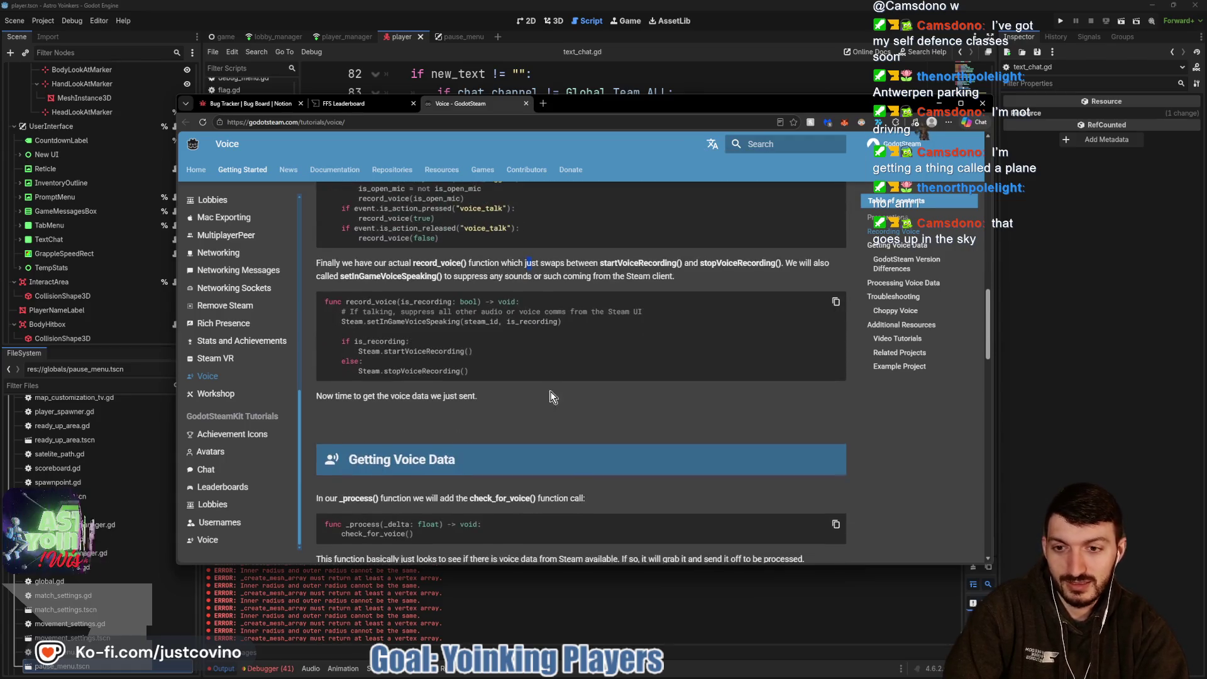
Read through Getting Voice Data and Version Differences to Processing Voice Data, then return to text_chat.gd.
{"action": "scroll", "coordinate": [573, 369], "scroll_direction": "down", "scroll_amount": 2}
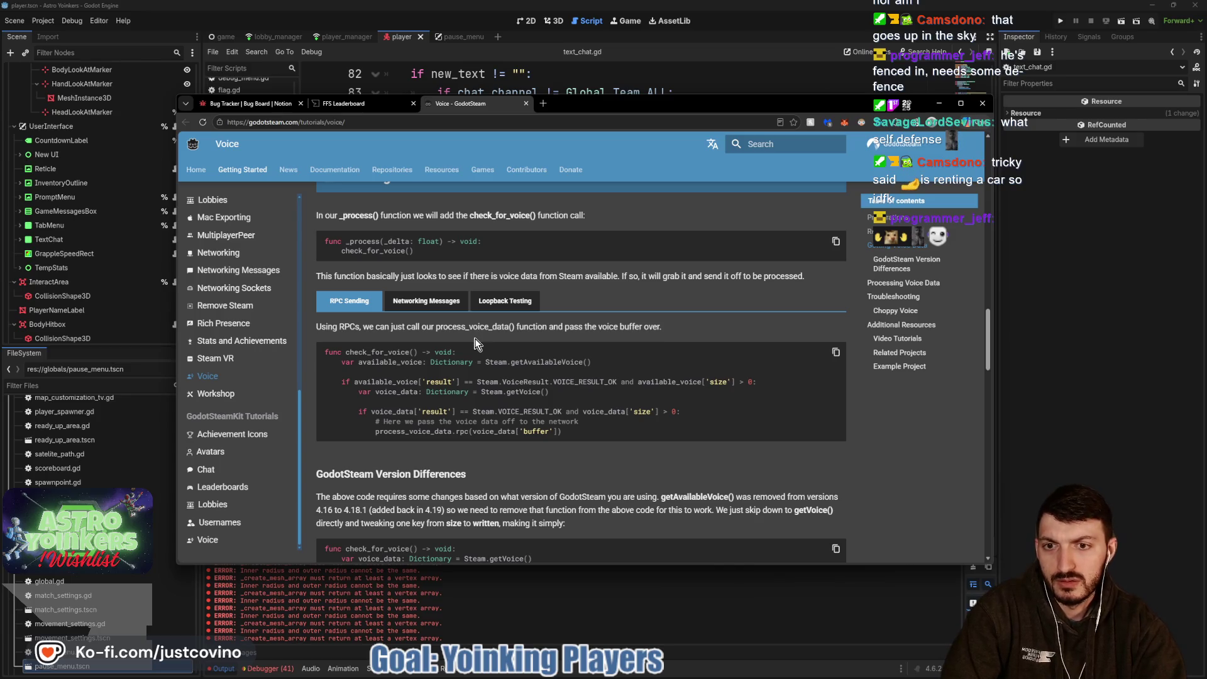
{"action": "scroll", "coordinate": [476, 343], "scroll_direction": "down", "scroll_amount": 1}
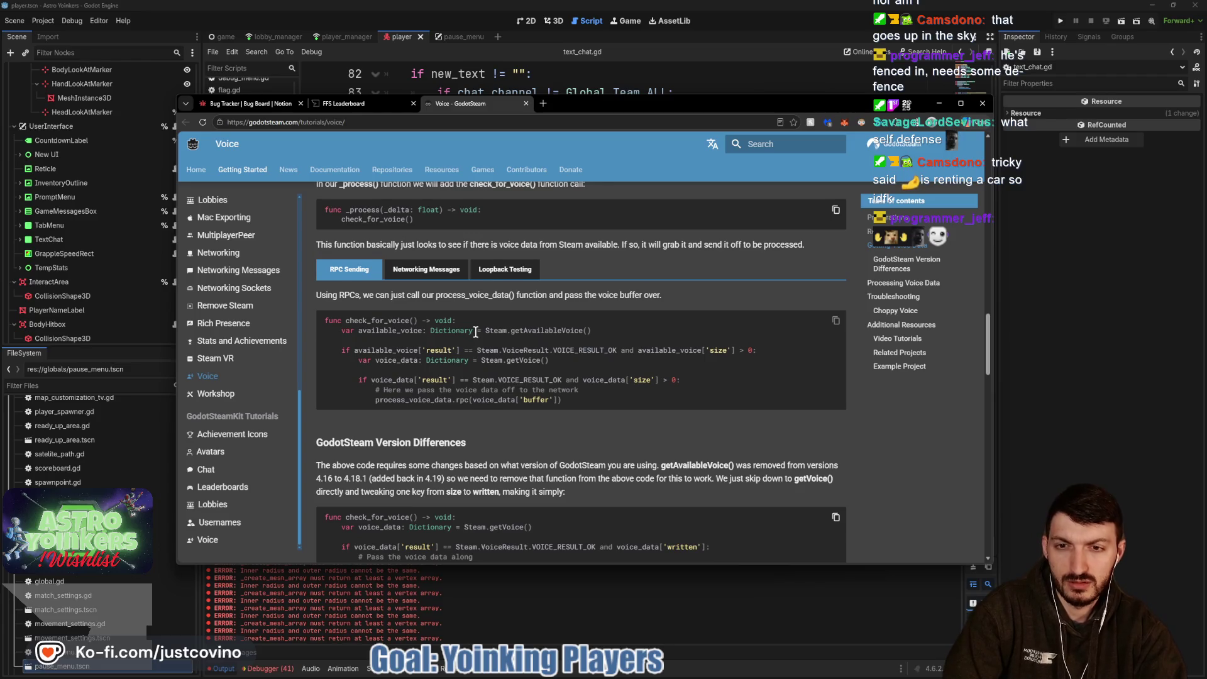
{"action": "scroll", "coordinate": [476, 332], "scroll_direction": "down", "scroll_amount": 4}
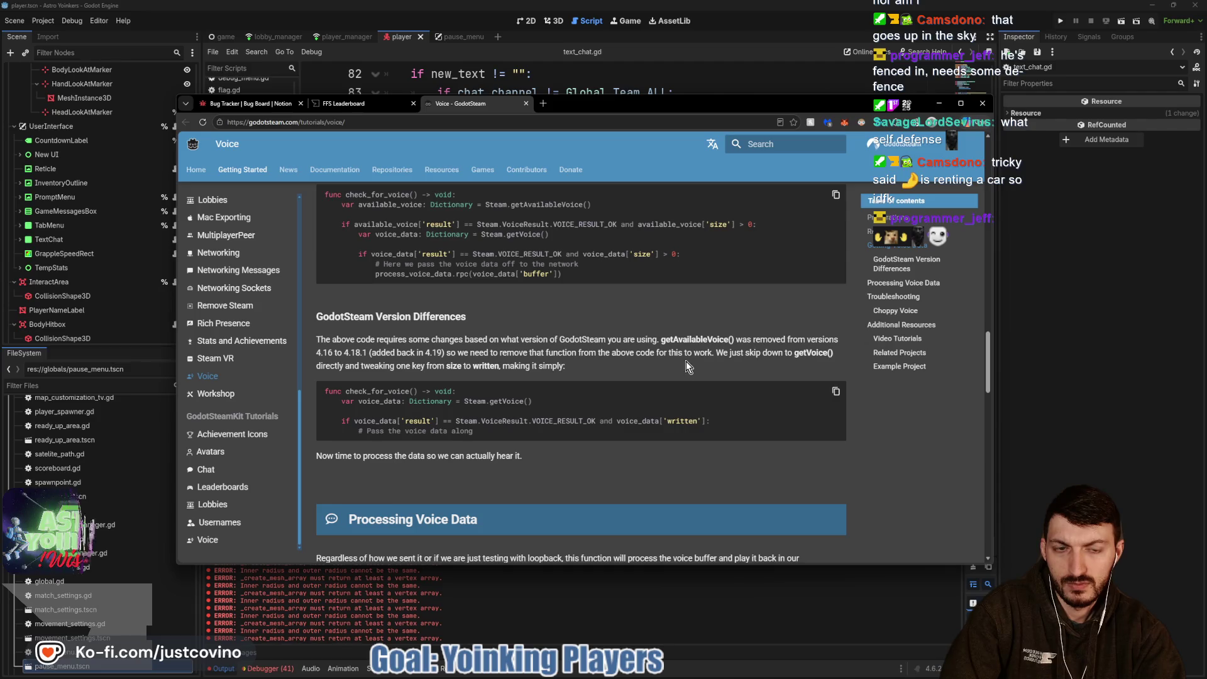
{"action": "scroll", "coordinate": [691, 358], "scroll_direction": "down", "scroll_amount": 3}
{"action": "scroll", "coordinate": [667, 370], "scroll_direction": "down", "scroll_amount": 2}
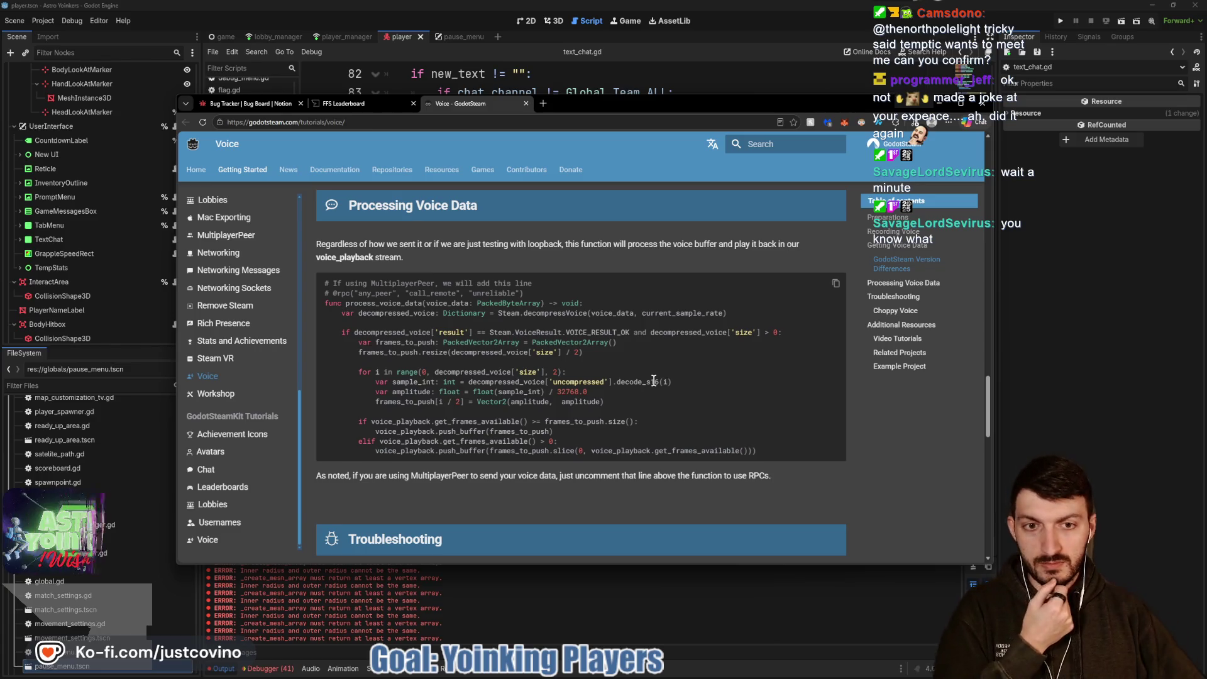
{"action": "left_click", "coordinate": [1039, 395]}
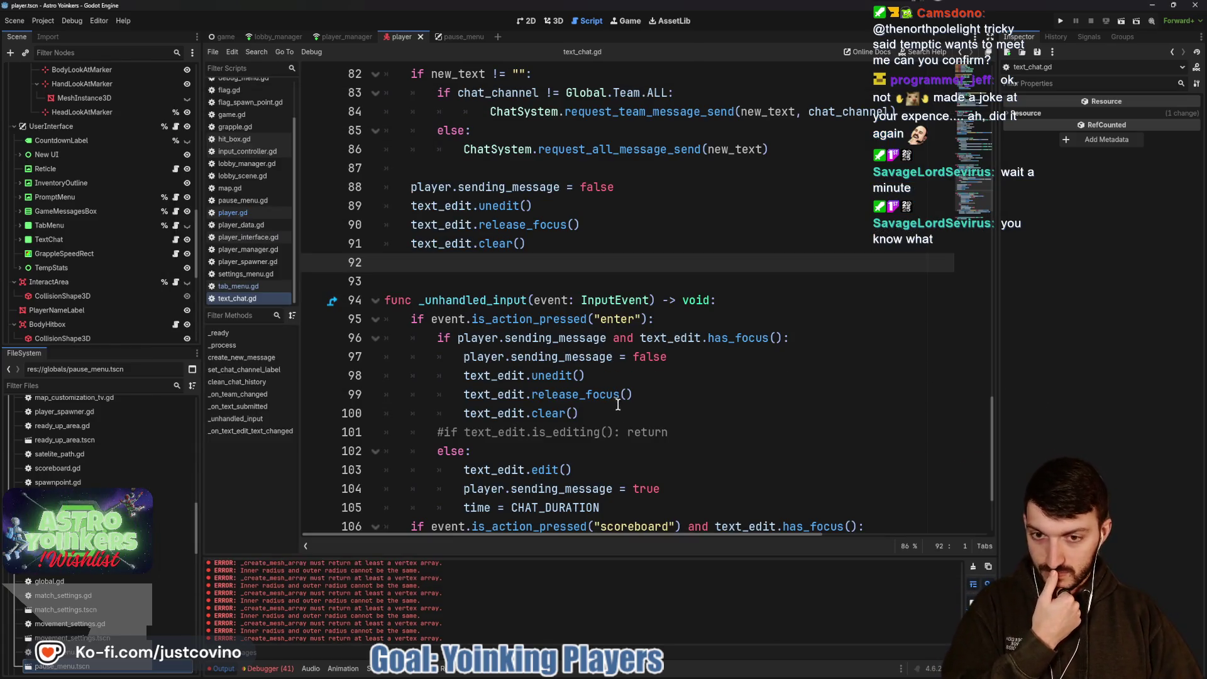
{"action": "mouse_move", "coordinate": [616, 403]}
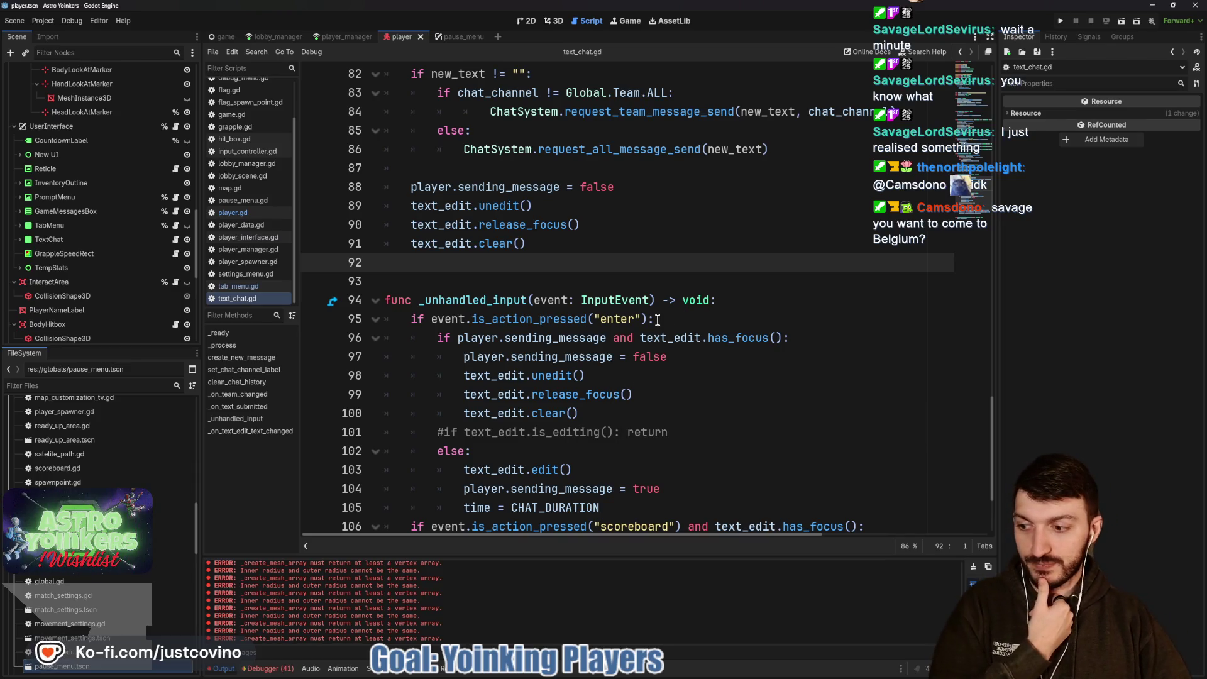
{"action": "mouse_move", "coordinate": [640, 339]}
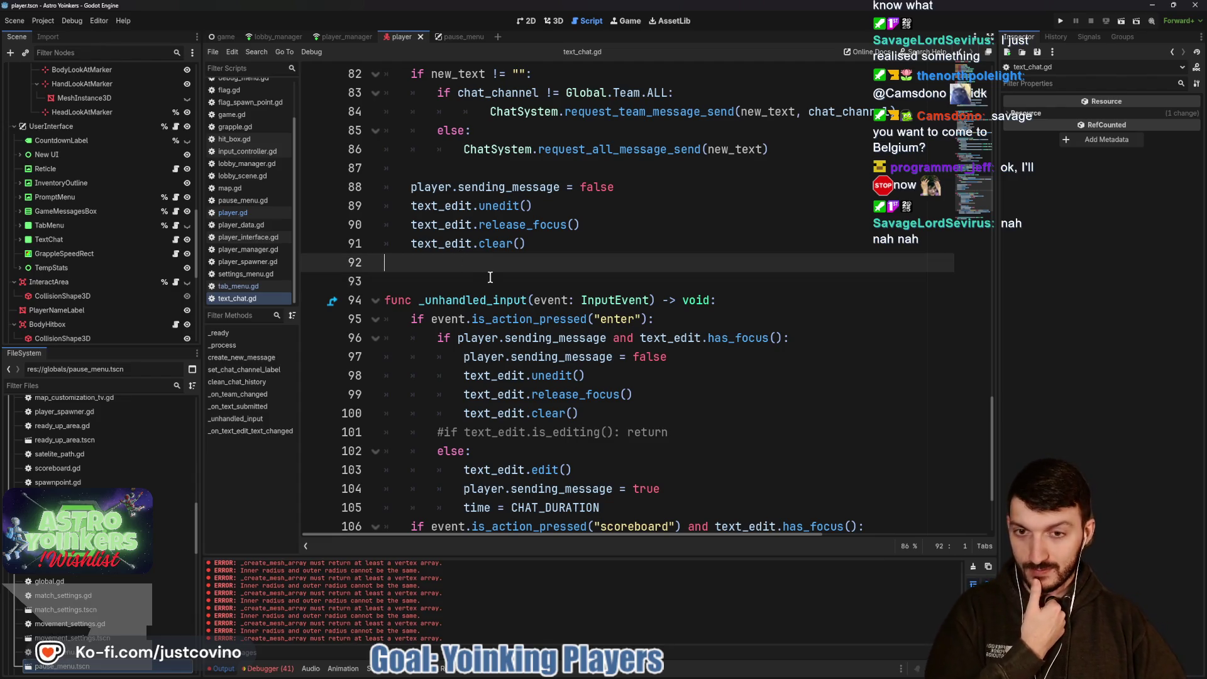
{"action": "scroll", "coordinate": [491, 277], "scroll_direction": "down", "scroll_amount": 2}
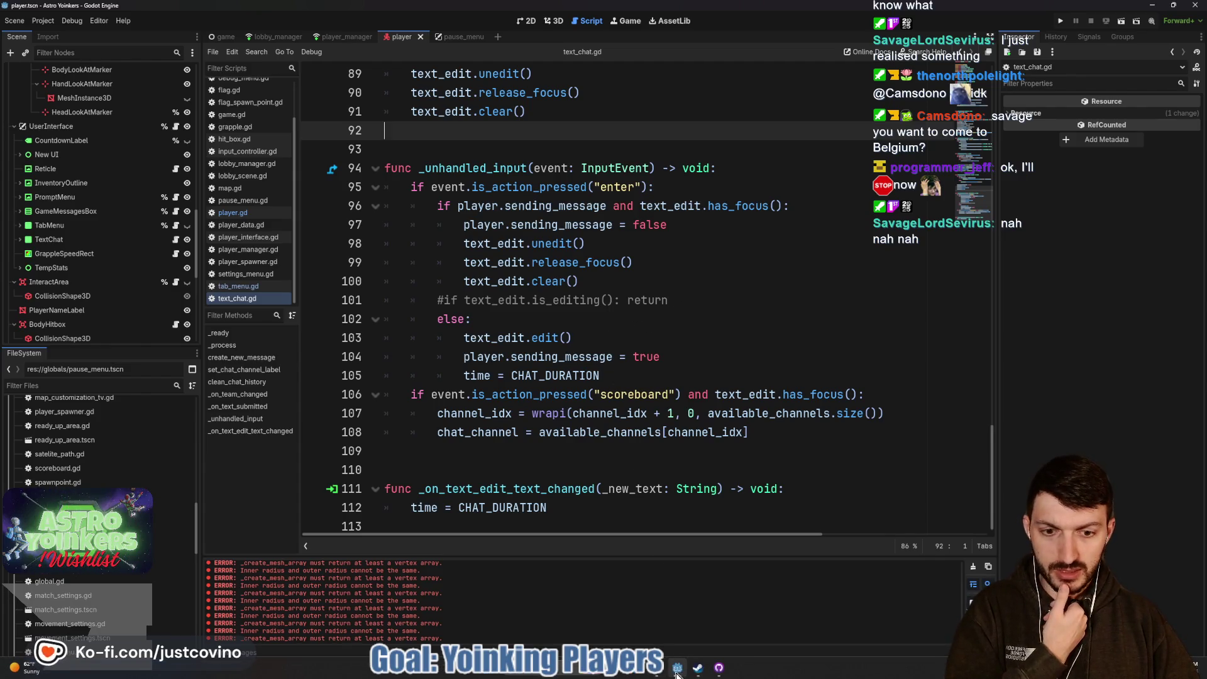
{"action": "left_click", "coordinate": [660, 671]}
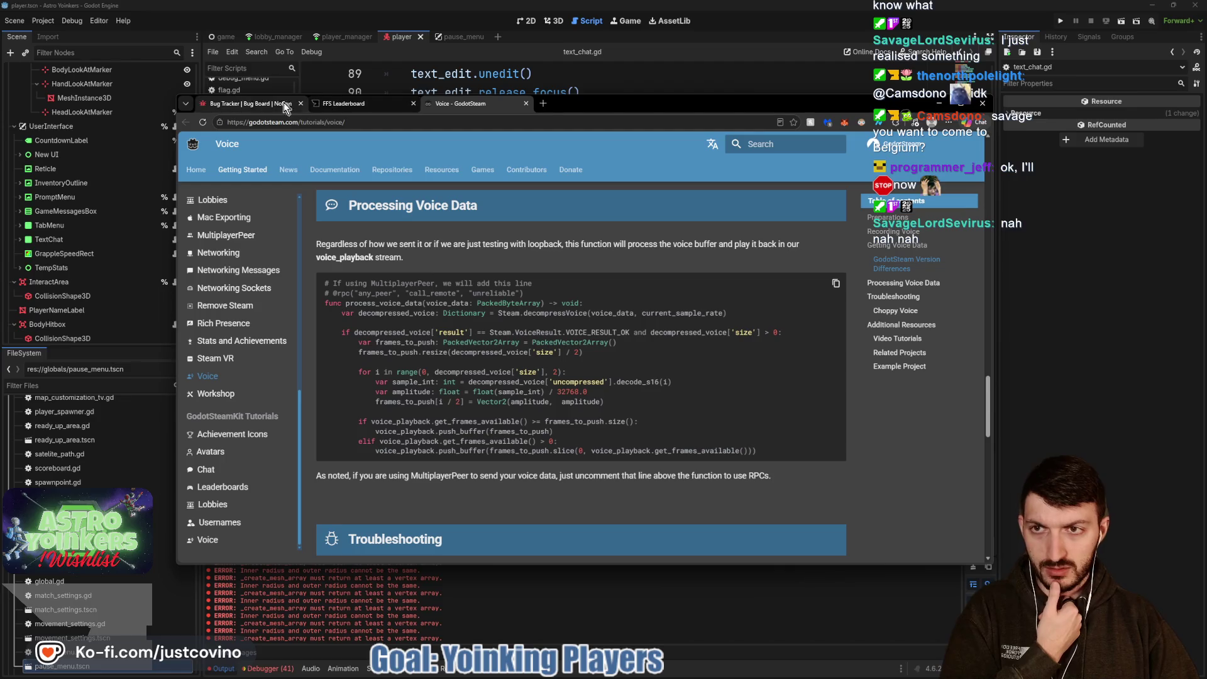
Check the chatbox Q/E bug on Notion's Bug Tracker board, then return to the Godot script.
{"action": "left_click", "coordinate": [251, 100]}
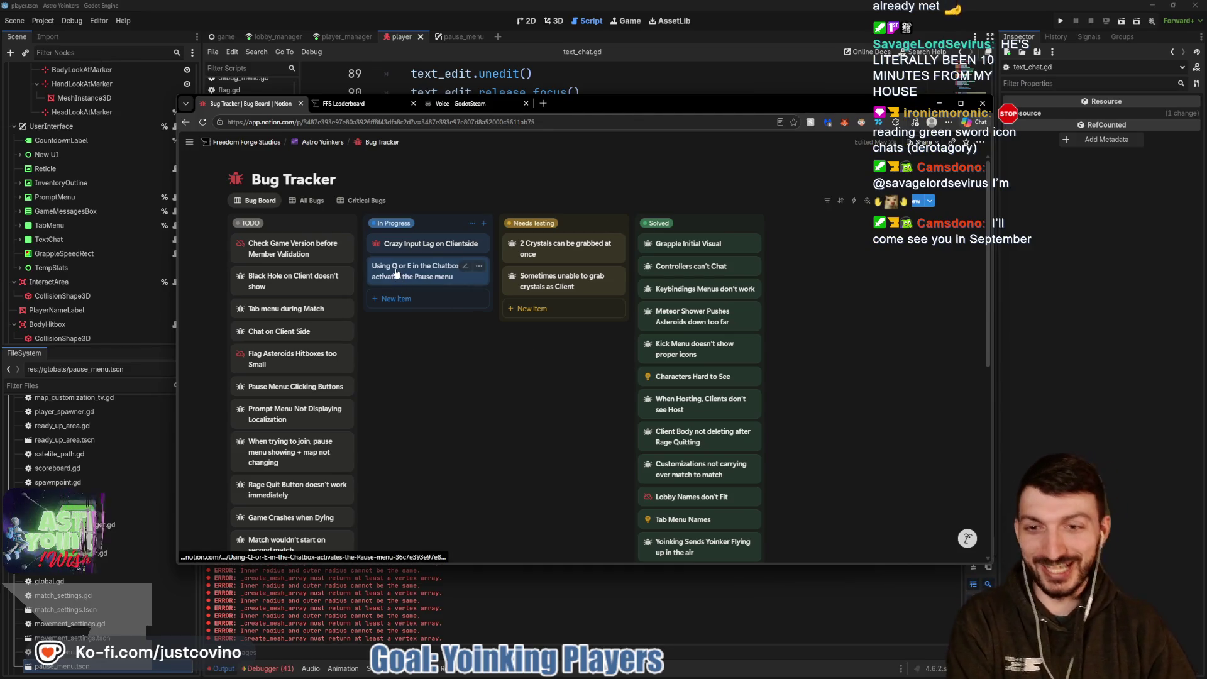
{"action": "key", "text": "alt+Tab"}
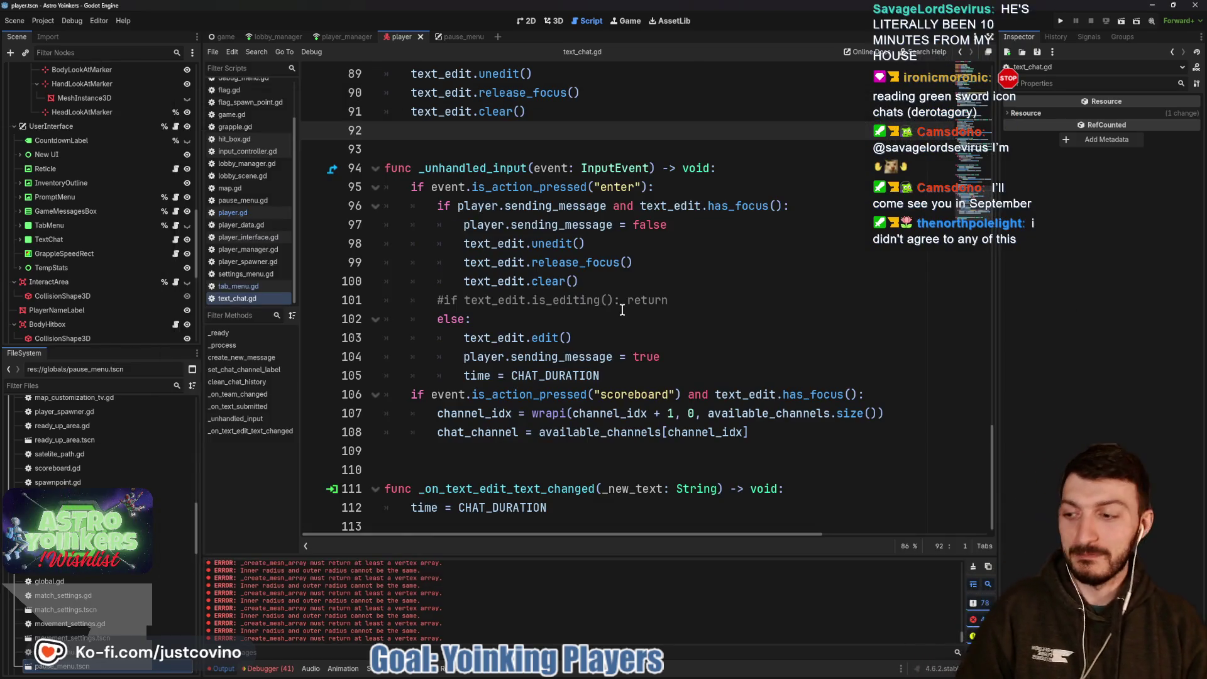
Place the caret after else: on line 102, then bring the Notion Bug Tracker window forward.
{"action": "left_click", "coordinate": [609, 318]}
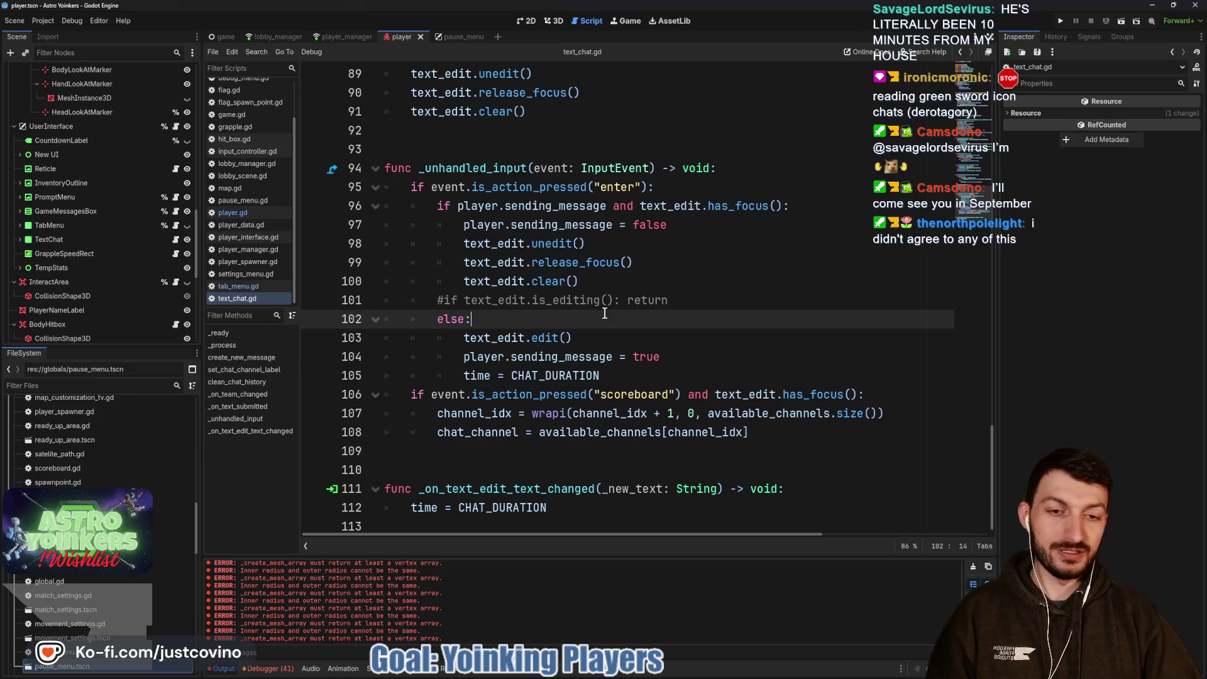
{"action": "mouse_move", "coordinate": [633, 673]}
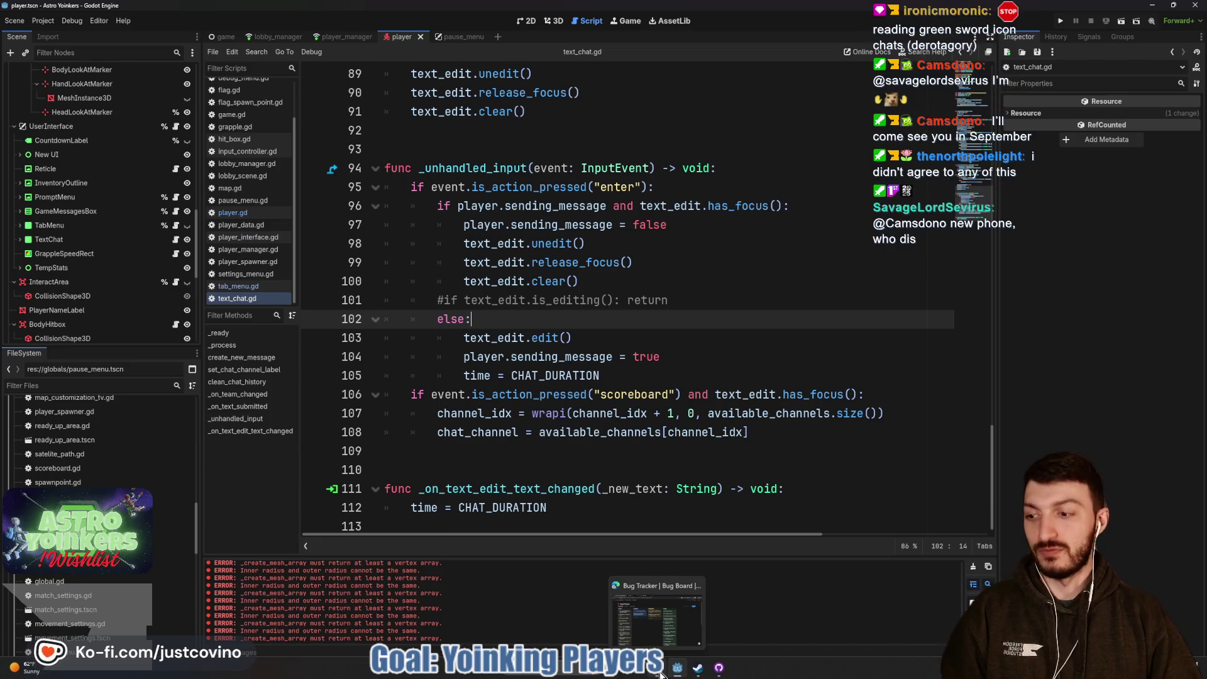
{"action": "left_click", "coordinate": [660, 674]}
{"action": "left_click", "coordinate": [388, 143]}
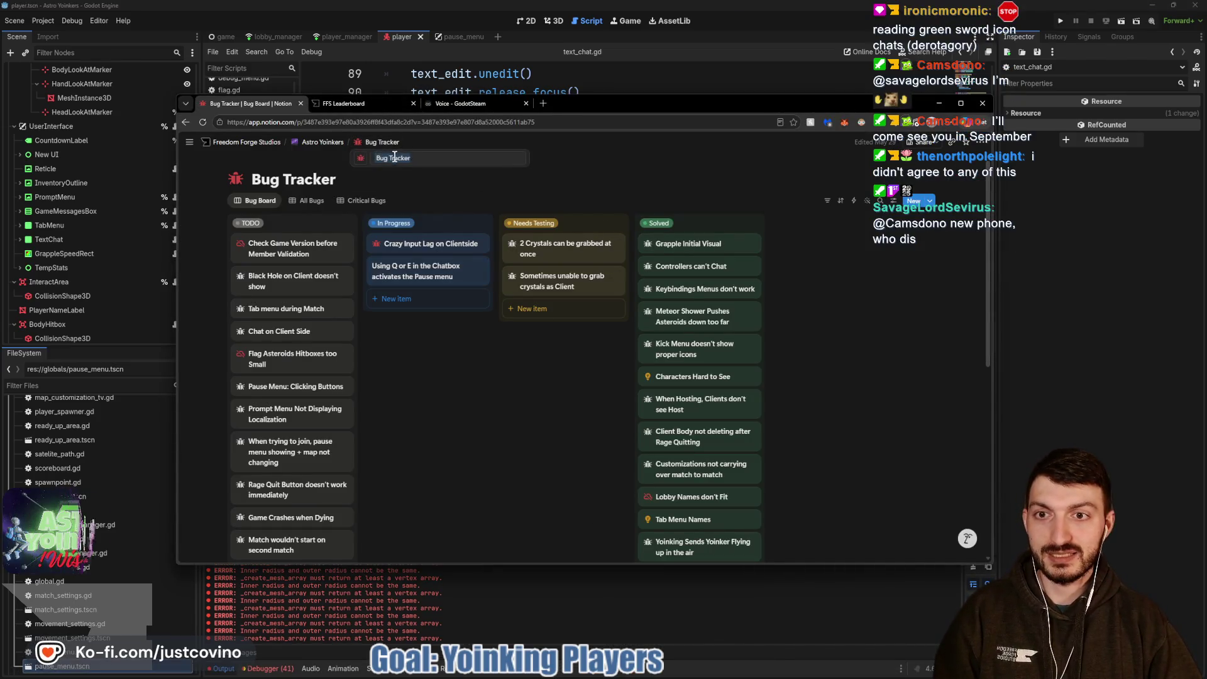
On the ToDo board, add a 'Voice Chat' card to the In progress column and open it.
{"action": "left_click", "coordinate": [334, 151]}
{"action": "mouse_move", "coordinate": [377, 143]}
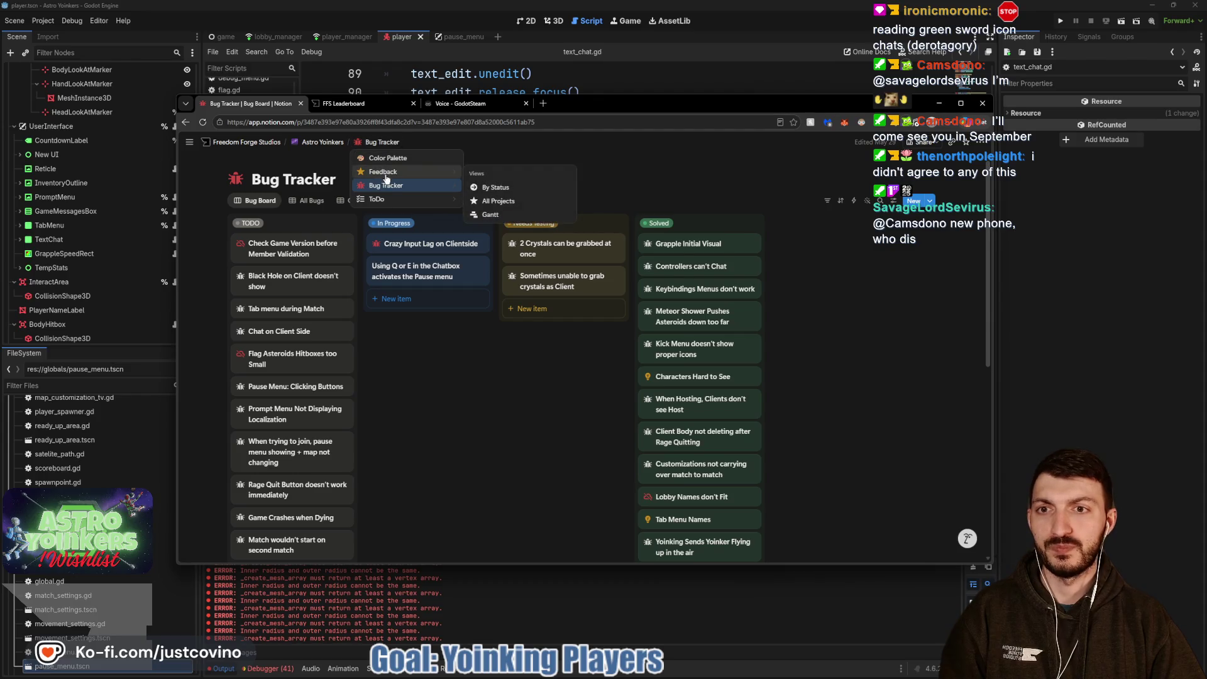
{"action": "left_click", "coordinate": [376, 198]}
{"action": "scroll", "coordinate": [407, 302], "scroll_direction": "down", "scroll_amount": 3}
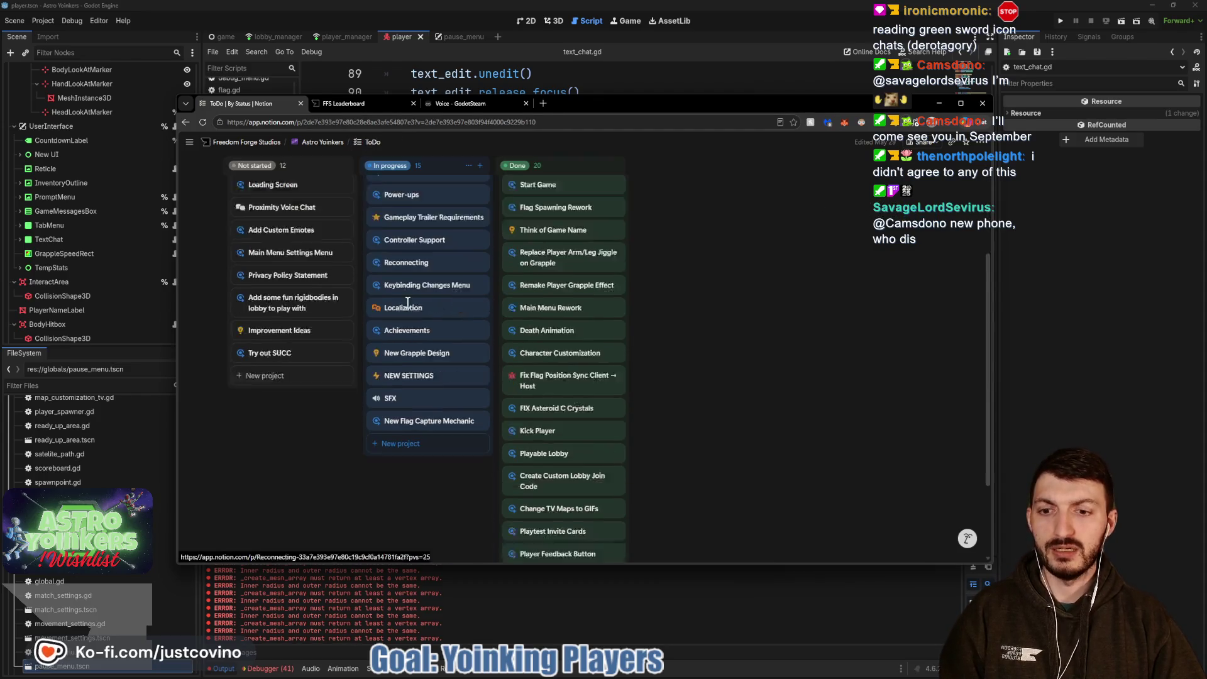
{"action": "scroll", "coordinate": [407, 303], "scroll_direction": "down", "scroll_amount": 1}
{"action": "left_click", "coordinate": [412, 390]}
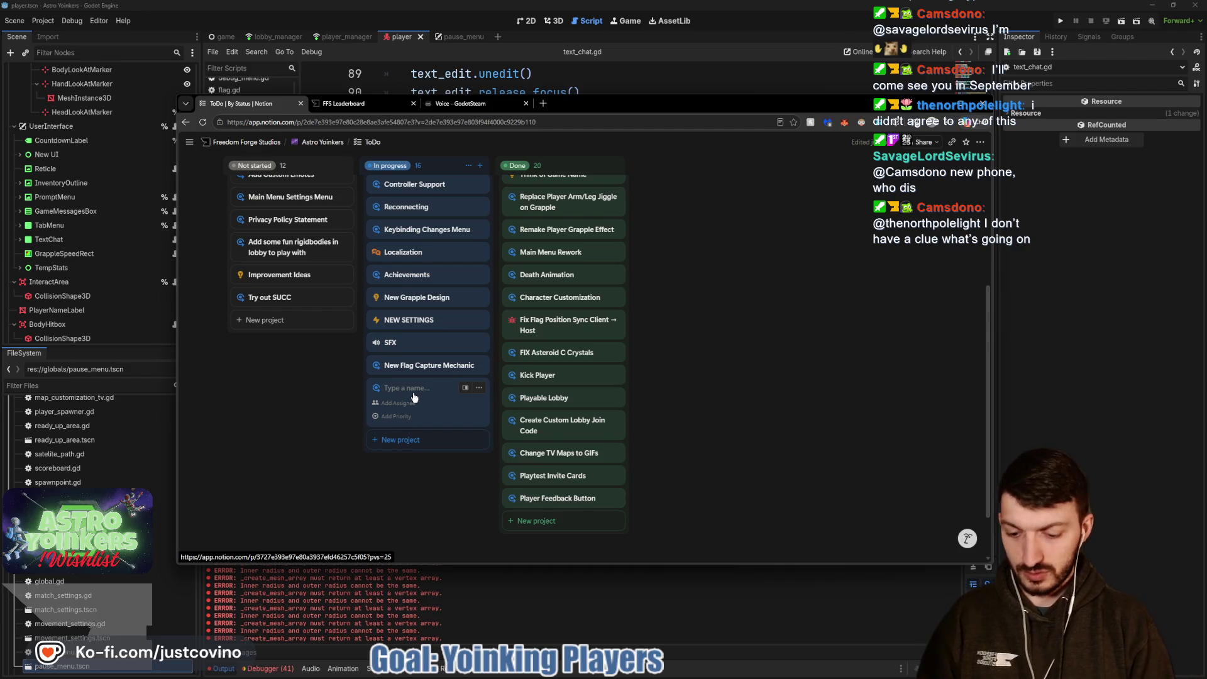
{"action": "type", "text": "Voice Chat"}
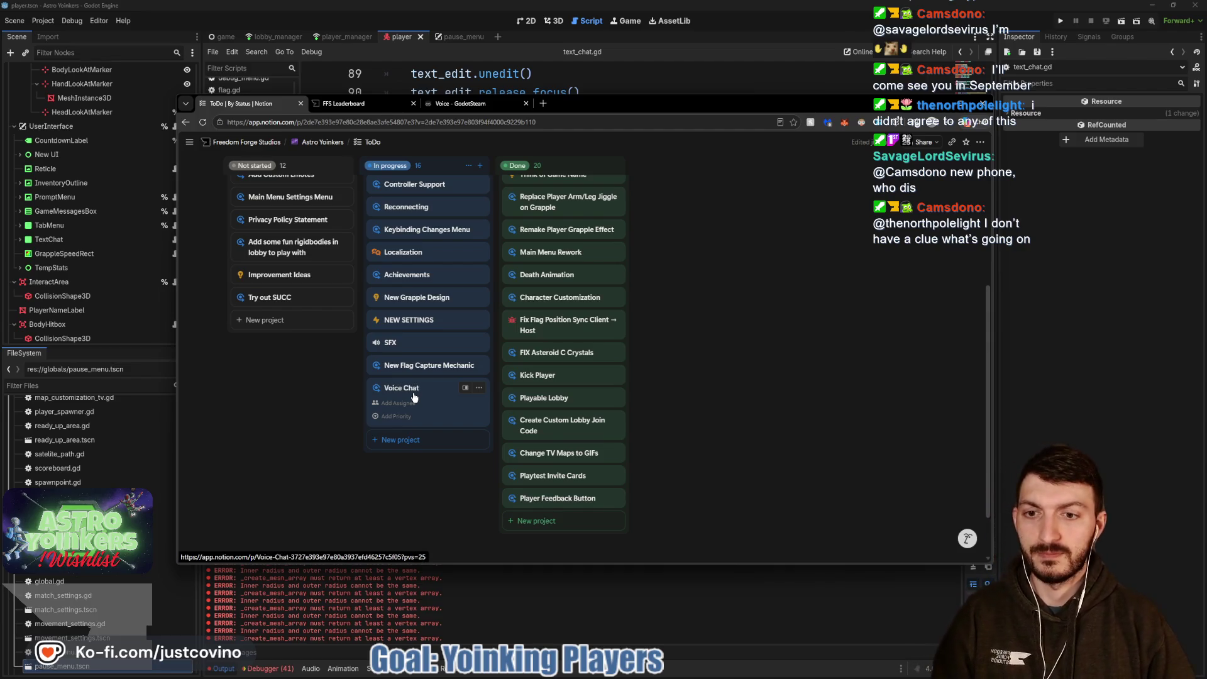
{"action": "key", "text": "Return"}
{"action": "key", "text": "Return"}
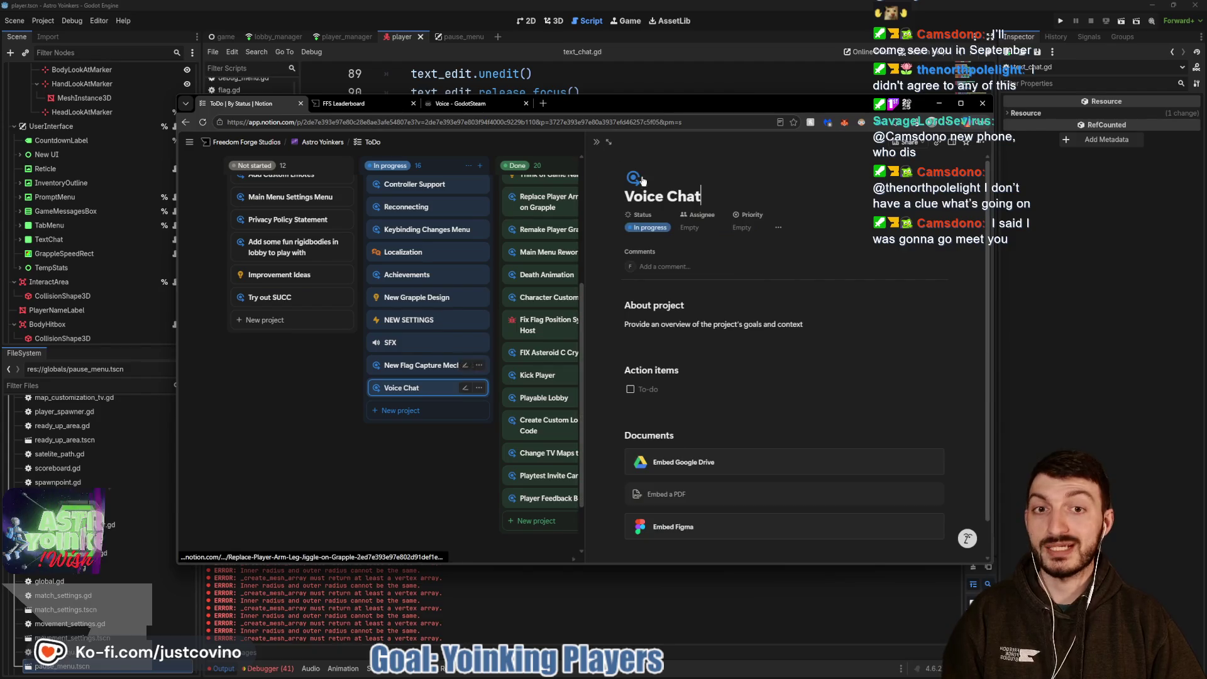
Retitle the card 'Proximity Voice Chat' and replace the placeholder with 'Replace the Text Chat with this.'.
{"action": "type", "text": "Proxmi"}
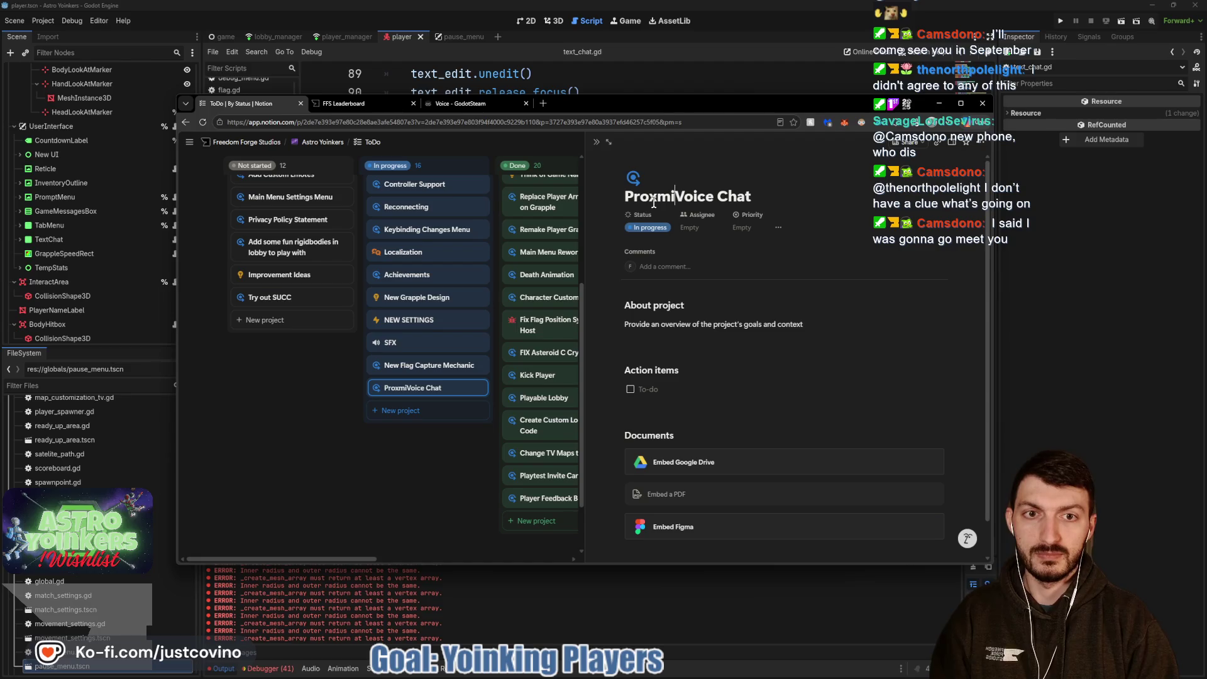
{"action": "key", "text": "BackSpace"}
{"action": "key", "text": "BackSpace"}
{"action": "type", "text": "imity"}
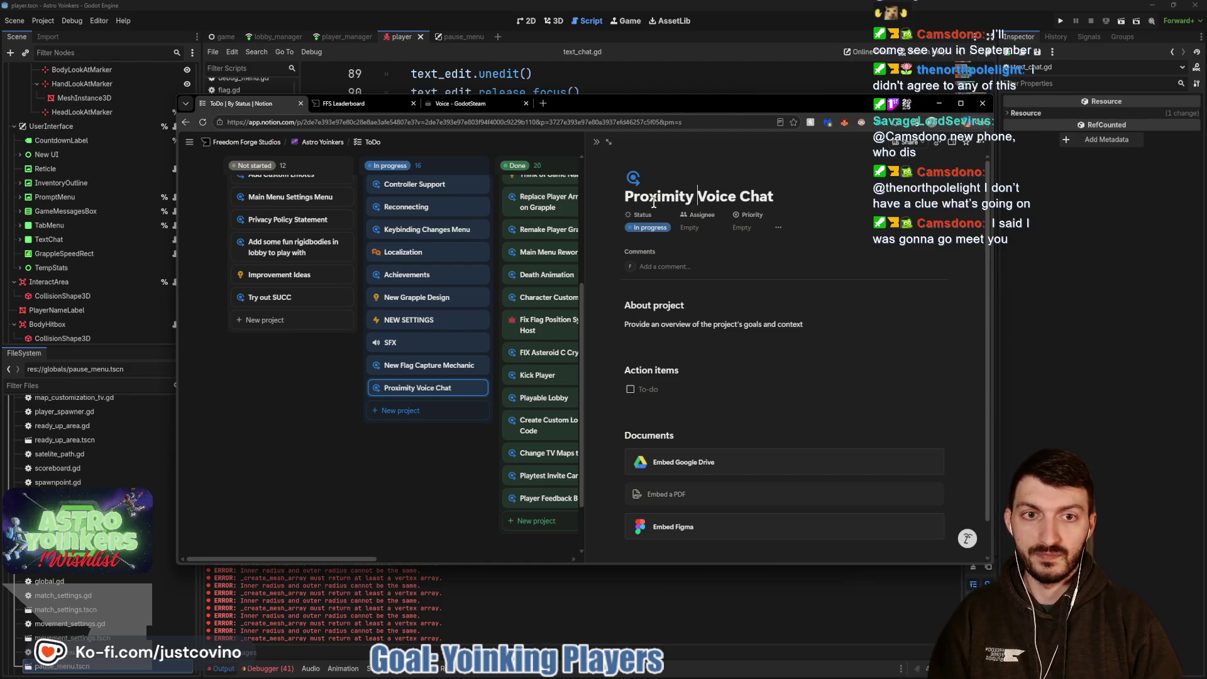
{"action": "left_click_drag", "start_coordinate": [859, 328], "coordinate": [719, 321]}
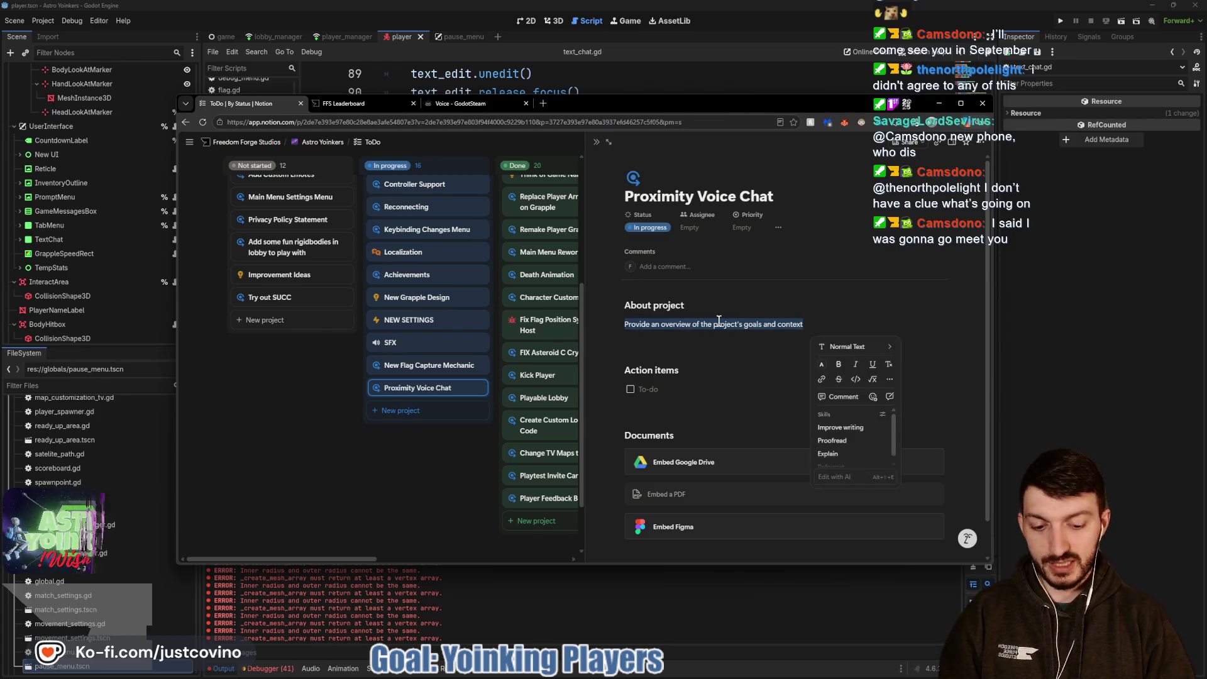
{"action": "key", "text": "BackSpace"}
{"action": "type", "text": "- "}
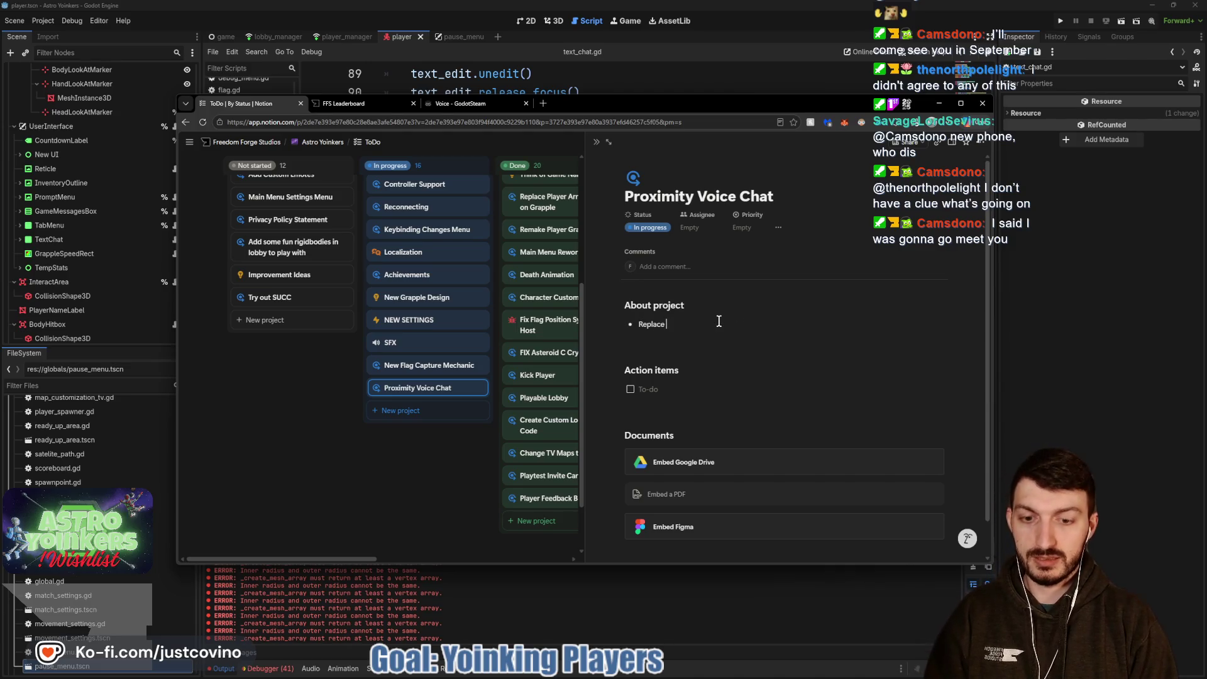
{"action": "type", "text": "the Text Chat."}
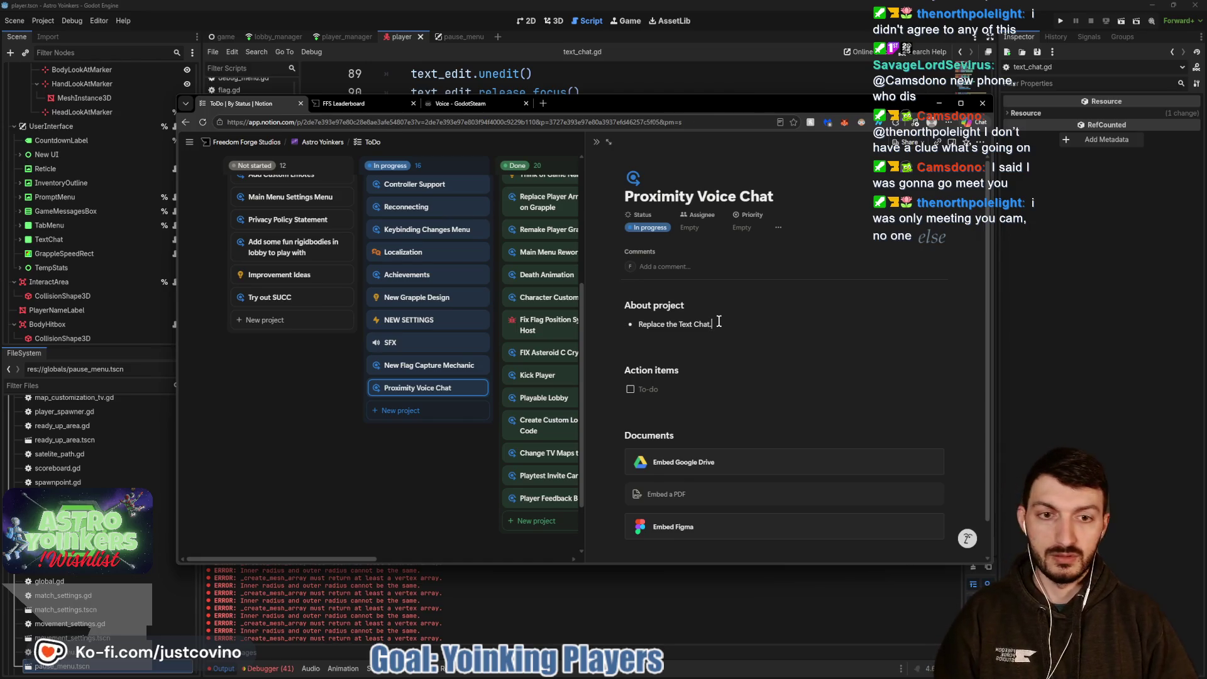
{"action": "type", "text": "th this,"}
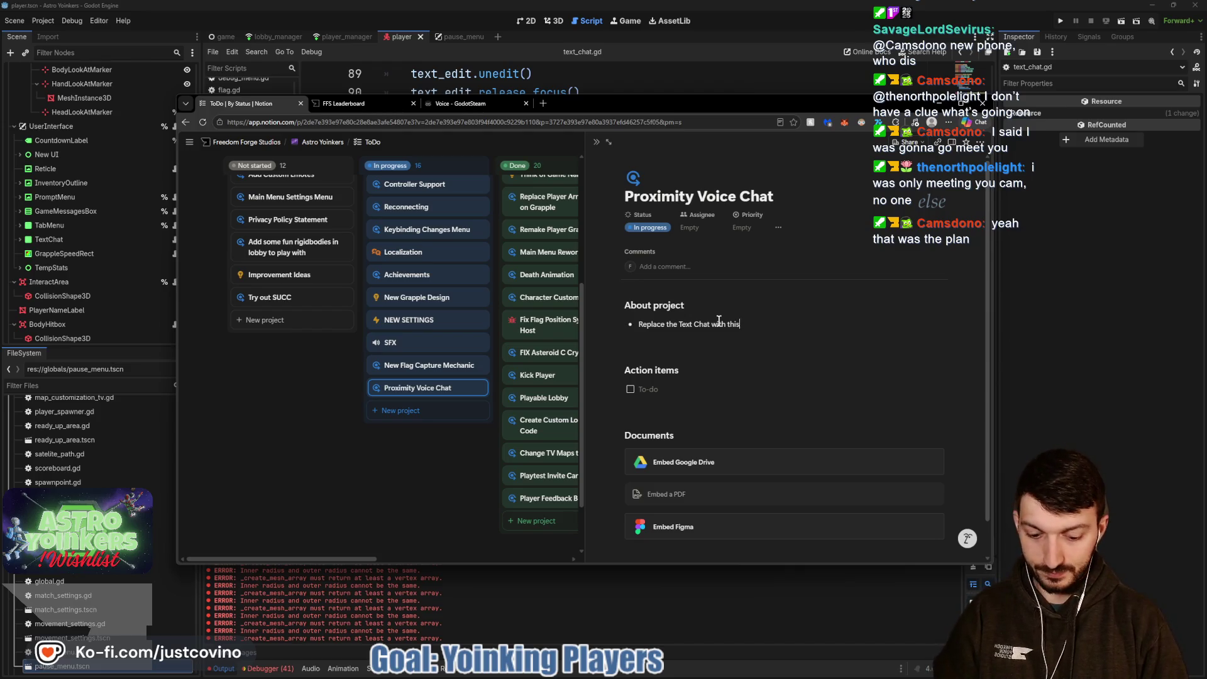
Copy the GodotSteam Voice tutorial URL and paste it as a link below the description.
{"action": "left_click", "coordinate": [462, 103]}
{"action": "left_click", "coordinate": [404, 121]}
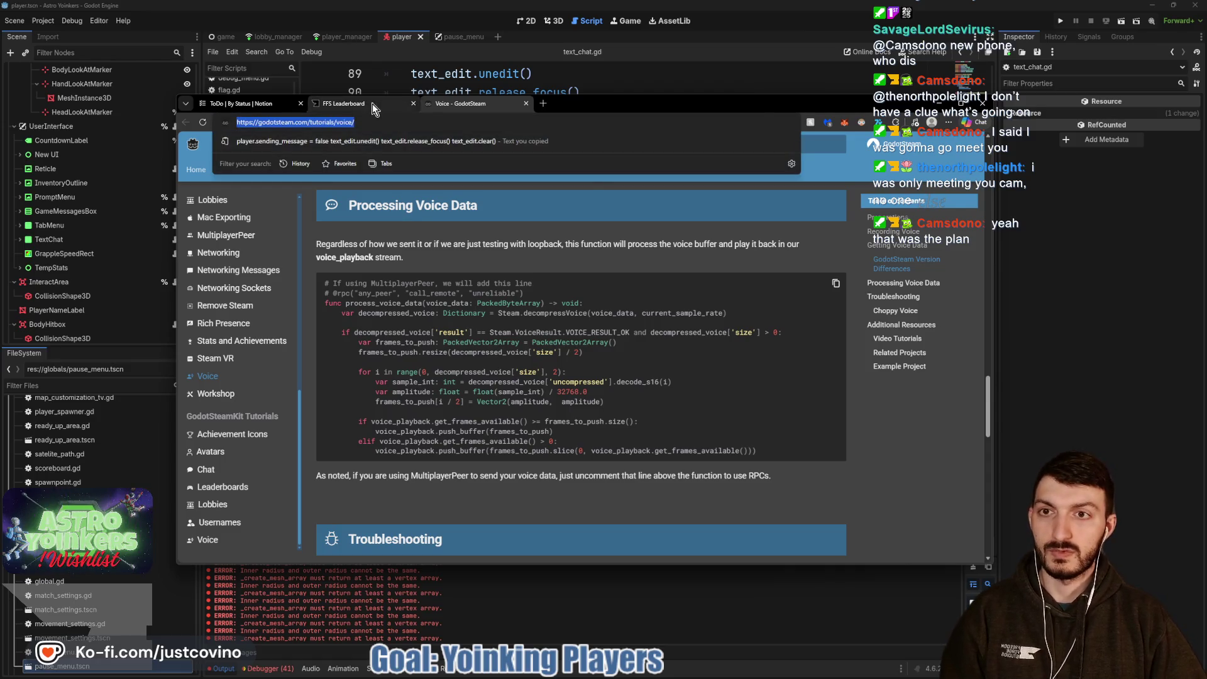
{"action": "left_click", "coordinate": [373, 104]}
{"action": "left_click", "coordinate": [249, 103]}
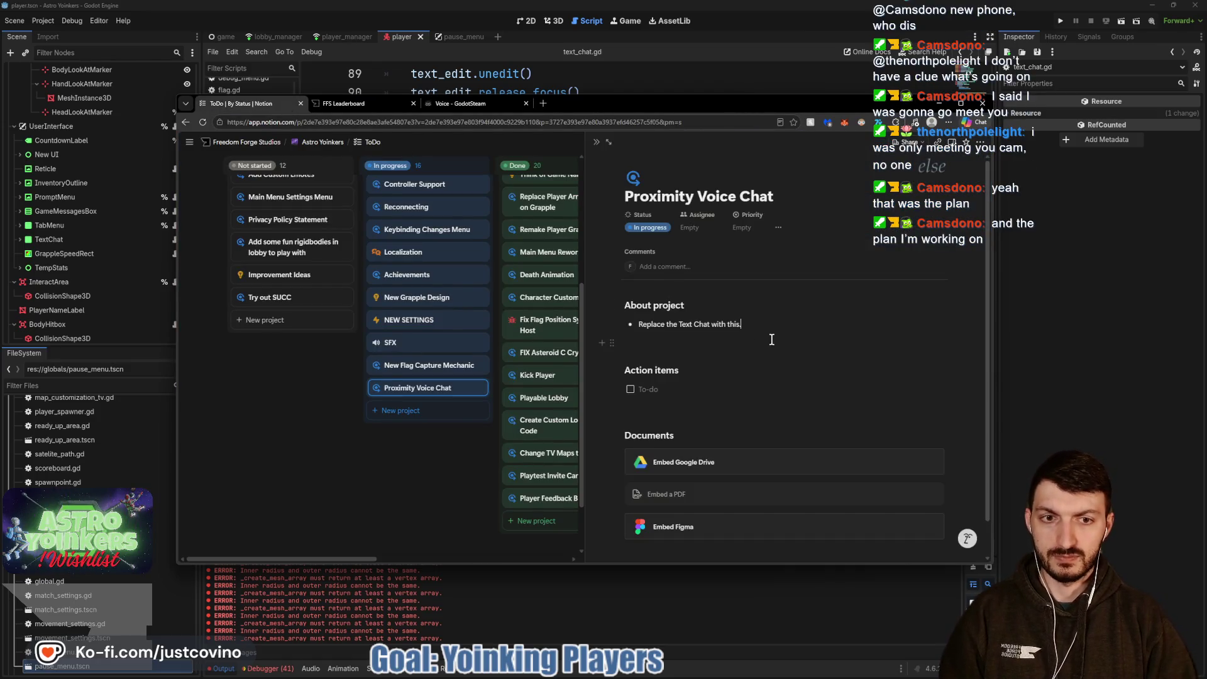
{"action": "key", "text": "Return"}
{"action": "key", "text": "ctrl+v"}
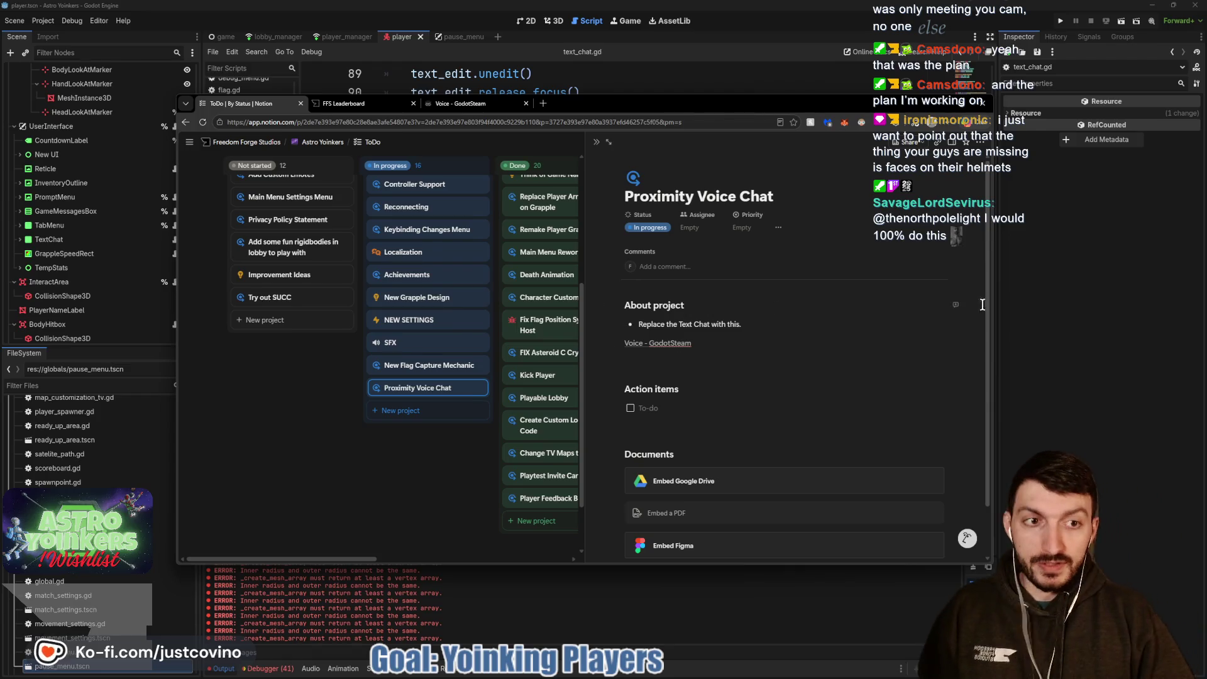
{"action": "key", "text": "alt+Tab"}
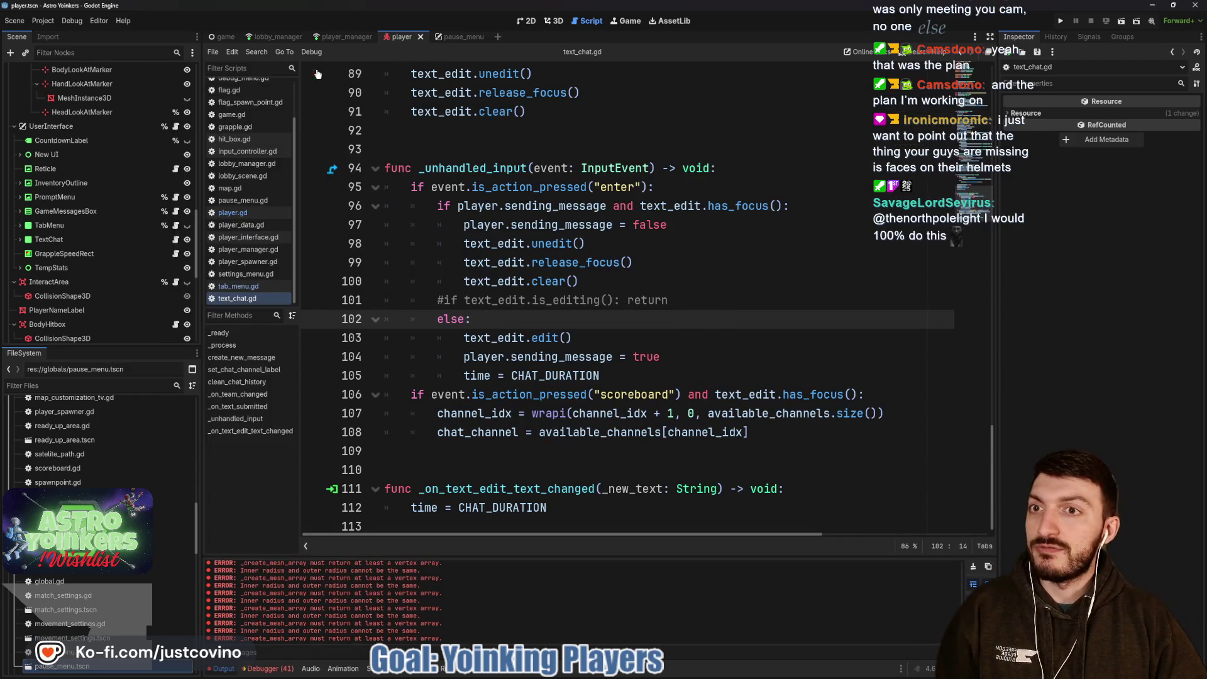
Show the player scene in the 3D view and frame the astronaut character.
{"action": "left_click", "coordinate": [549, 22]}
{"action": "scroll", "coordinate": [669, 318], "scroll_direction": "up", "scroll_amount": 8}
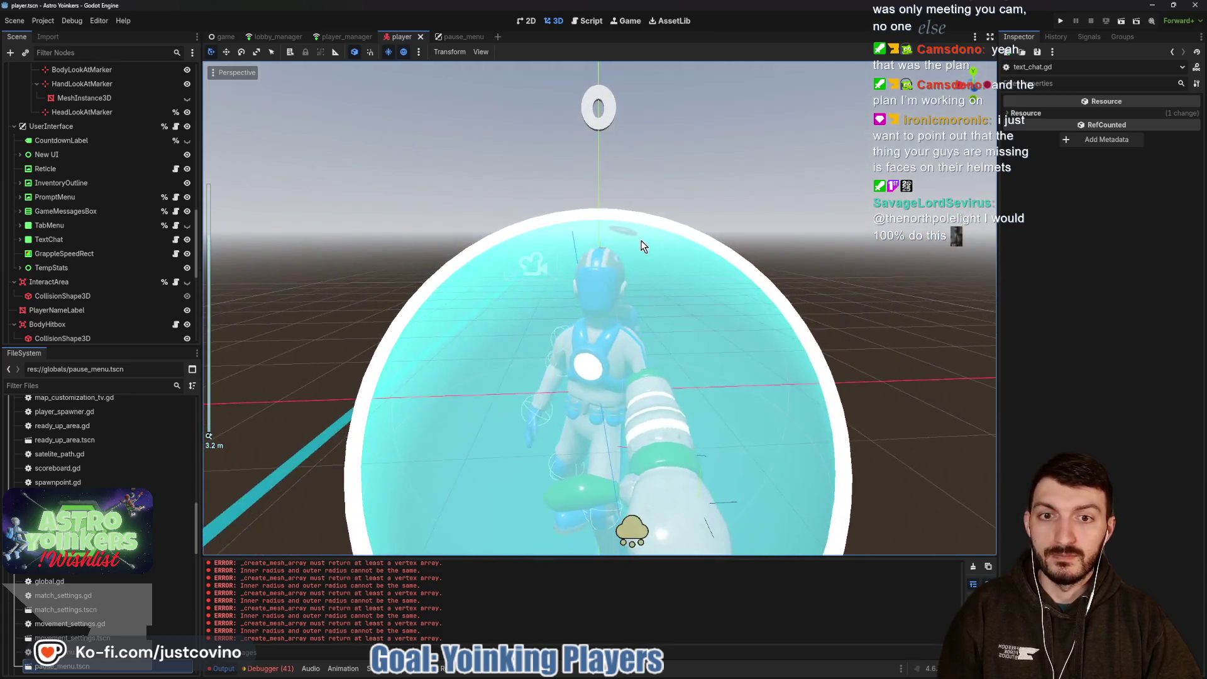
{"action": "scroll", "coordinate": [677, 277], "scroll_direction": "up", "scroll_amount": 5}
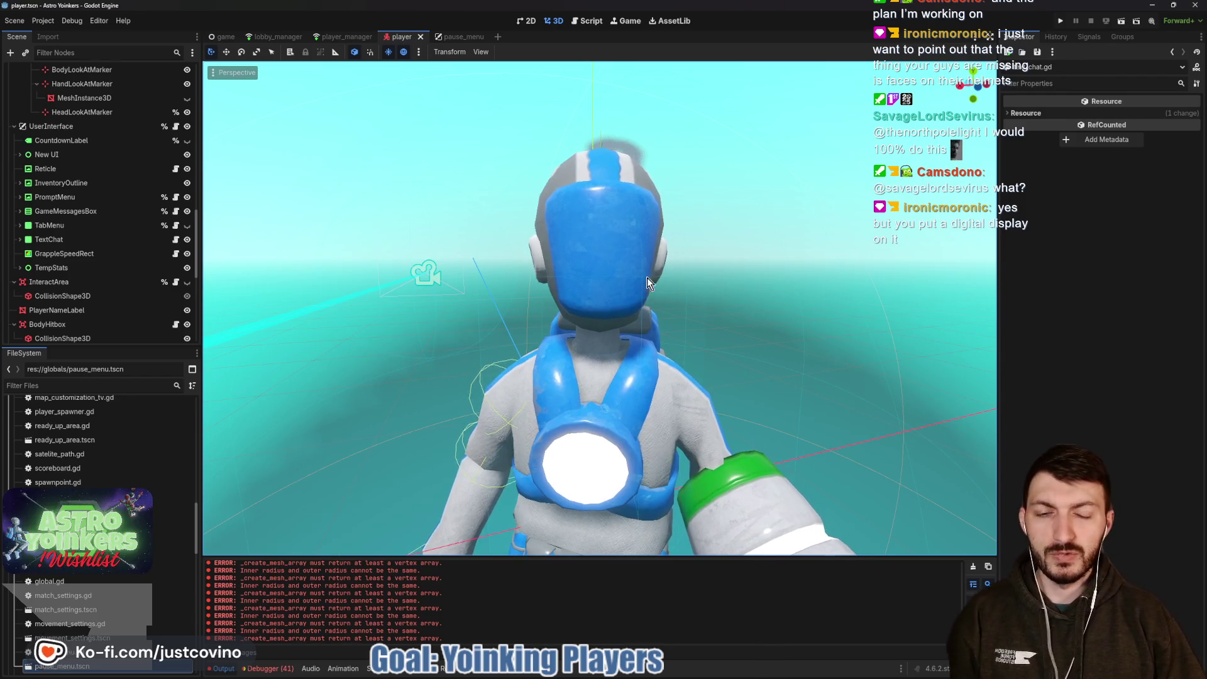
{"action": "scroll", "coordinate": [651, 277], "scroll_direction": "down", "scroll_amount": 5}
{"action": "mouse_move", "coordinate": [663, 275]}
{"action": "left_mouse_down"}
{"action": "mouse_move", "coordinate": [700, 255]}
{"action": "mouse_move", "coordinate": [688, 244]}
{"action": "left_mouse_up"}
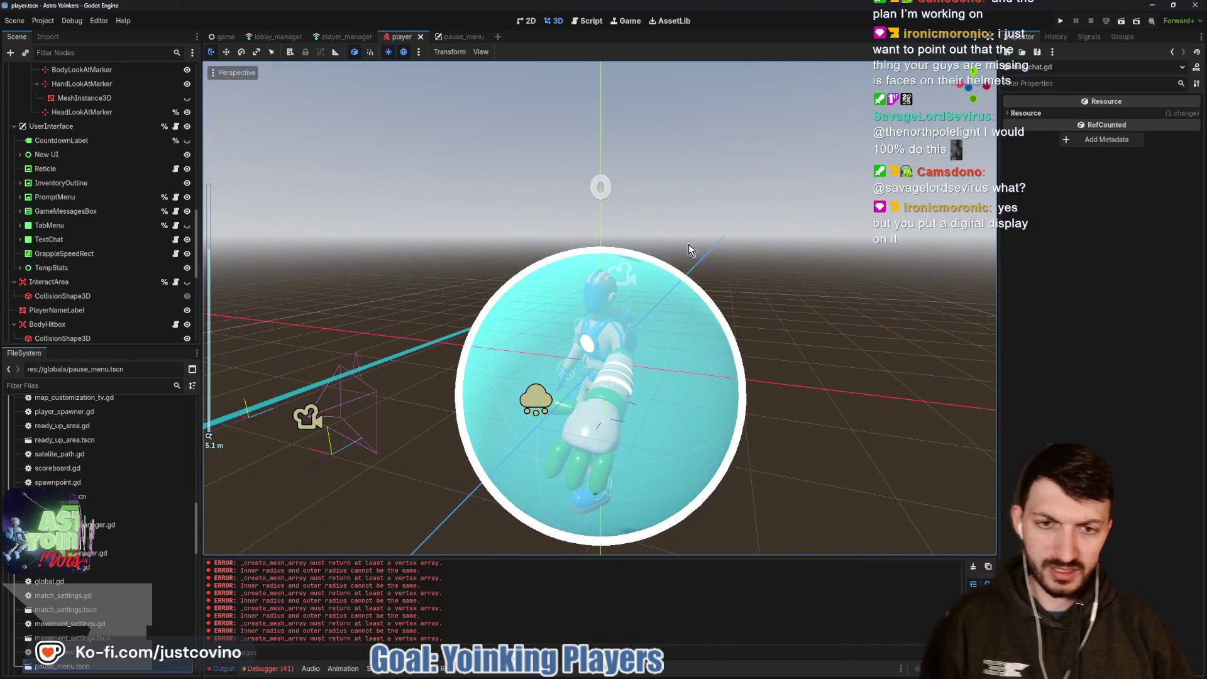
Save player.tscn, reframe the 3D view around the character, and clear the Output log.
{"action": "key", "text": "ctrl+s"}
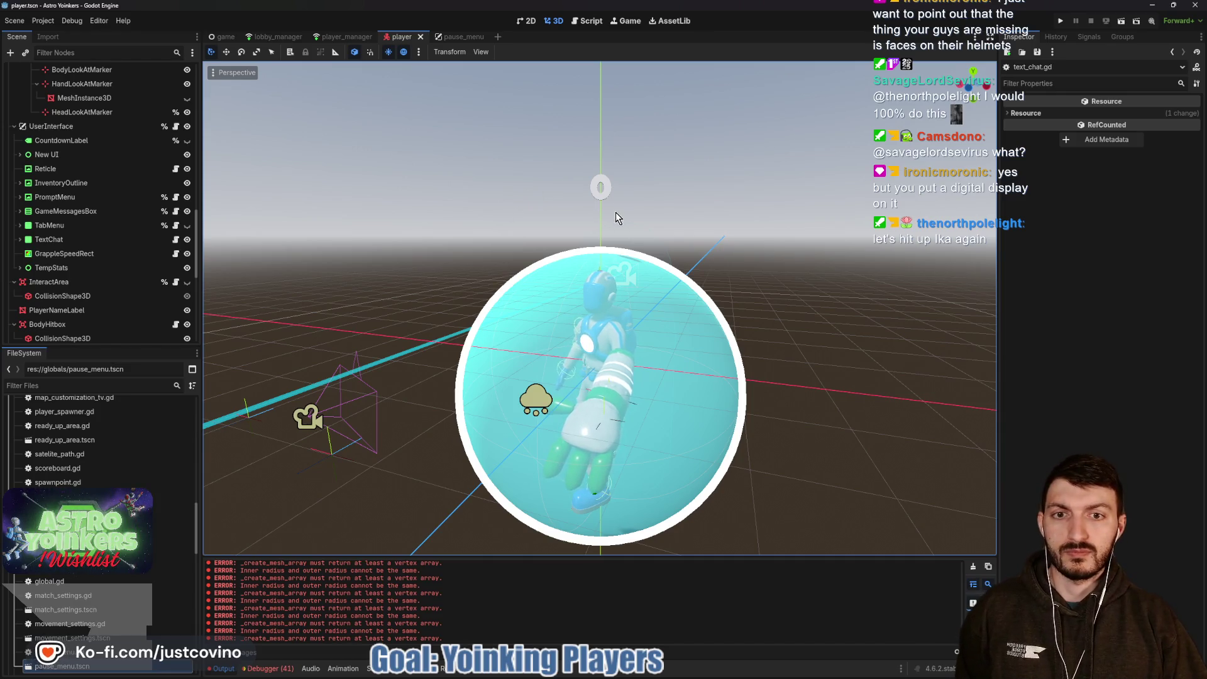
{"action": "scroll", "coordinate": [615, 217], "scroll_direction": "up", "scroll_amount": 3}
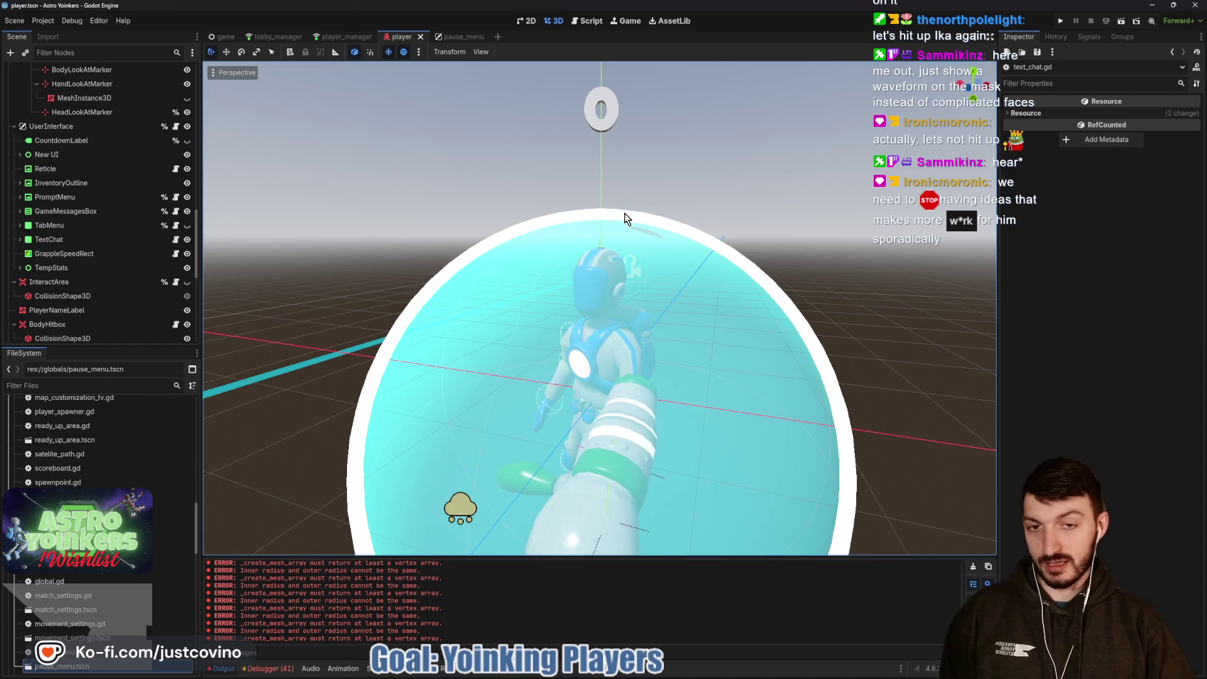
{"action": "mouse_move", "coordinate": [658, 676]}
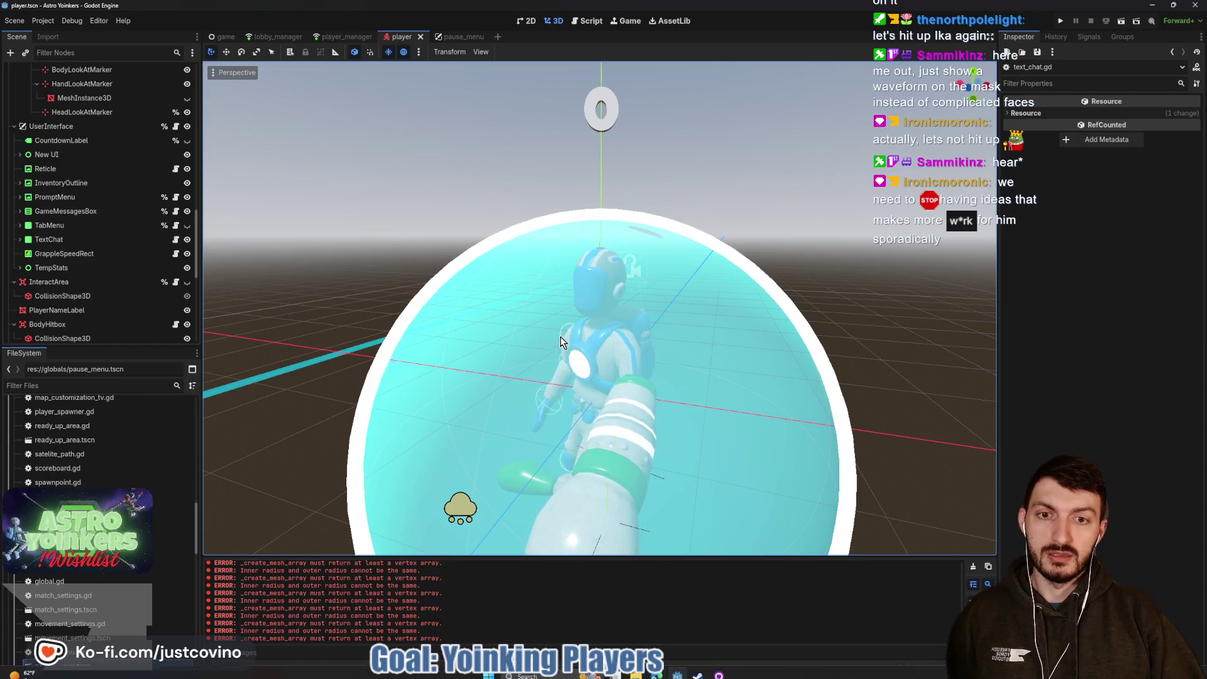
{"action": "scroll", "coordinate": [560, 337], "scroll_direction": "down", "scroll_amount": 5}
{"action": "mouse_move", "coordinate": [756, 330]}
{"action": "left_mouse_down"}
{"action": "mouse_move", "coordinate": [621, 334]}
{"action": "mouse_move", "coordinate": [732, 322]}
{"action": "mouse_move", "coordinate": [733, 332]}
{"action": "mouse_move", "coordinate": [685, 333]}
{"action": "mouse_move", "coordinate": [713, 338]}
{"action": "left_mouse_up"}
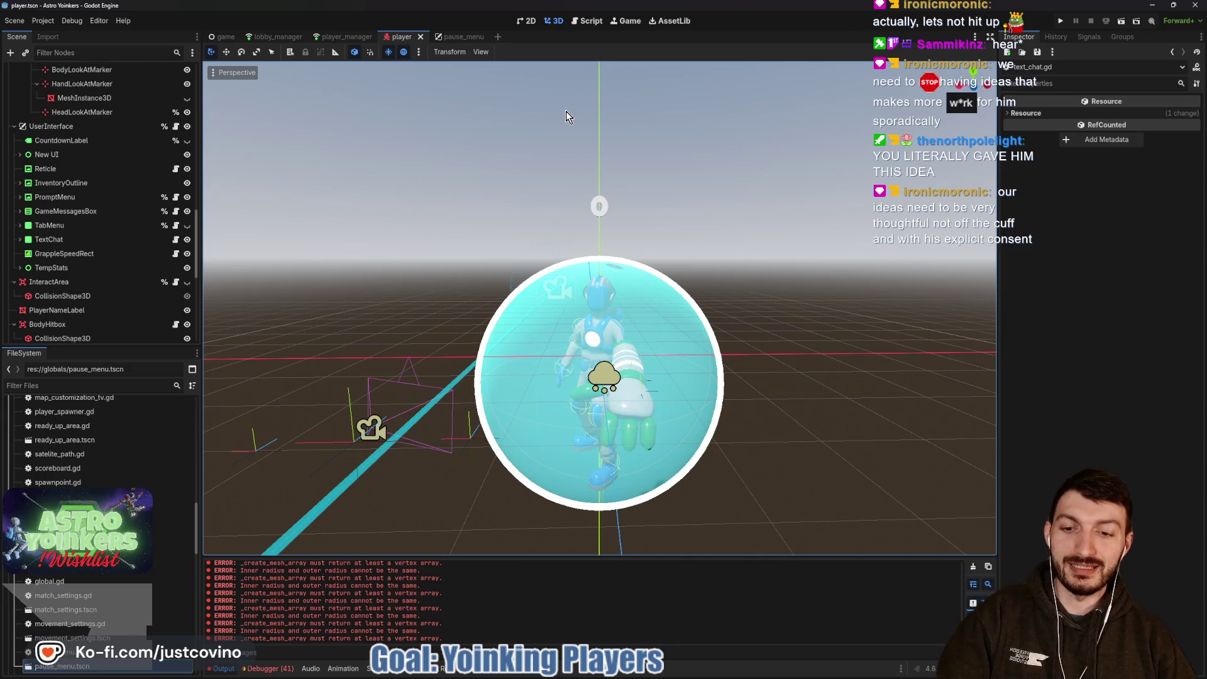
{"action": "left_click", "coordinate": [972, 567]}
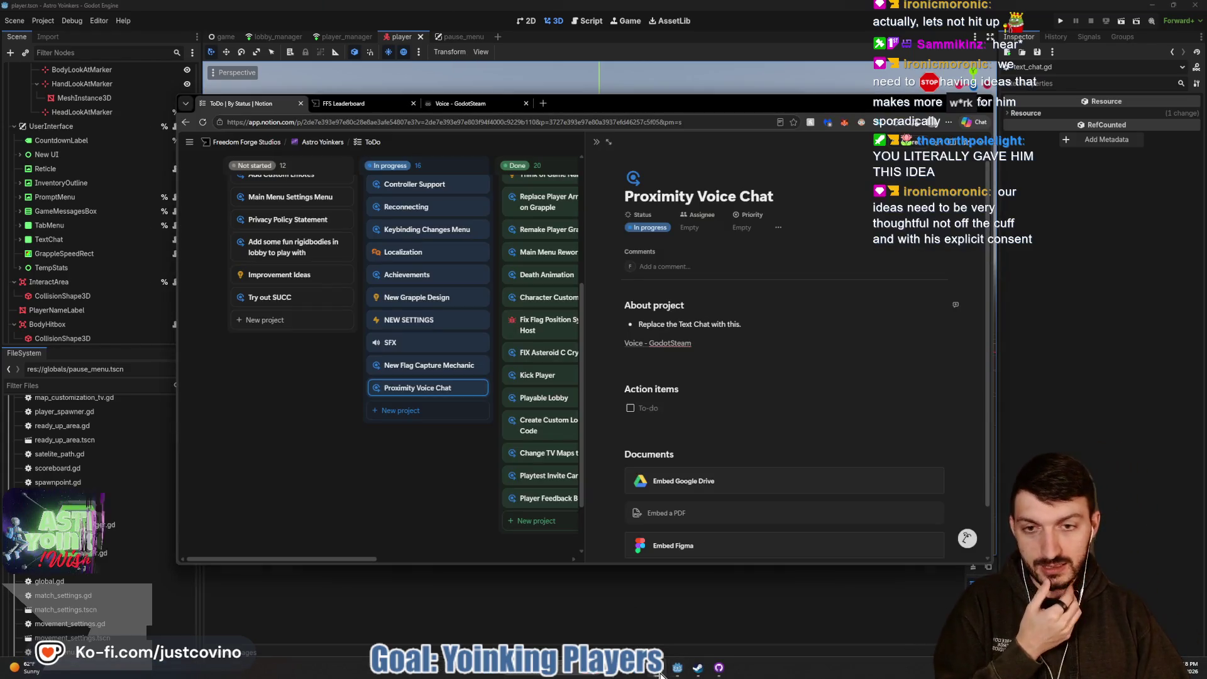
Prepend 'Remove and' to the description bullet and type the first mic action item.
{"action": "left_click", "coordinate": [660, 674]}
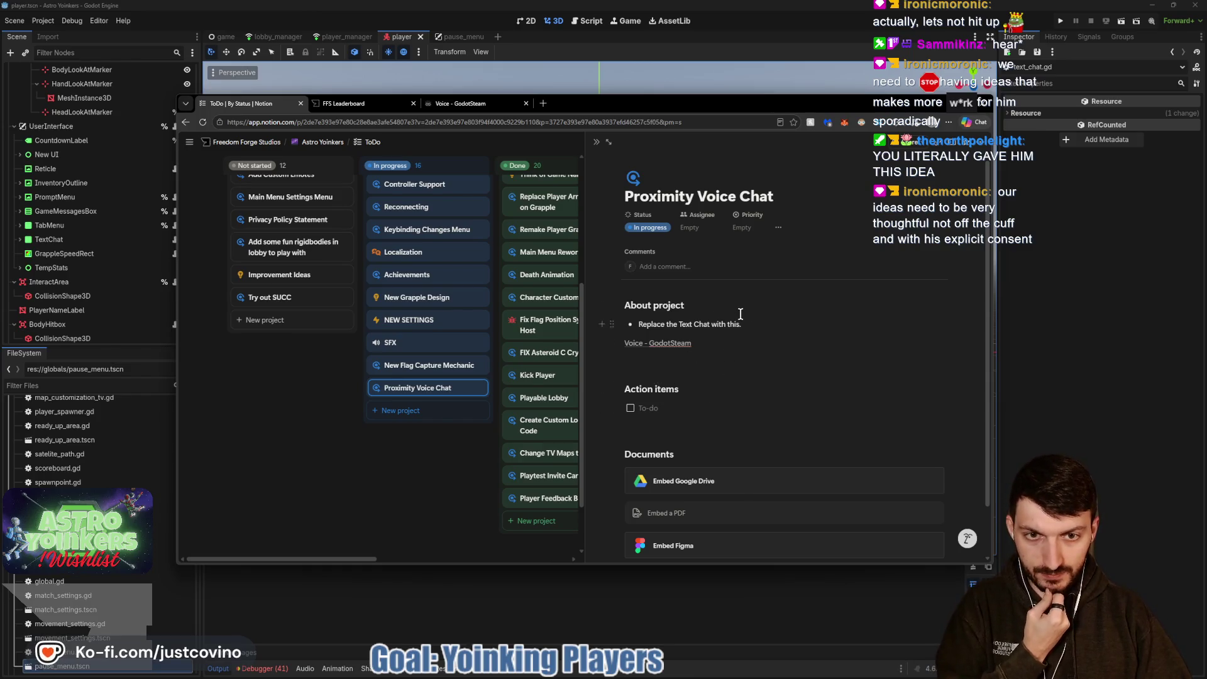
{"action": "left_click", "coordinate": [638, 324]}
{"action": "type", "text": "Remove and"}
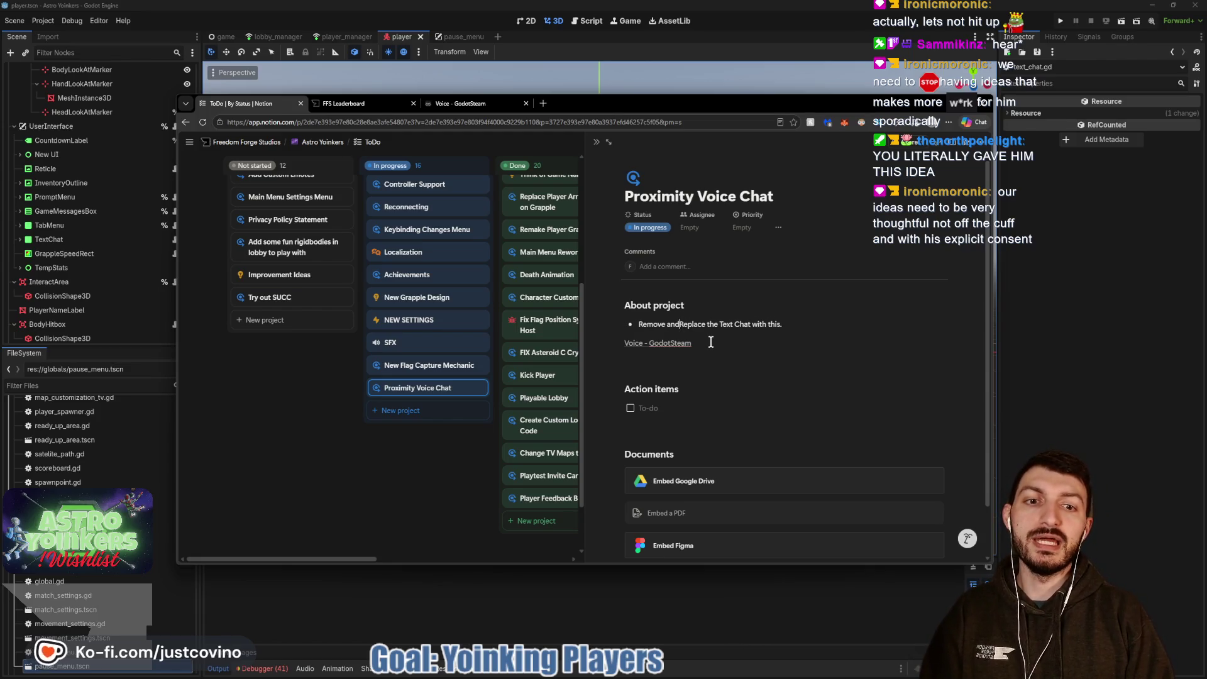
{"action": "left_click", "coordinate": [1033, 371]}
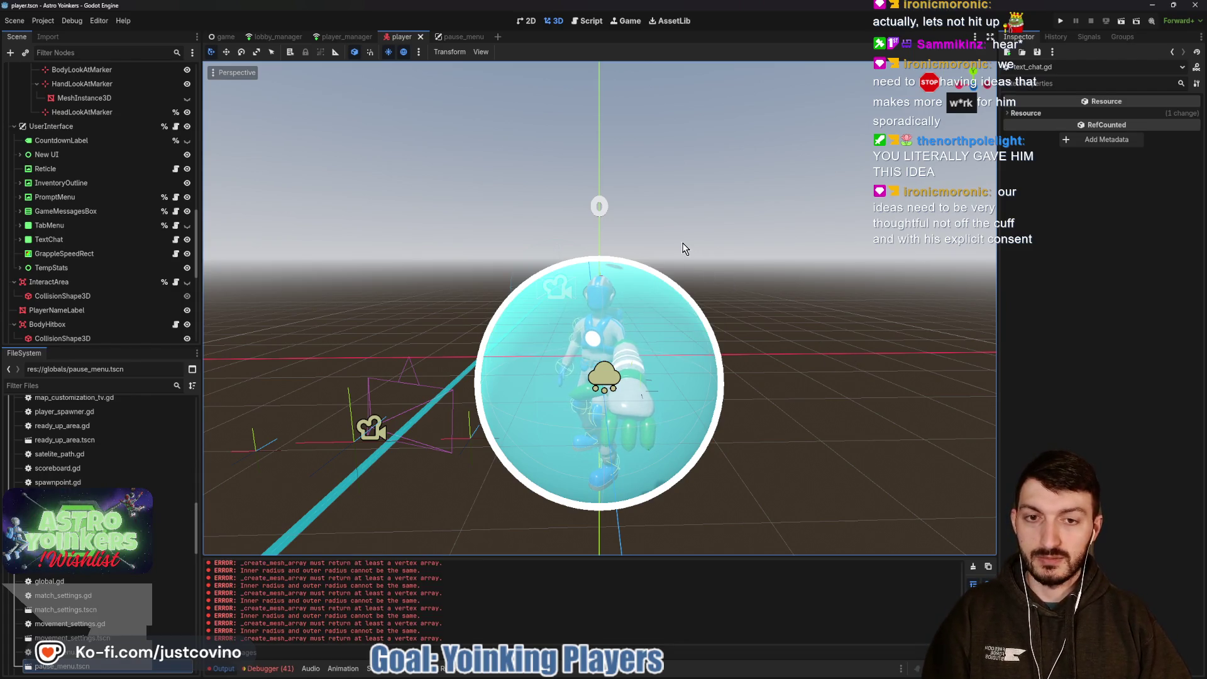
{"action": "left_click", "coordinate": [671, 675]}
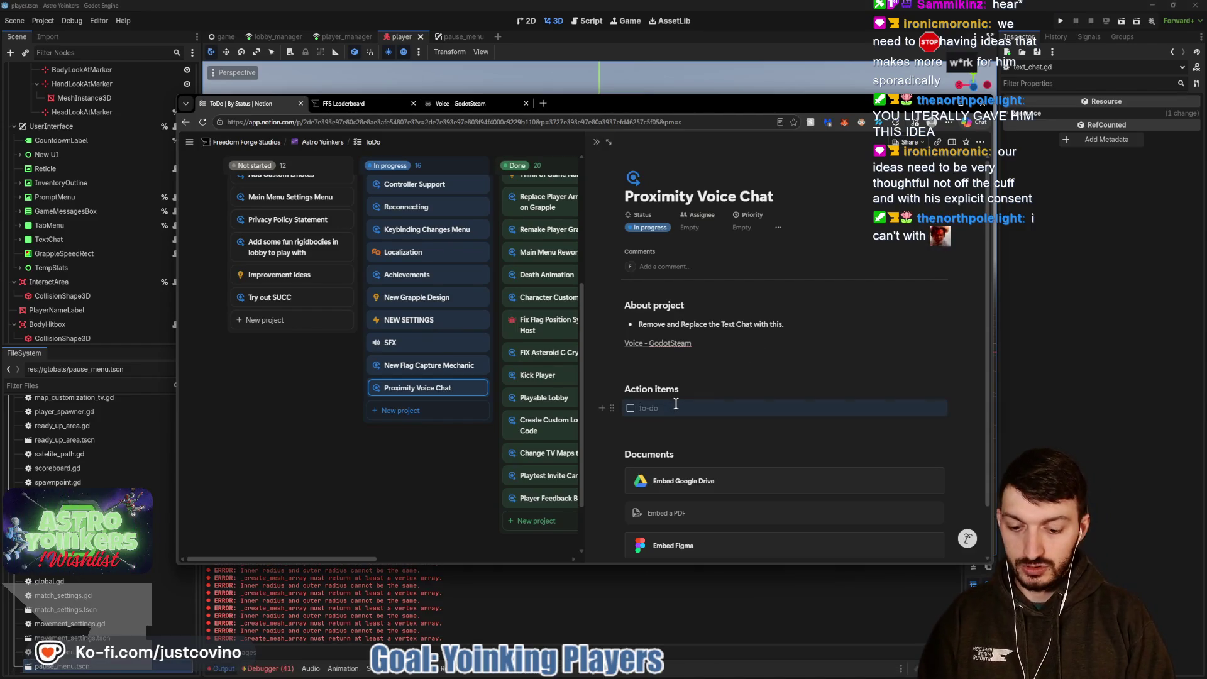
{"action": "type", "text": "Show Mic Icon on Talking Peo"}
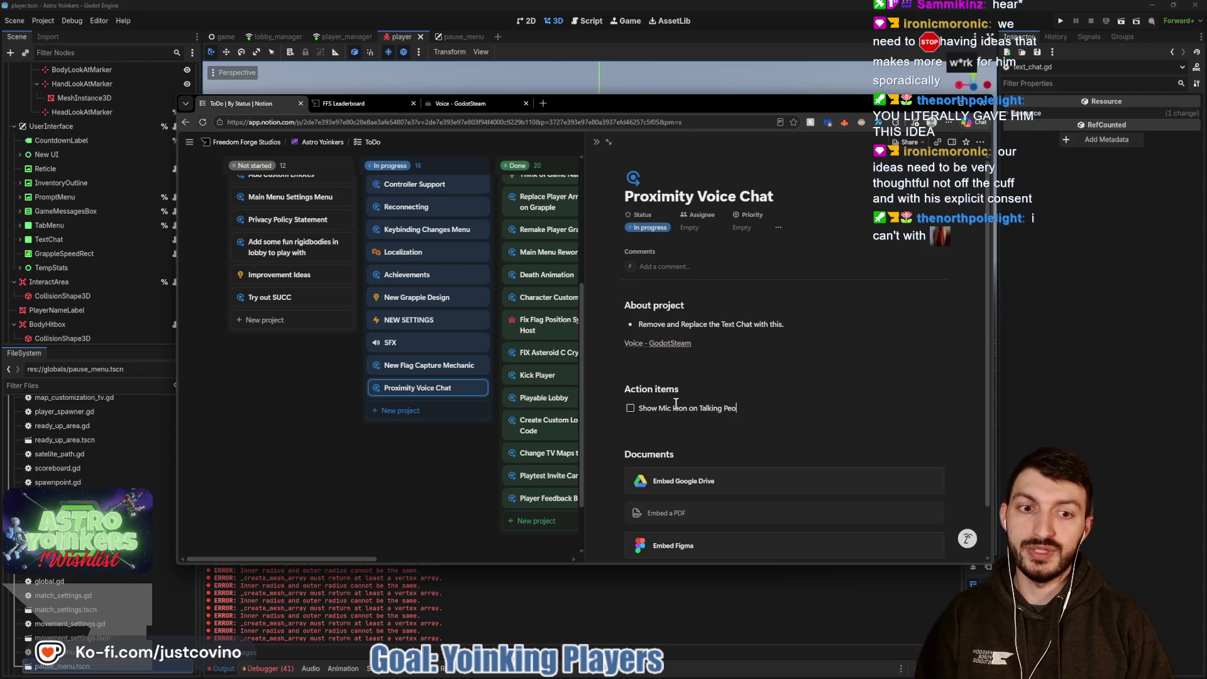
{"action": "type", "text": "ple"}
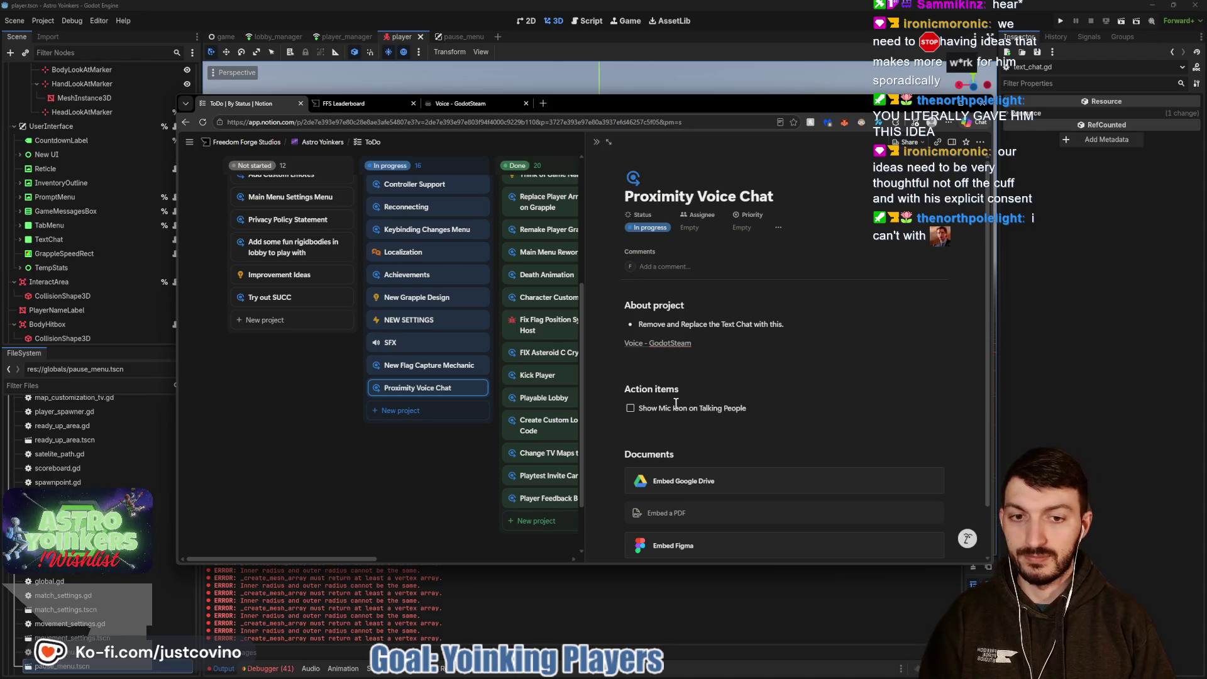
Add to-dos for Volume Sliders for Voice Chat, Push-to-Talk and Voice Activation.
{"action": "key", "text": "Return"}
{"action": "type", "text": "Mute Buttons"}
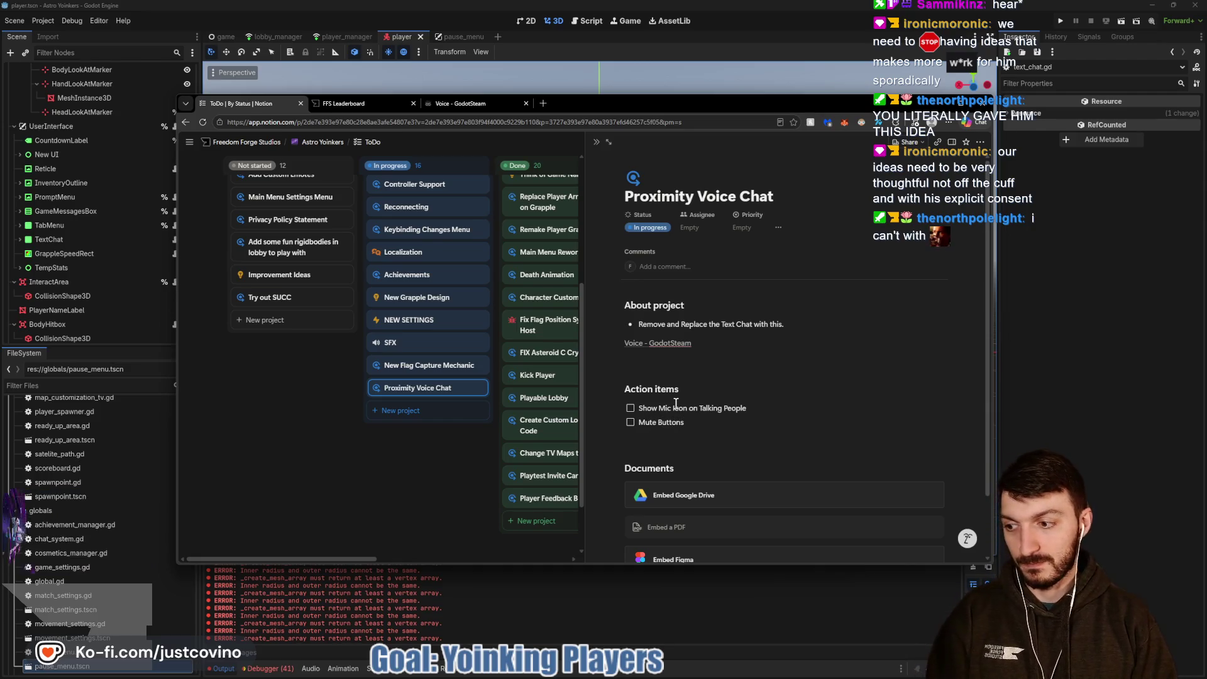
{"action": "key", "text": "Return"}
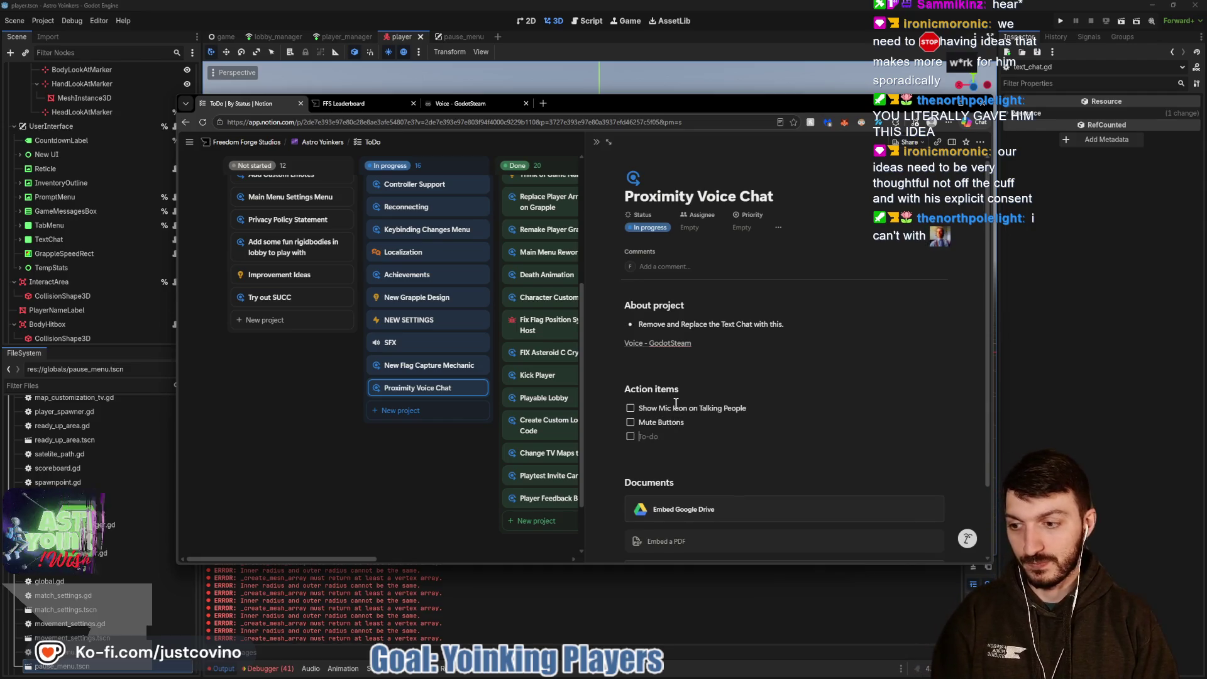
{"action": "type", "text": "Volume Sliders for "}
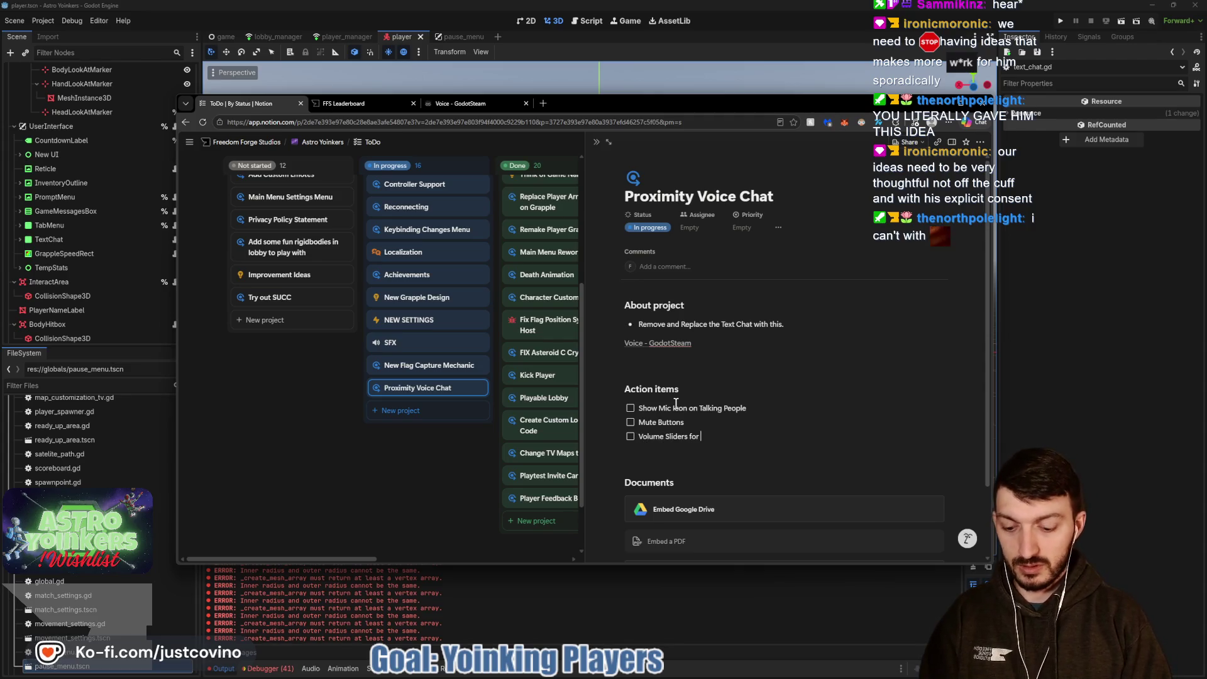
{"action": "type", "text": "Voice Chat"}
{"action": "key", "text": "Return"}
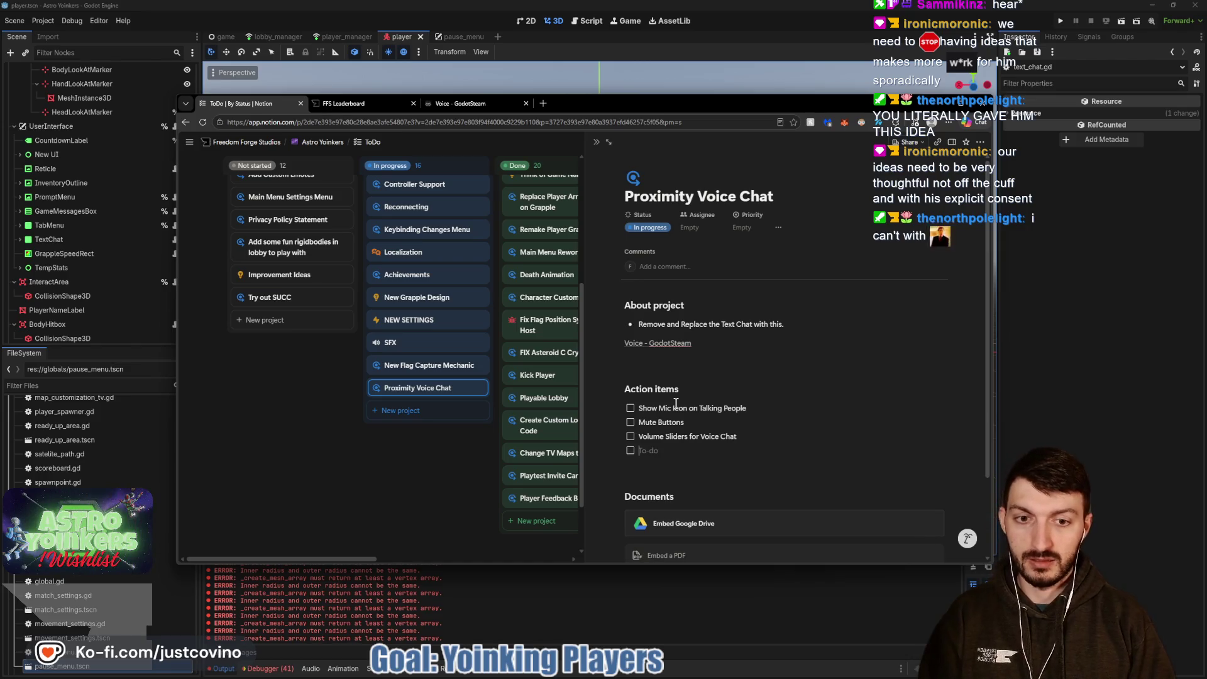
{"action": "type", "text": "Pusht"}
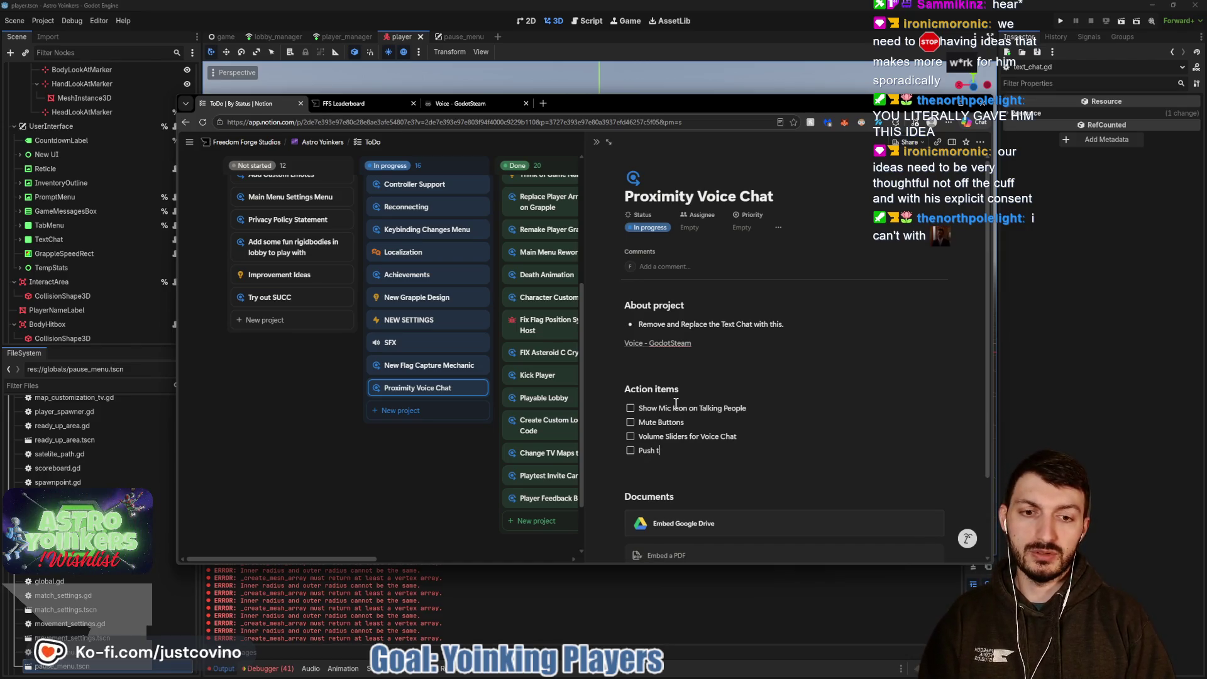
{"action": "type", "text": "to-ta"}
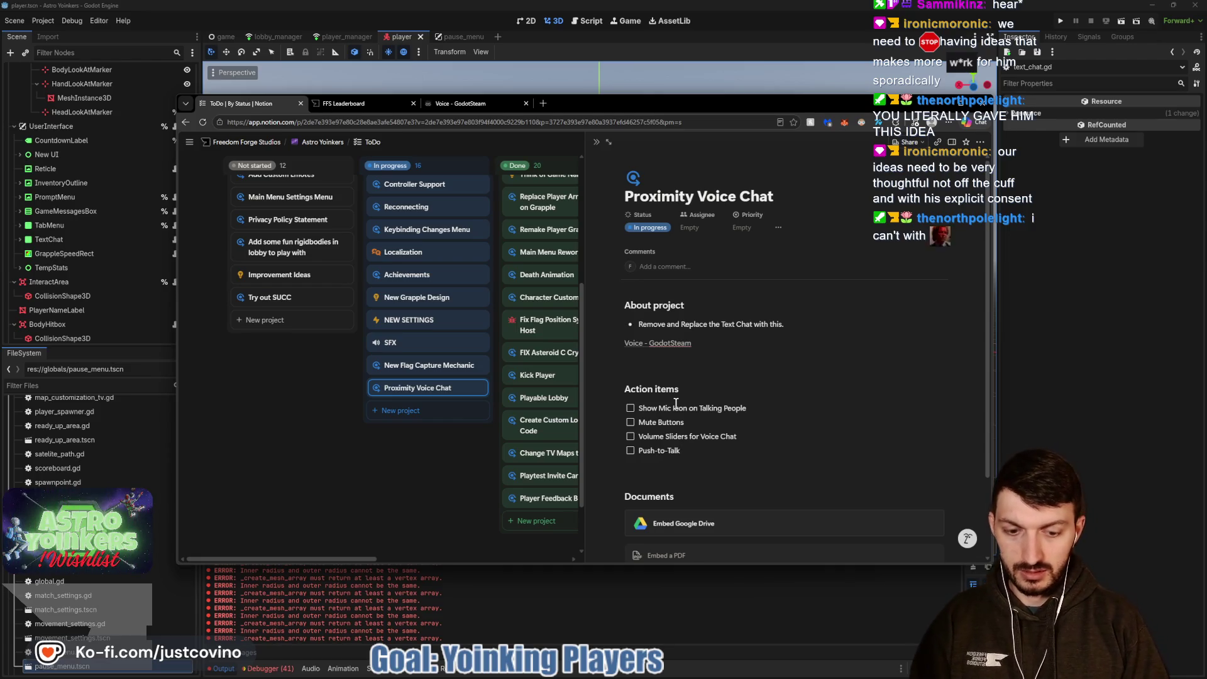
{"action": "key", "text": "Return"}
{"action": "type", "text": "V"}
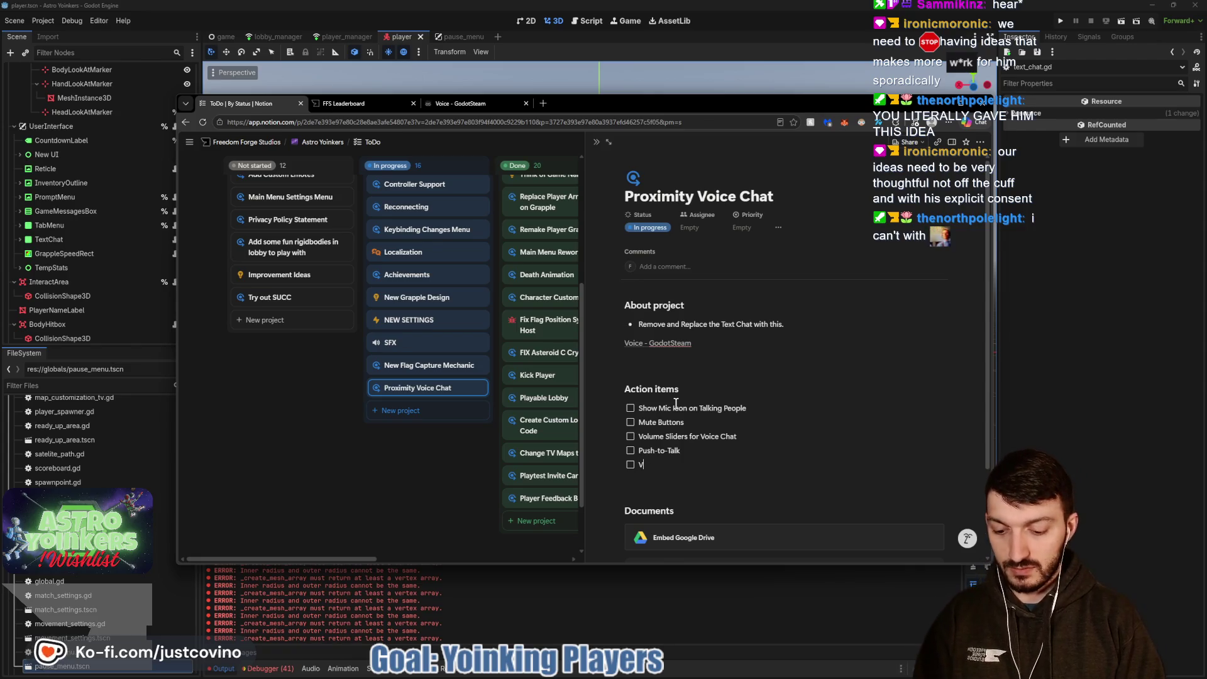
{"action": "type", "text": "oice Activation"}
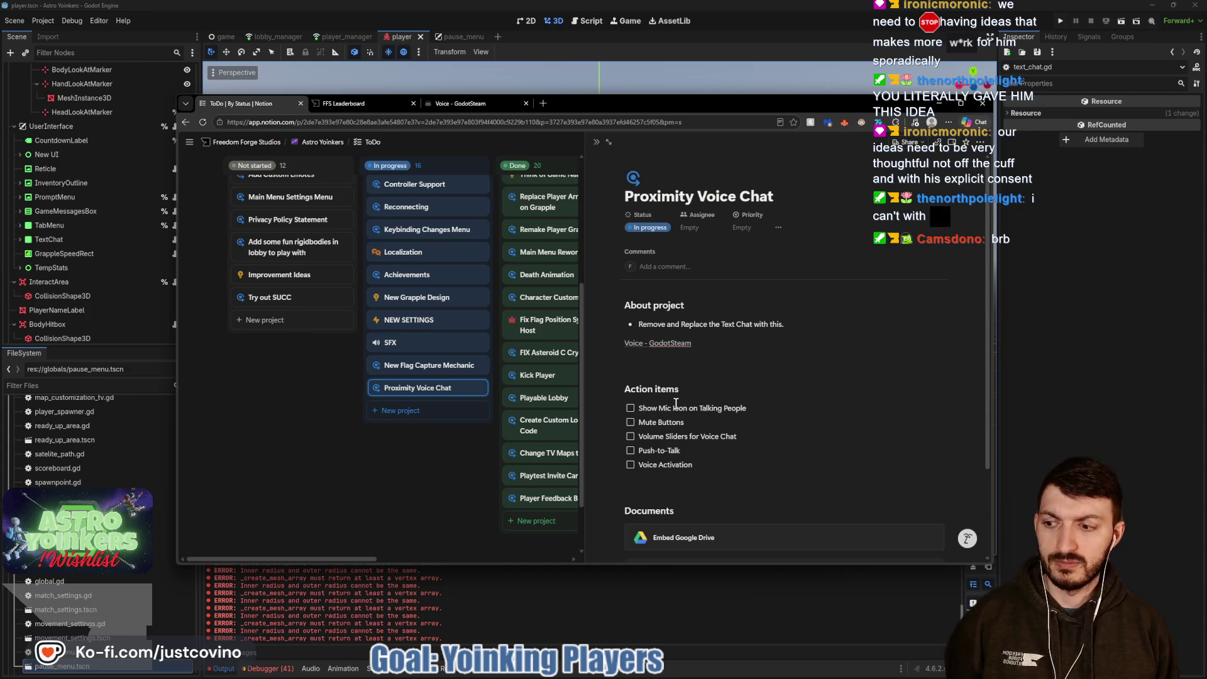
Add the line 'Using Steam for Voice' under the Voice - GodotSteam link.
{"action": "left_click", "coordinate": [653, 360]}
{"action": "type", "text": "Using S"}
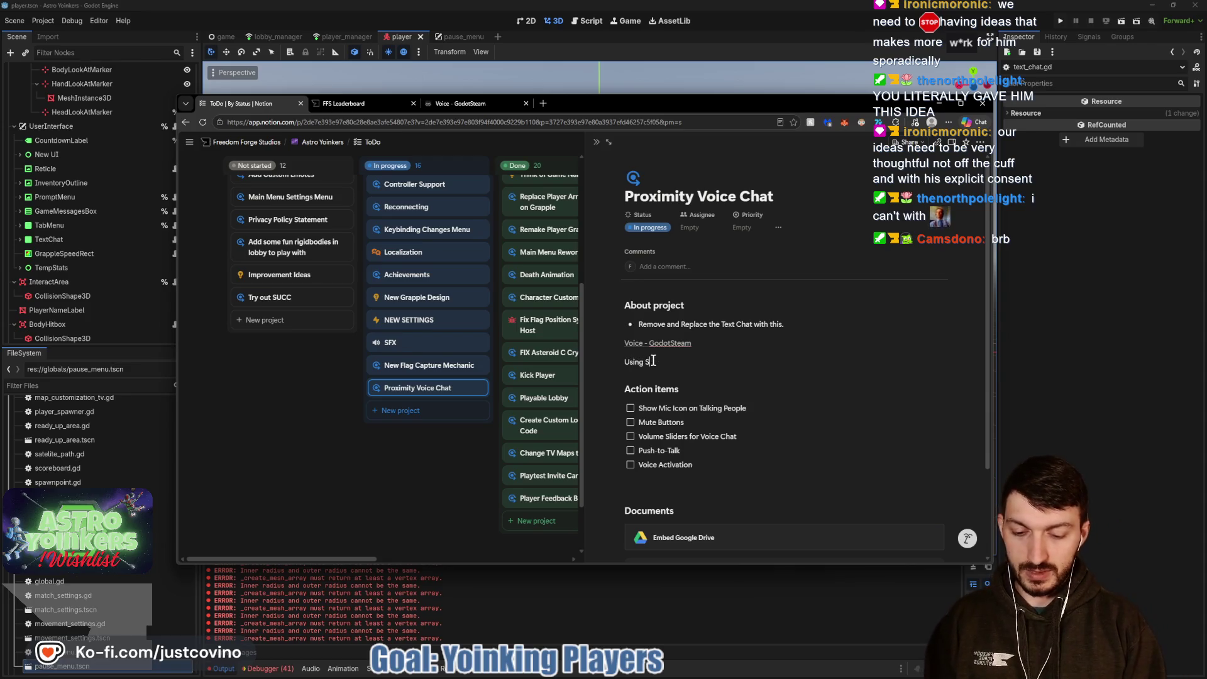
{"action": "type", "text": "oice"}
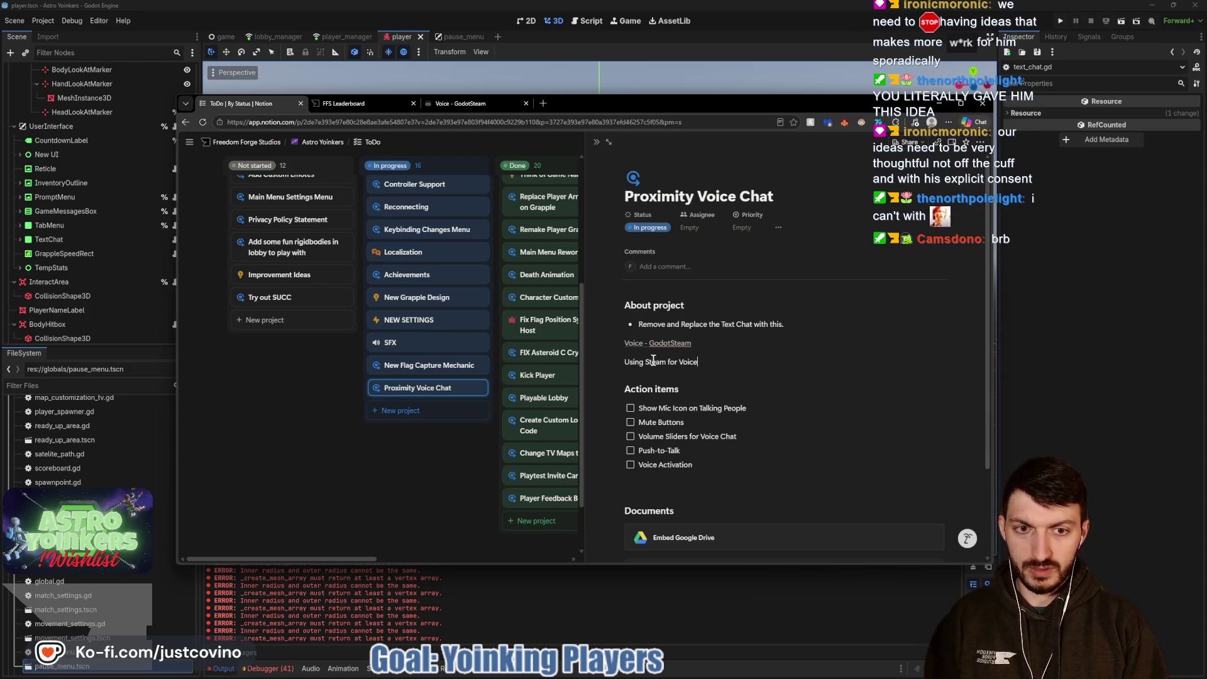
{"action": "left_click", "coordinate": [1104, 387]}
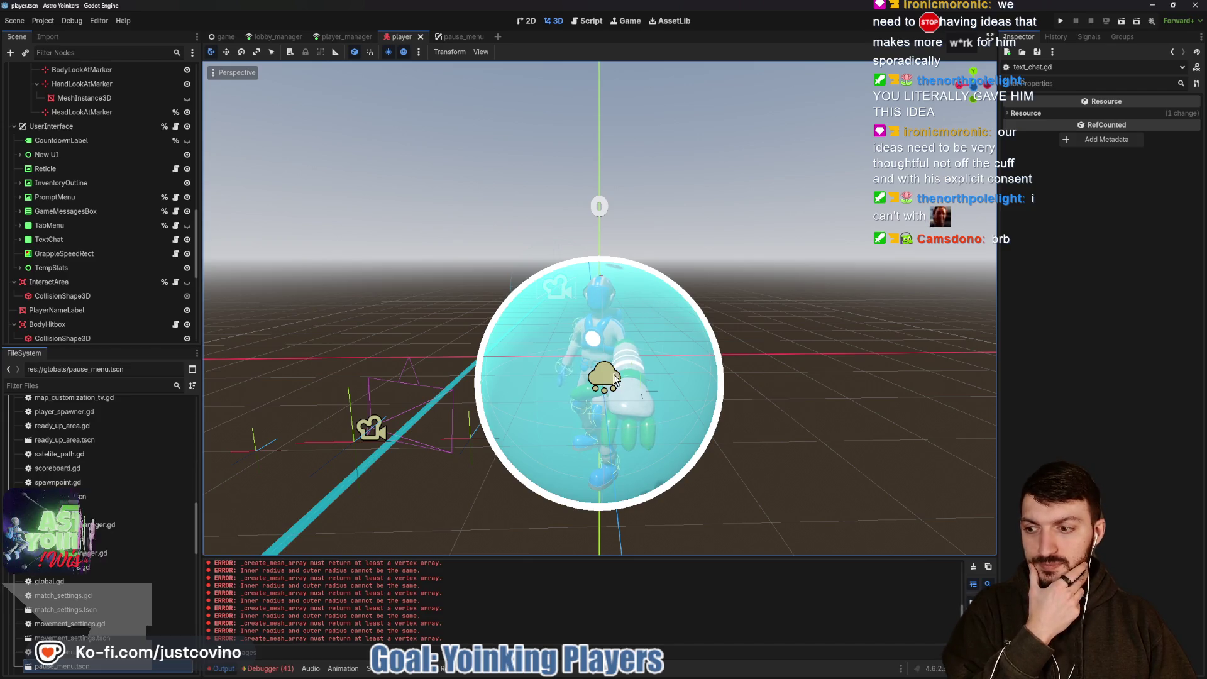
{"action": "mouse_move", "coordinate": [671, 675]}
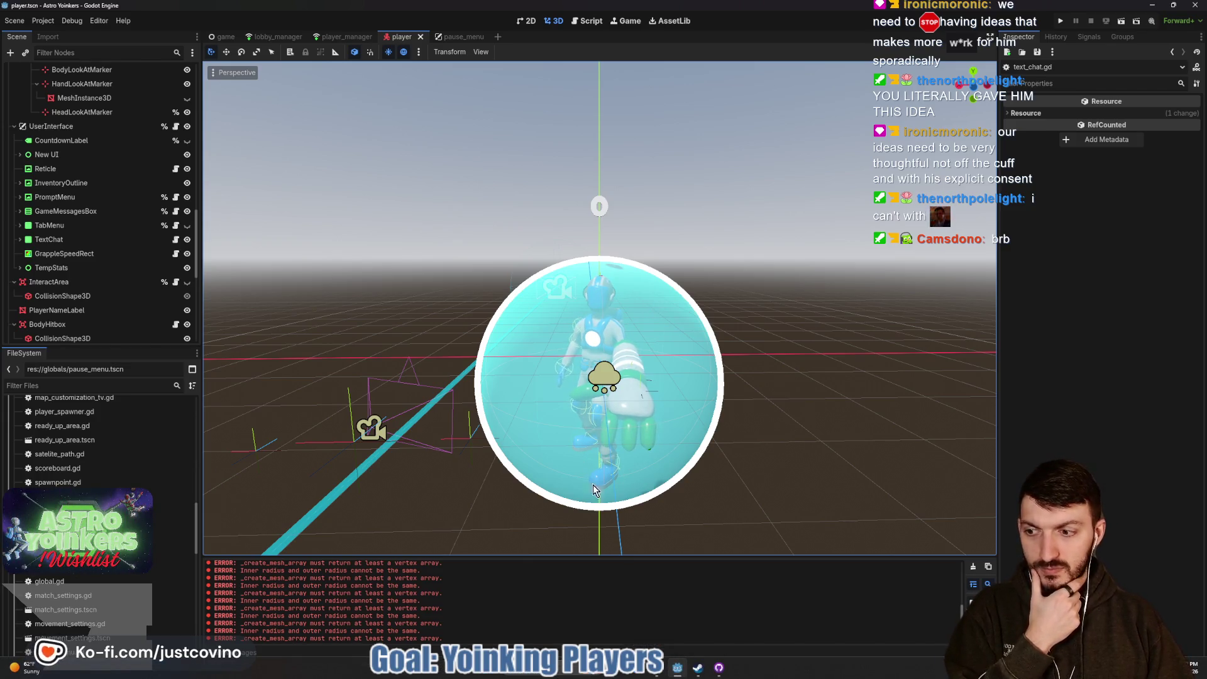
{"action": "left_click", "coordinate": [719, 675]}
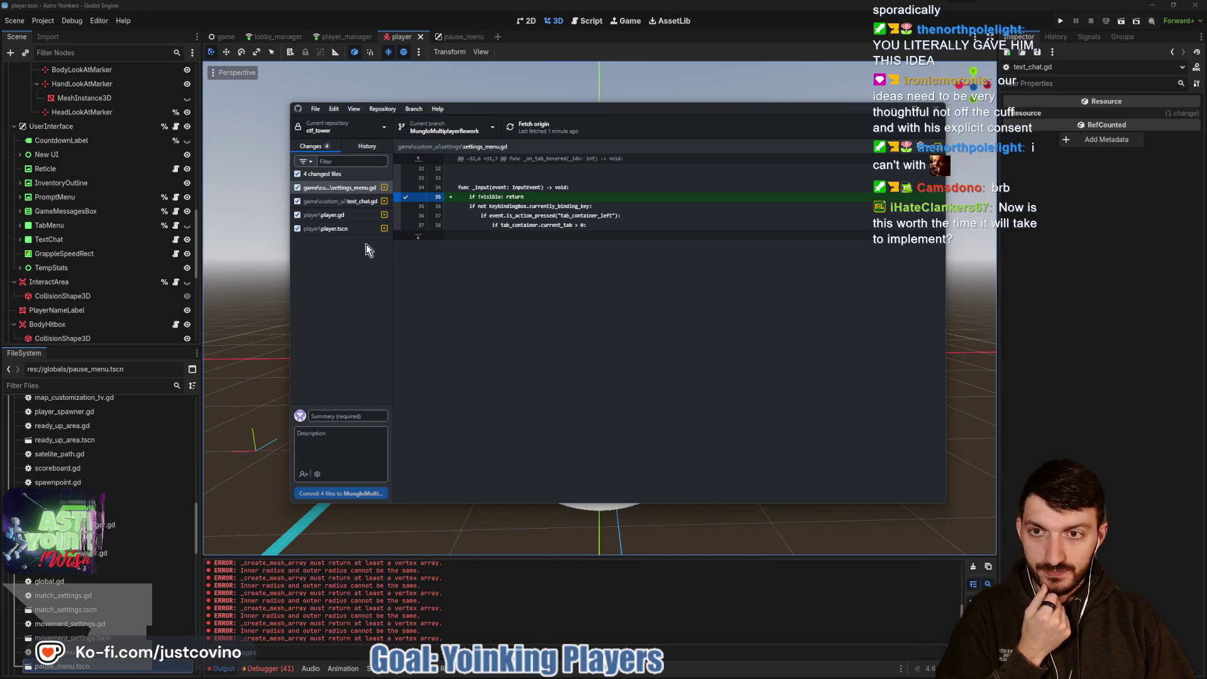
{"action": "left_click", "coordinate": [1116, 342]}
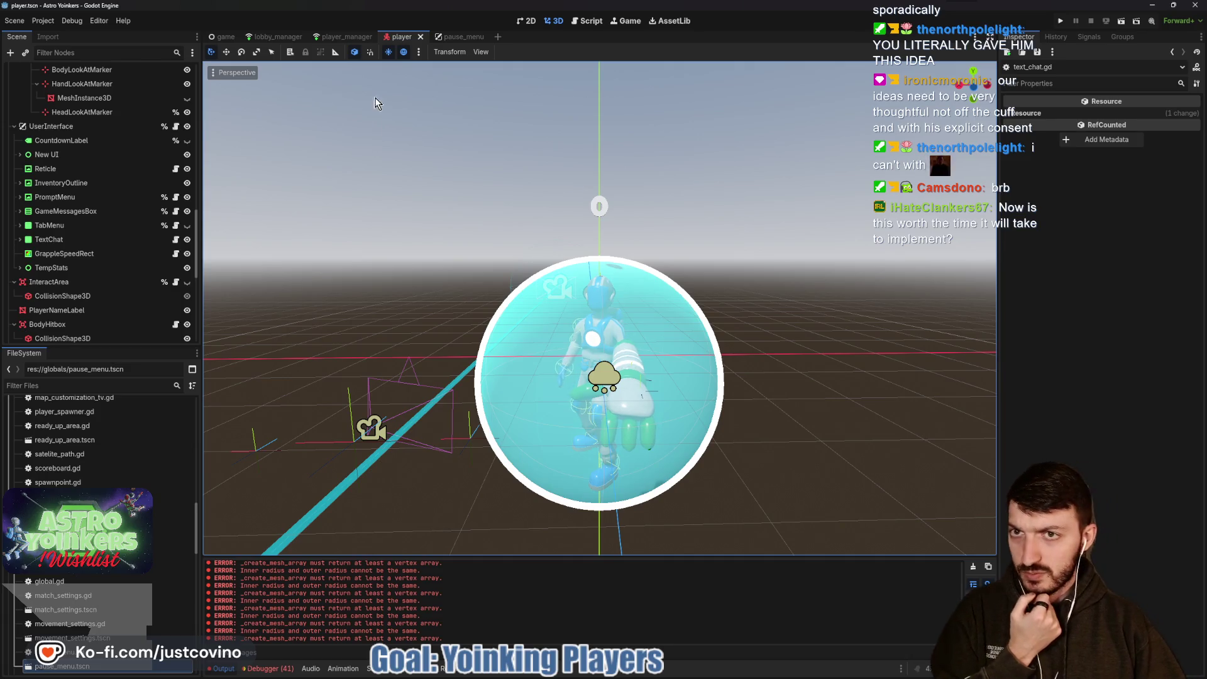
{"action": "left_click", "coordinate": [333, 36]}
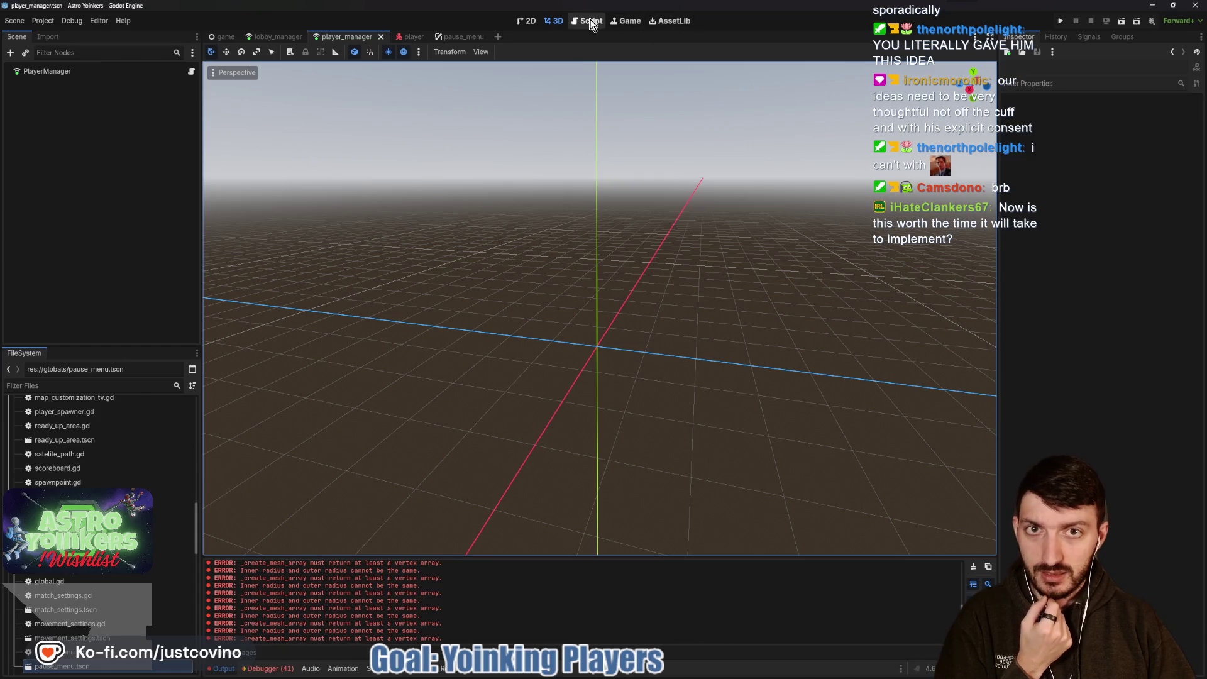
Open player_manager.gd, move the stream chat window aside, and read lines 47 to 55.
{"action": "left_click", "coordinate": [587, 20]}
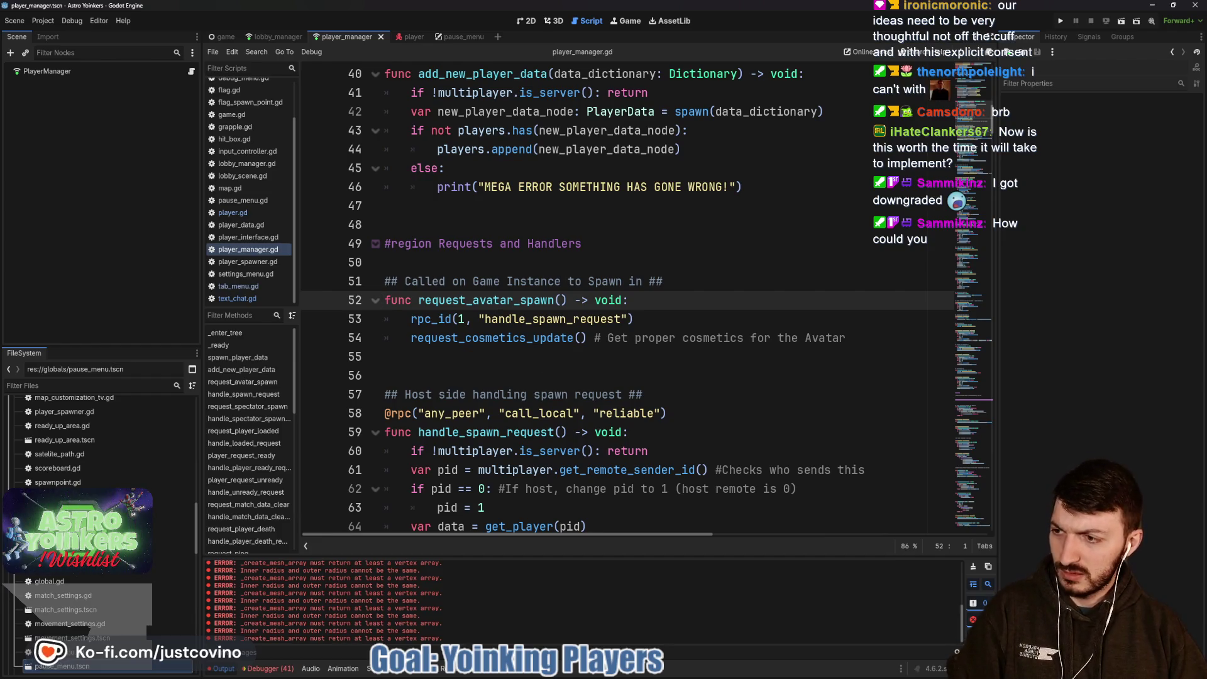
{"action": "left_click_drag", "start_coordinate": [337, 107], "coordinate": [390, 92]}
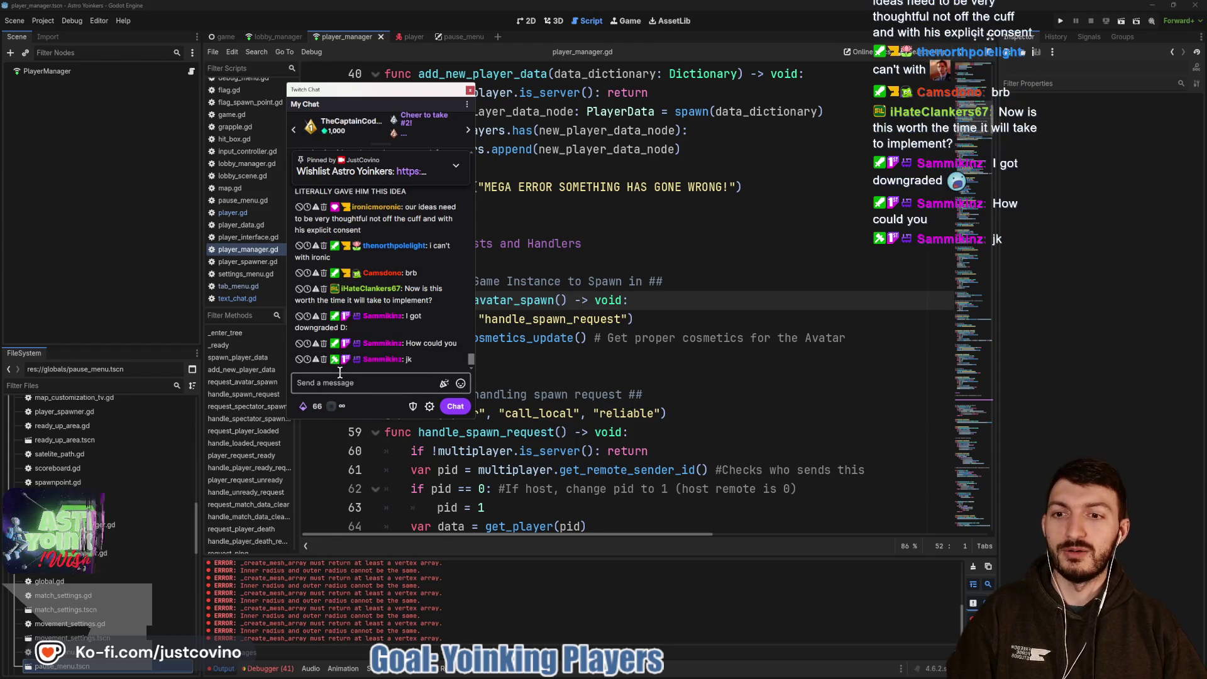
{"action": "left_click_drag", "start_coordinate": [372, 92], "coordinate": [0, 94]}
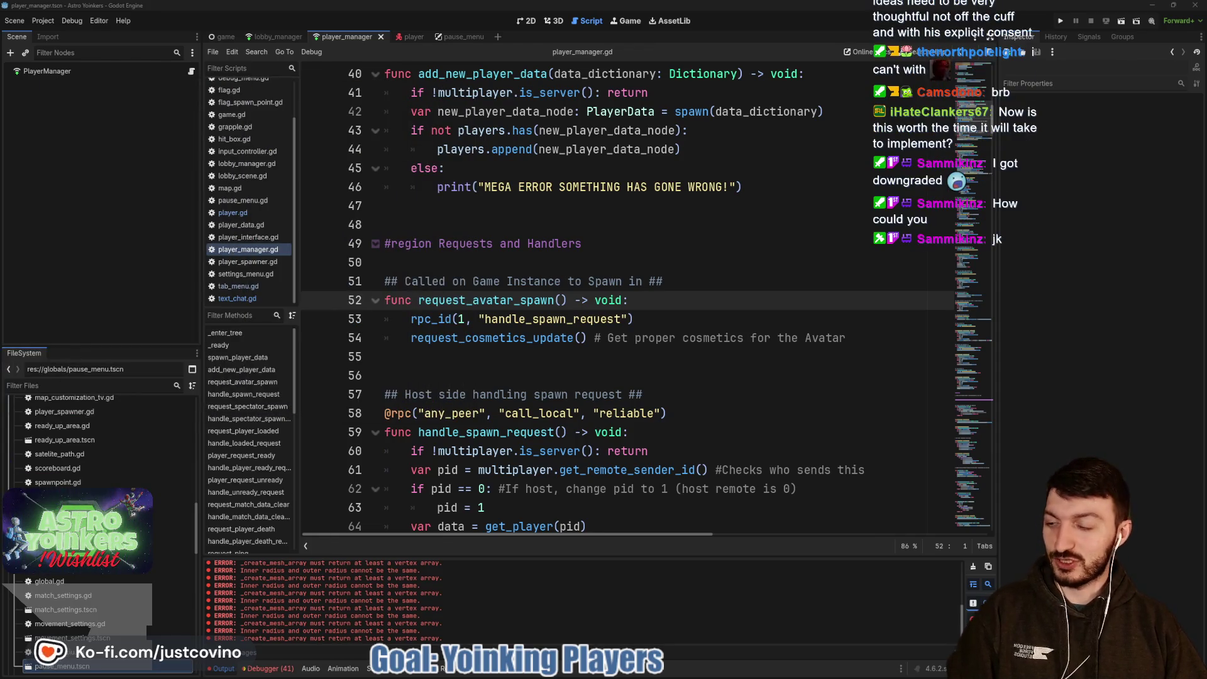
{"action": "left_click", "coordinate": [572, 351]}
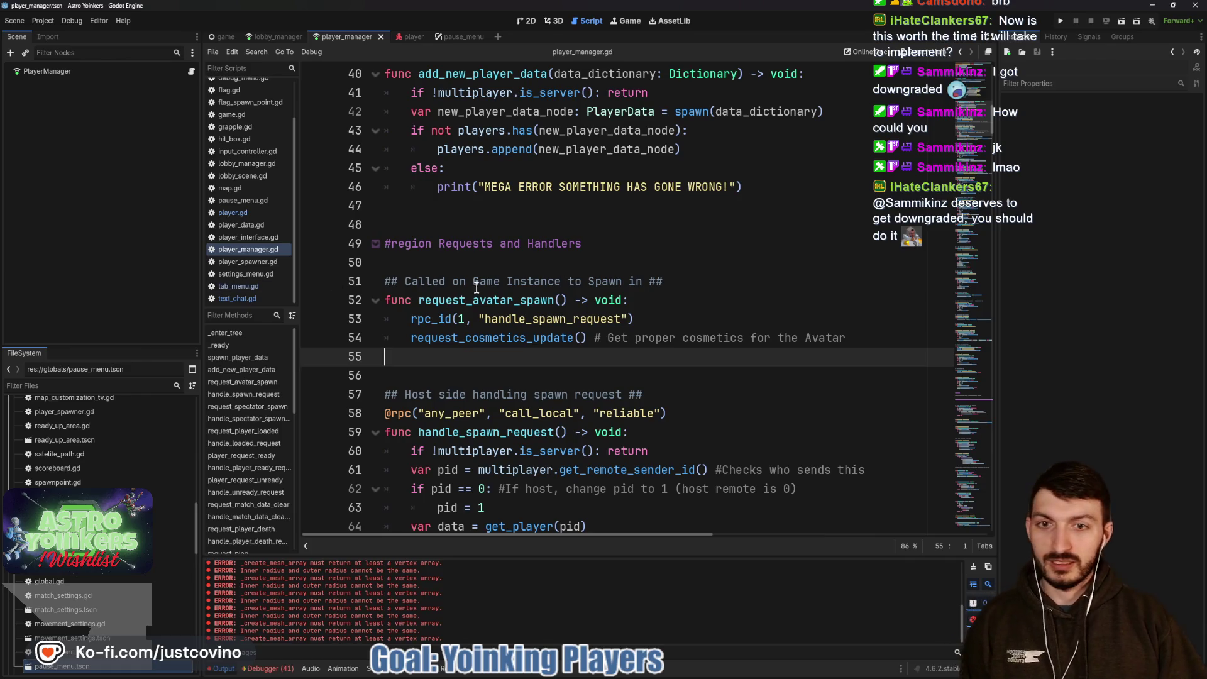
{"action": "left_click", "coordinate": [450, 266]}
{"action": "left_click", "coordinate": [503, 212]}
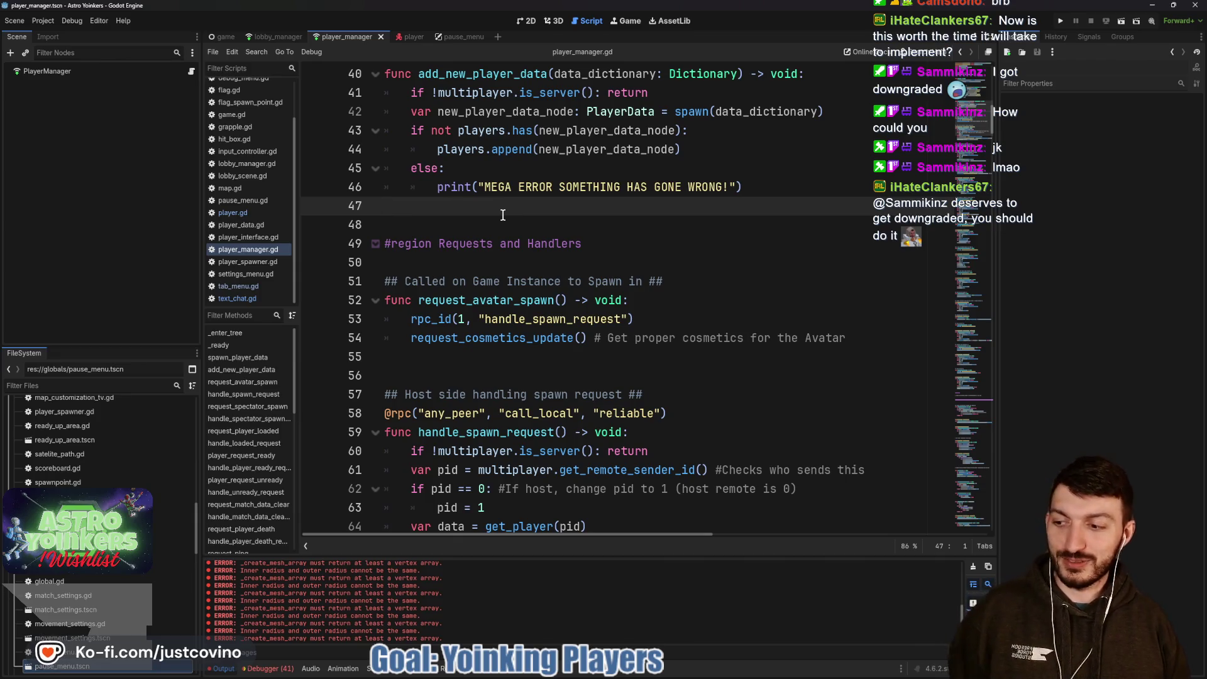
{"action": "key", "text": "Down"}
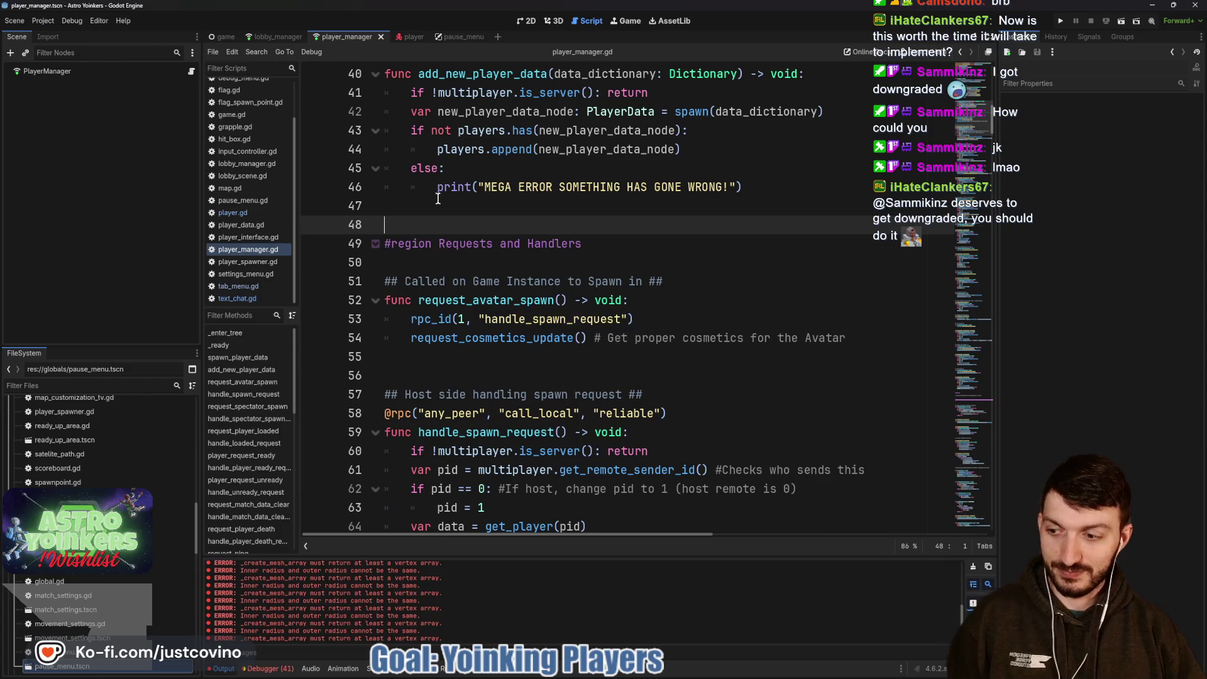
Read up through player_manager.gd lines 39 to 22, then switch to the player scene's player.gd.
{"action": "scroll", "coordinate": [478, 252], "scroll_direction": "up", "scroll_amount": 2}
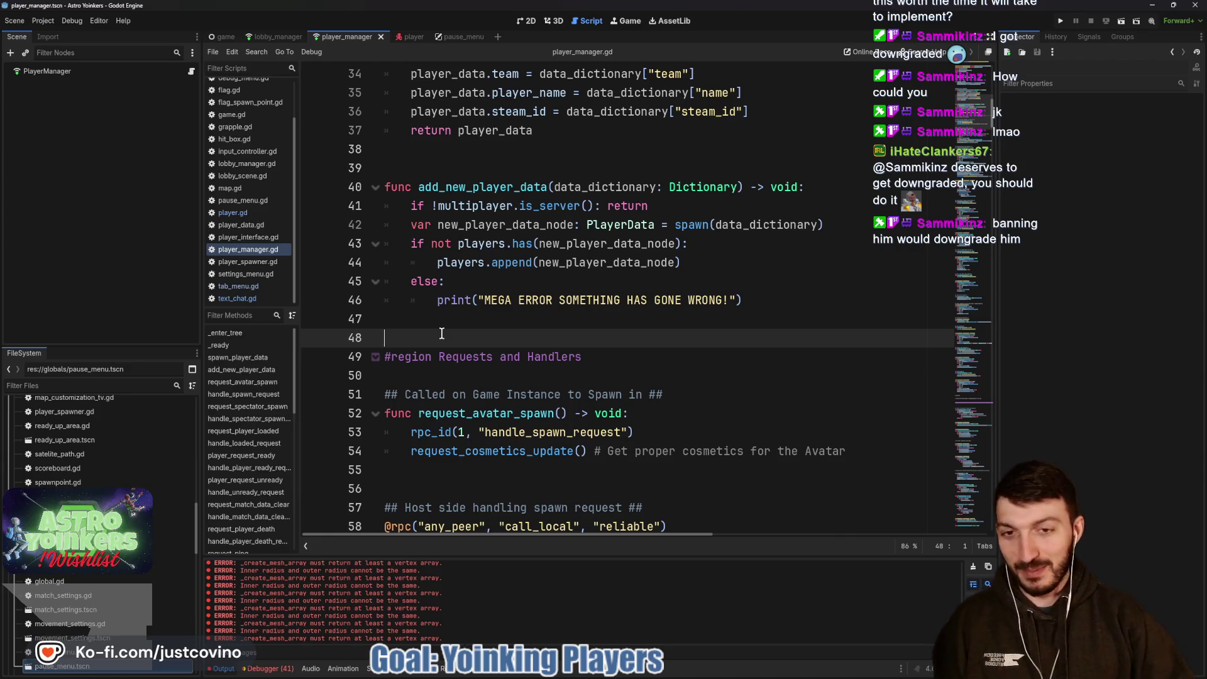
{"action": "scroll", "coordinate": [428, 333], "scroll_direction": "up", "scroll_amount": 3}
{"action": "left_click", "coordinate": [422, 333]}
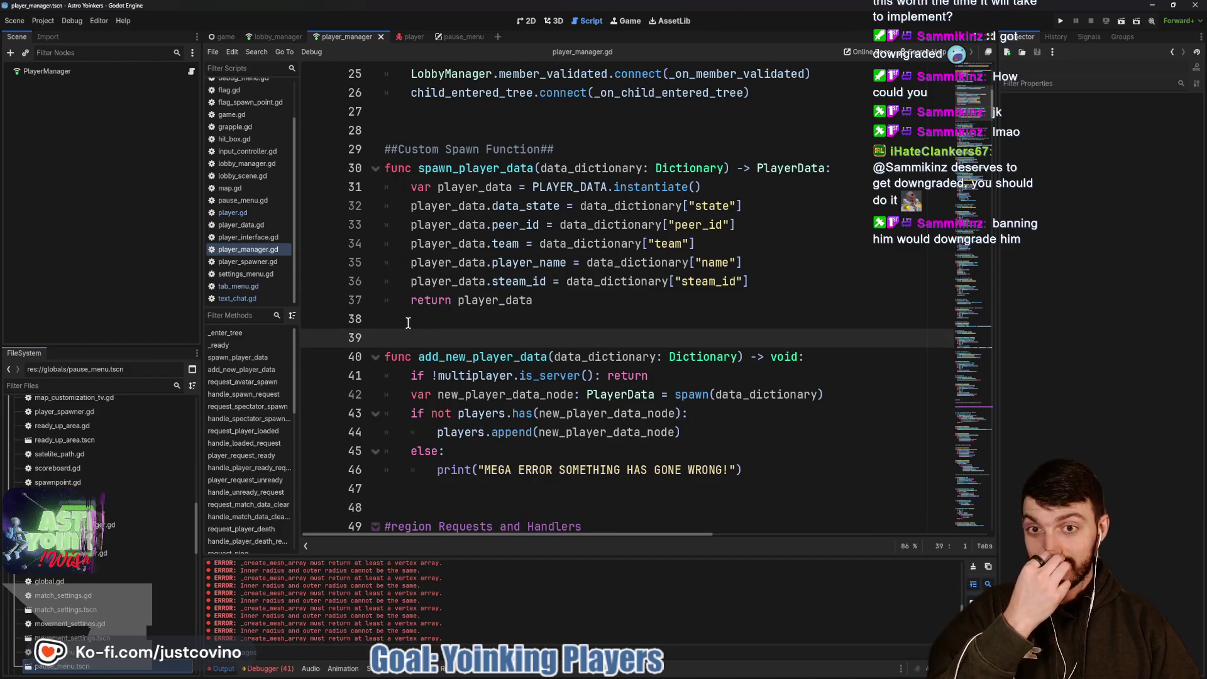
{"action": "scroll", "coordinate": [482, 318], "scroll_direction": "up", "scroll_amount": 4}
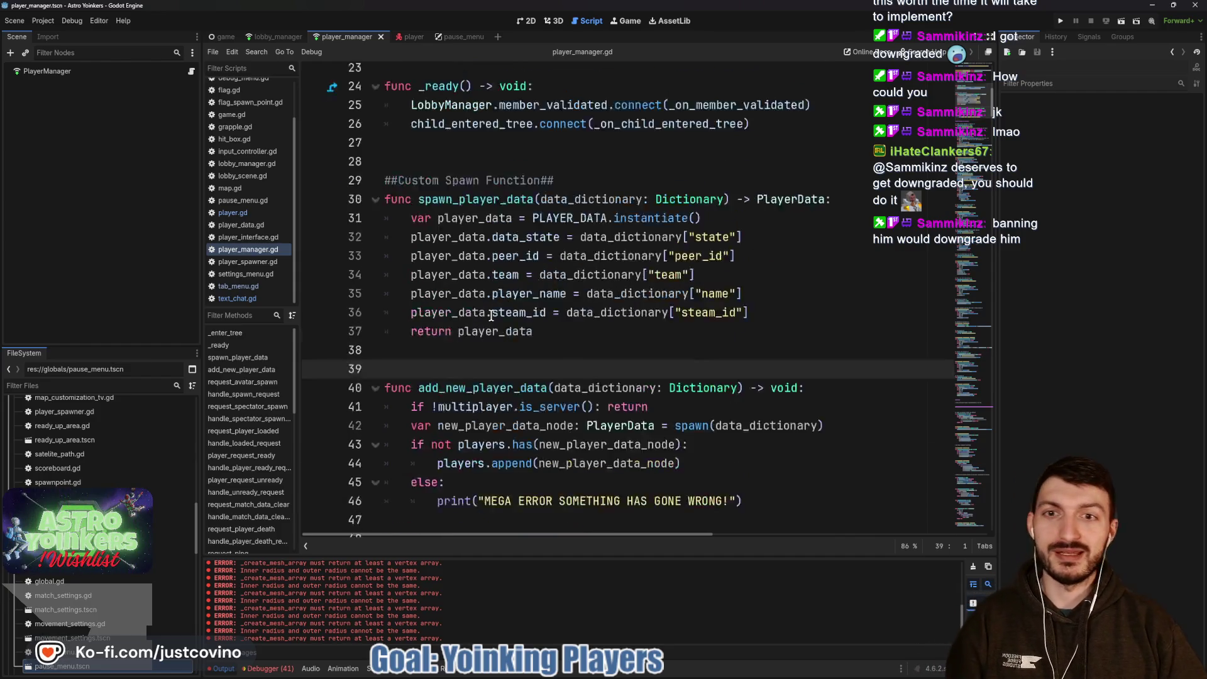
{"action": "left_click", "coordinate": [417, 338]}
{"action": "left_click", "coordinate": [440, 244]}
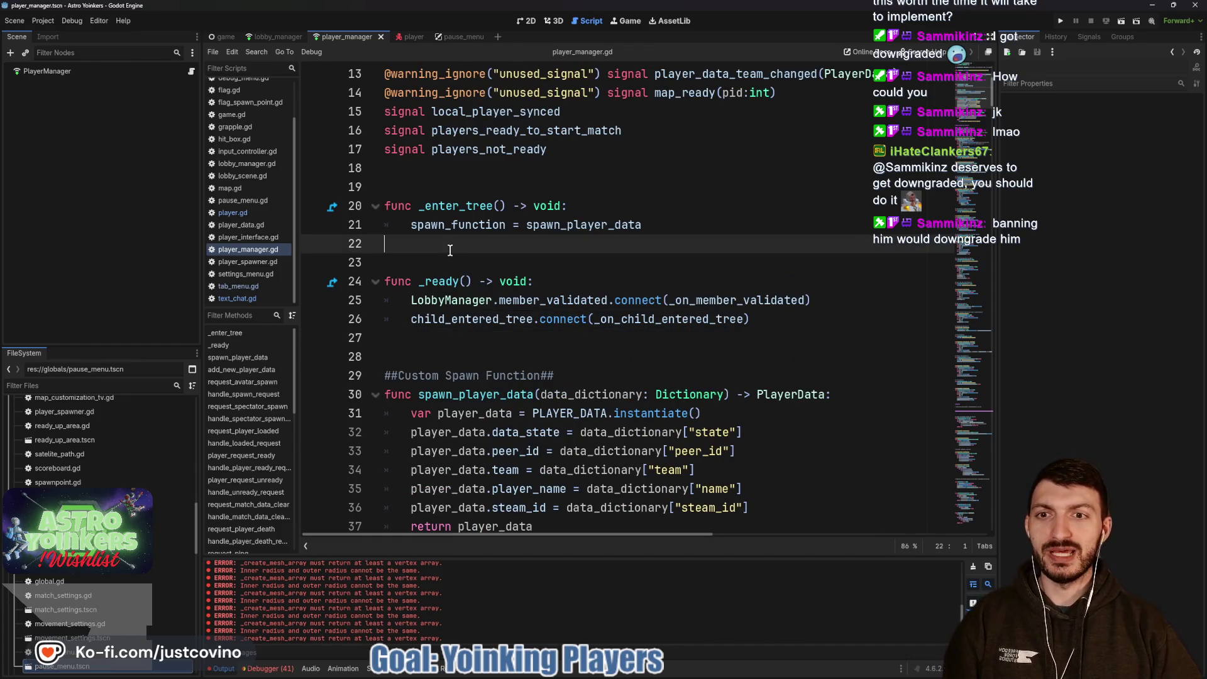
{"action": "scroll", "coordinate": [461, 334], "scroll_direction": "up", "scroll_amount": 3}
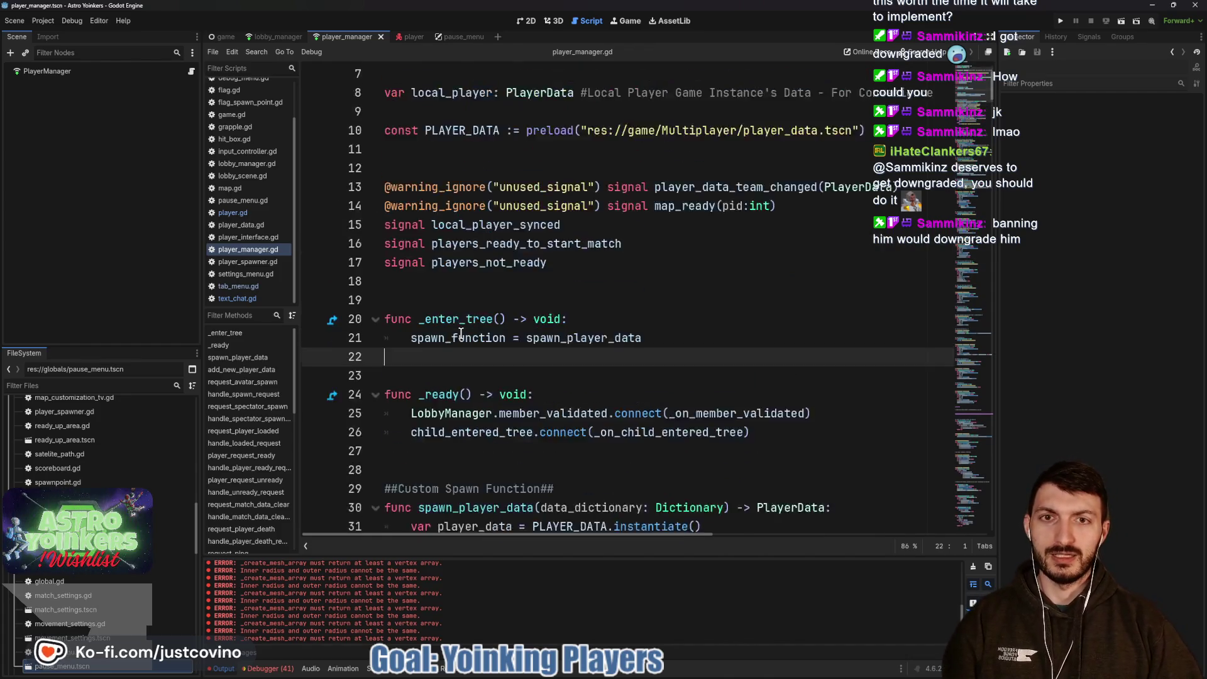
{"action": "left_click", "coordinate": [405, 36]}
{"action": "scroll", "coordinate": [92, 280], "scroll_direction": "down", "scroll_amount": 5}
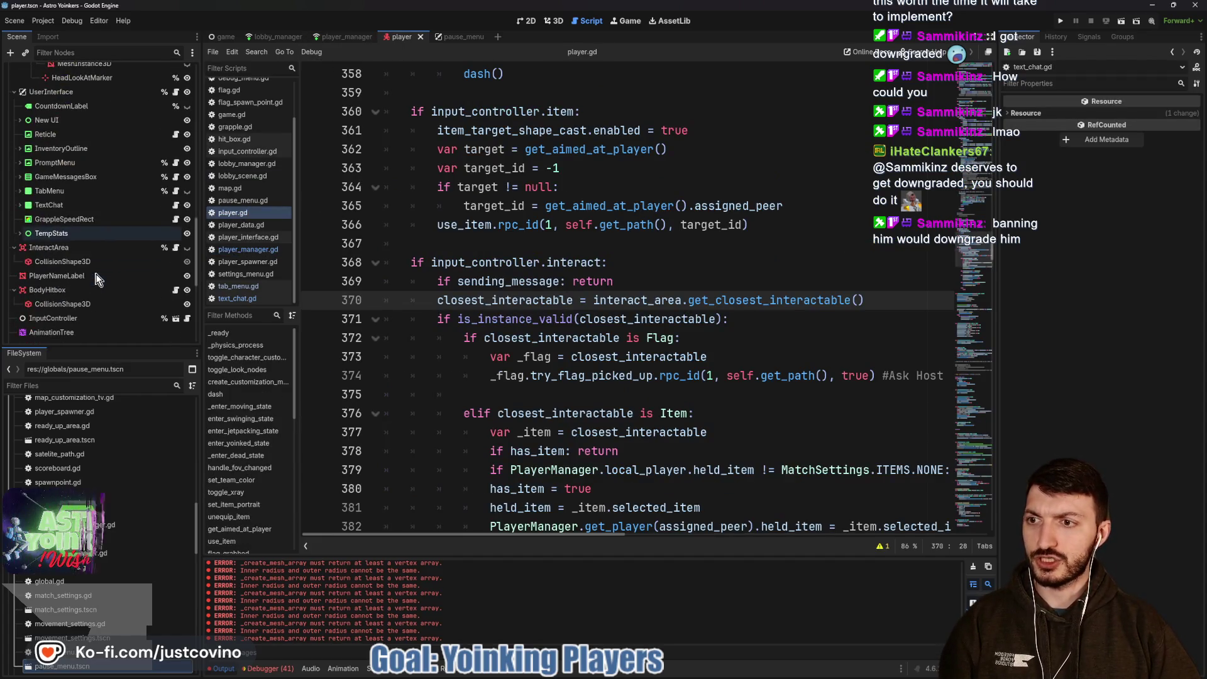